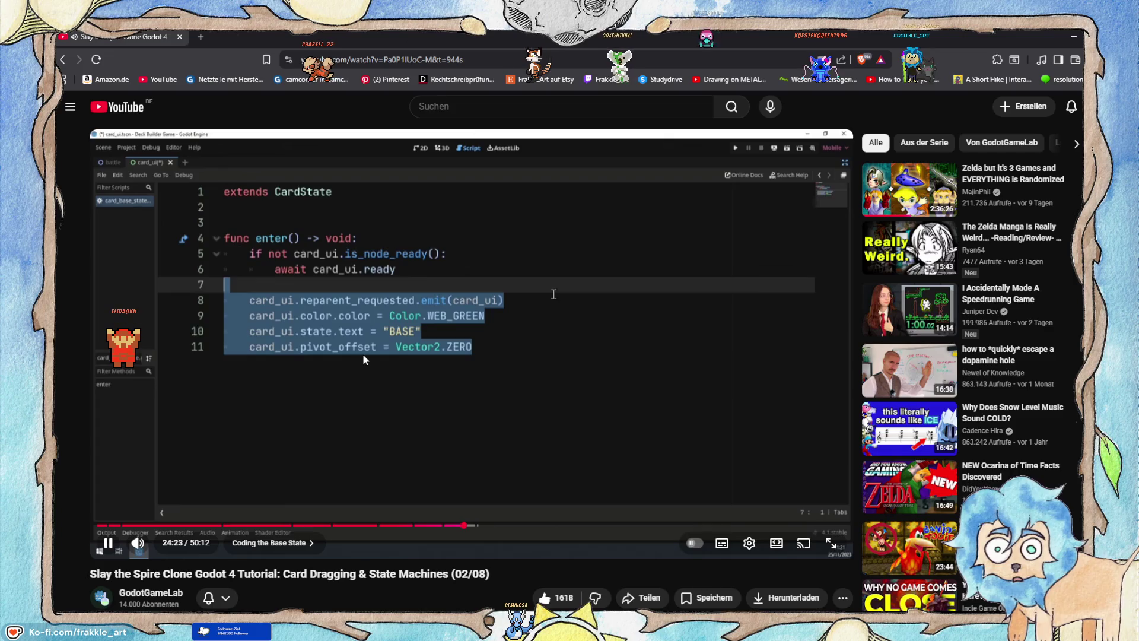
Play the tutorial to 24:47, pause on the on_gui_input code, and minimize the browser.
click(325, 432)
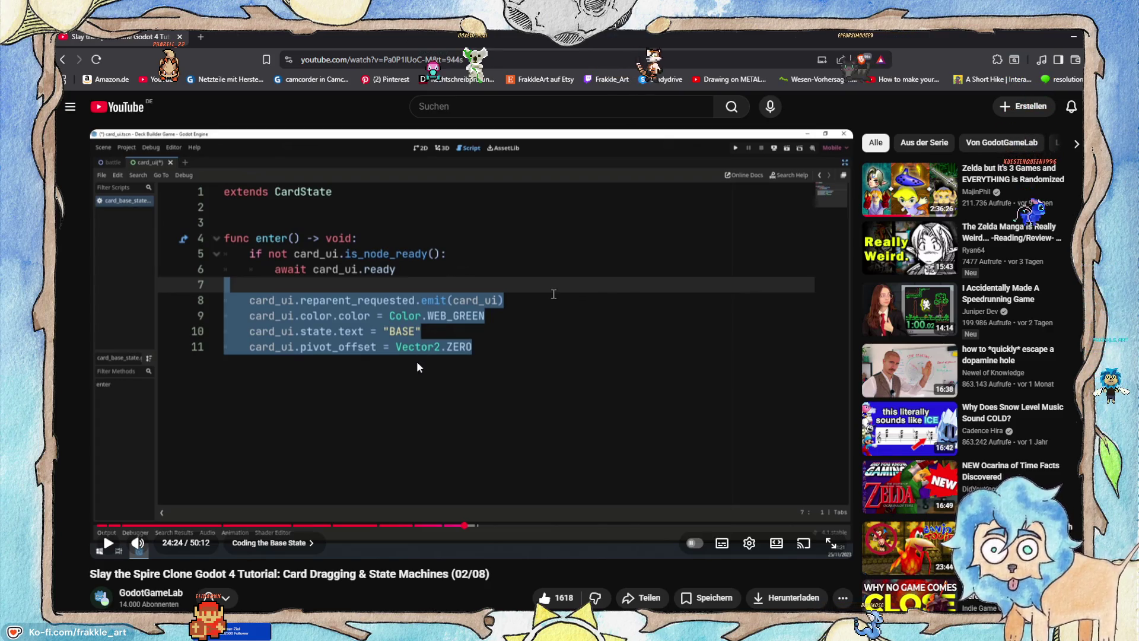
click(398, 355)
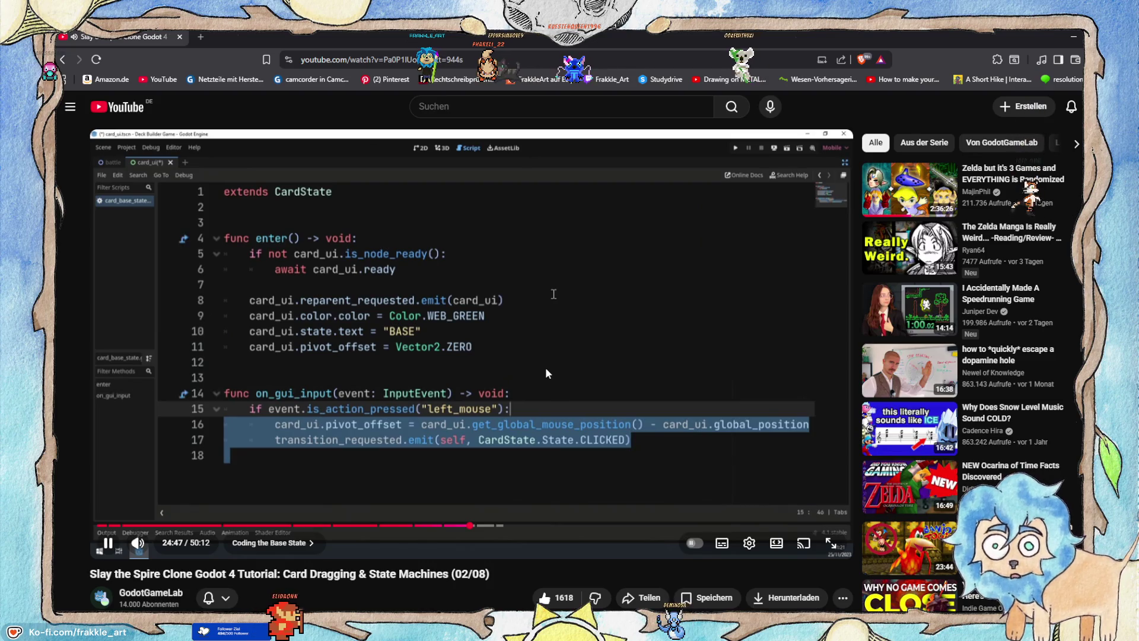
click(546, 373)
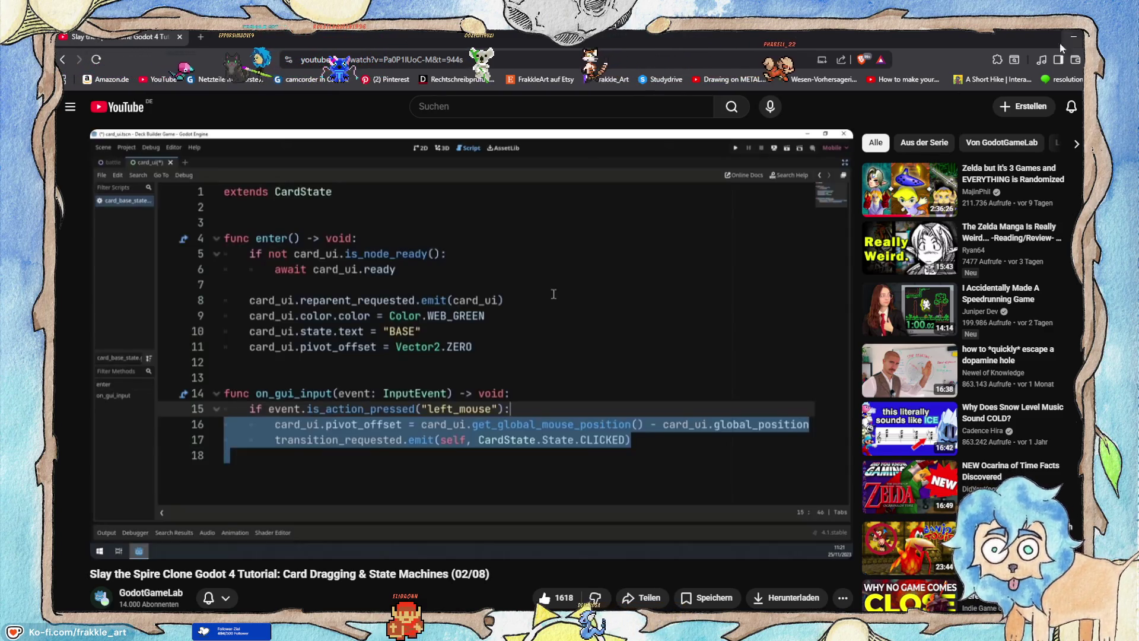
click(1072, 37)
Start a new line 17 in cardStatusBase.gd and type the onGUIInput function name.
click(533, 362)
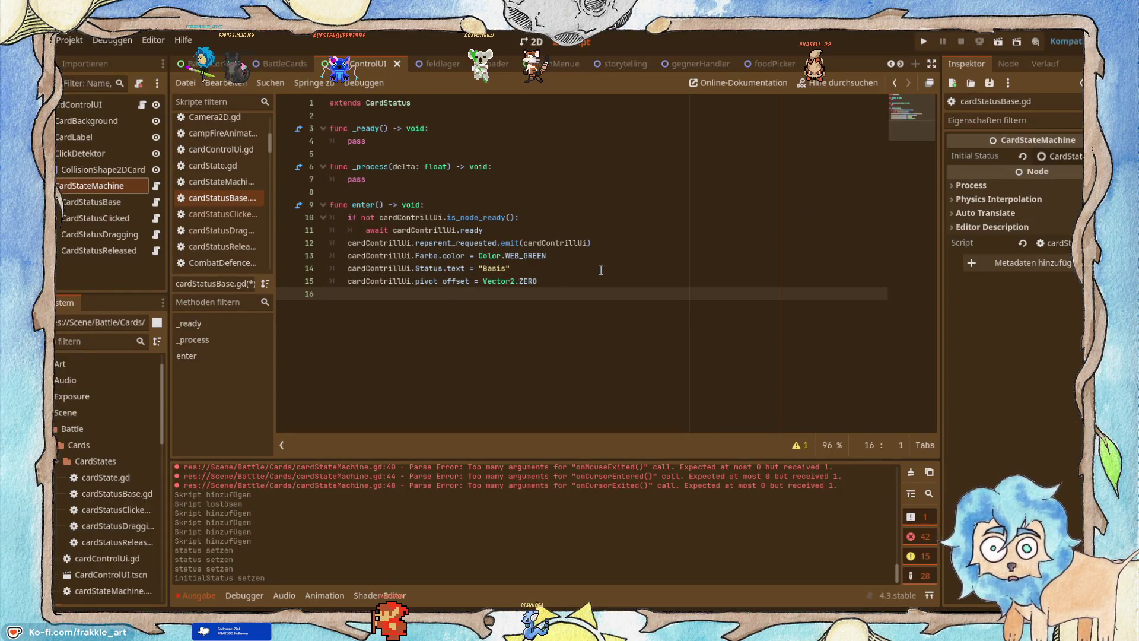
key(Return)
text(func)
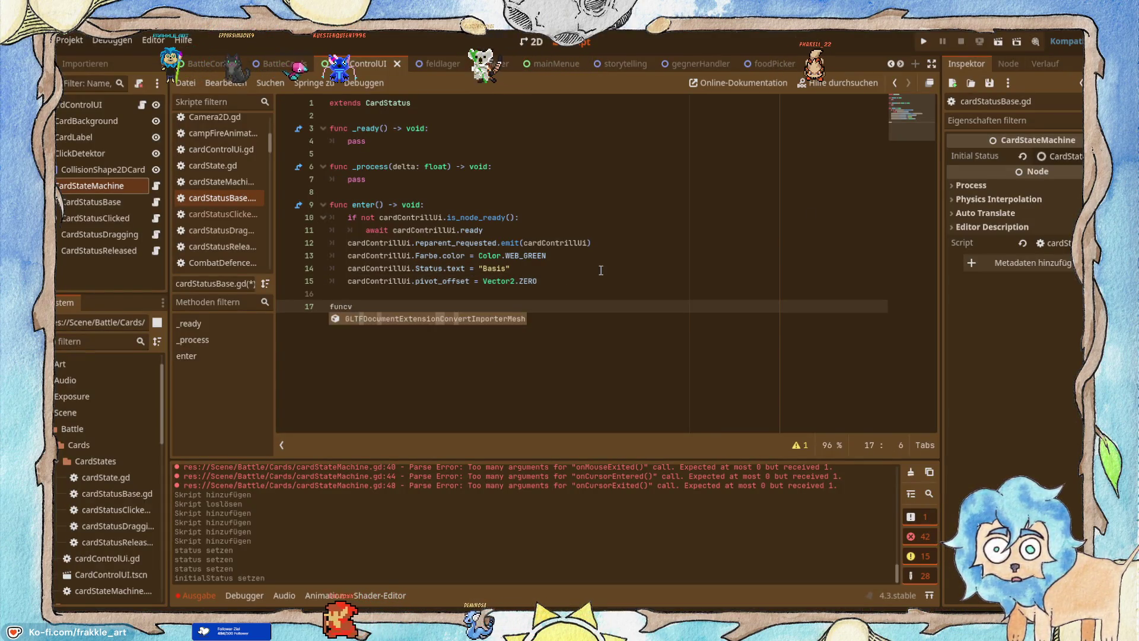
key(alt+Tab)
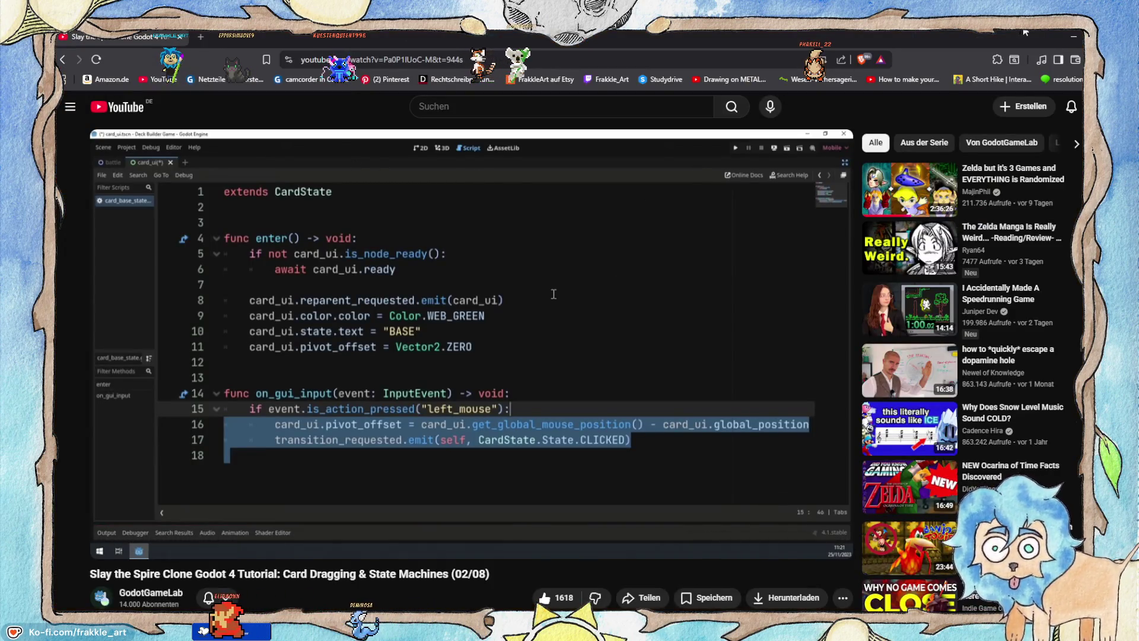
click(1074, 35)
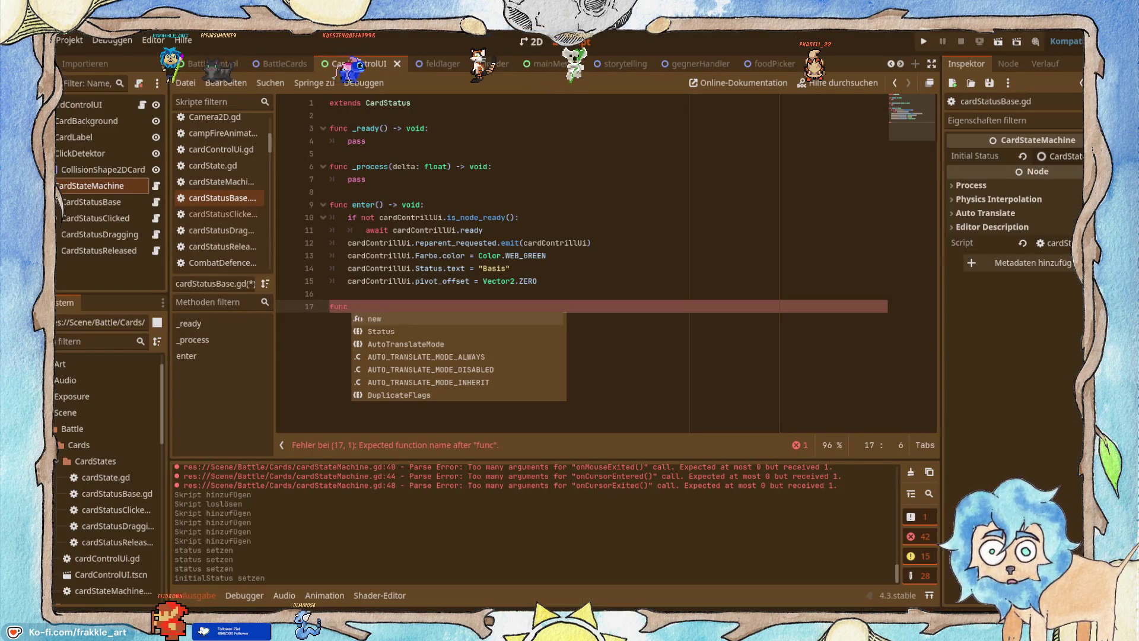
text(onGU)
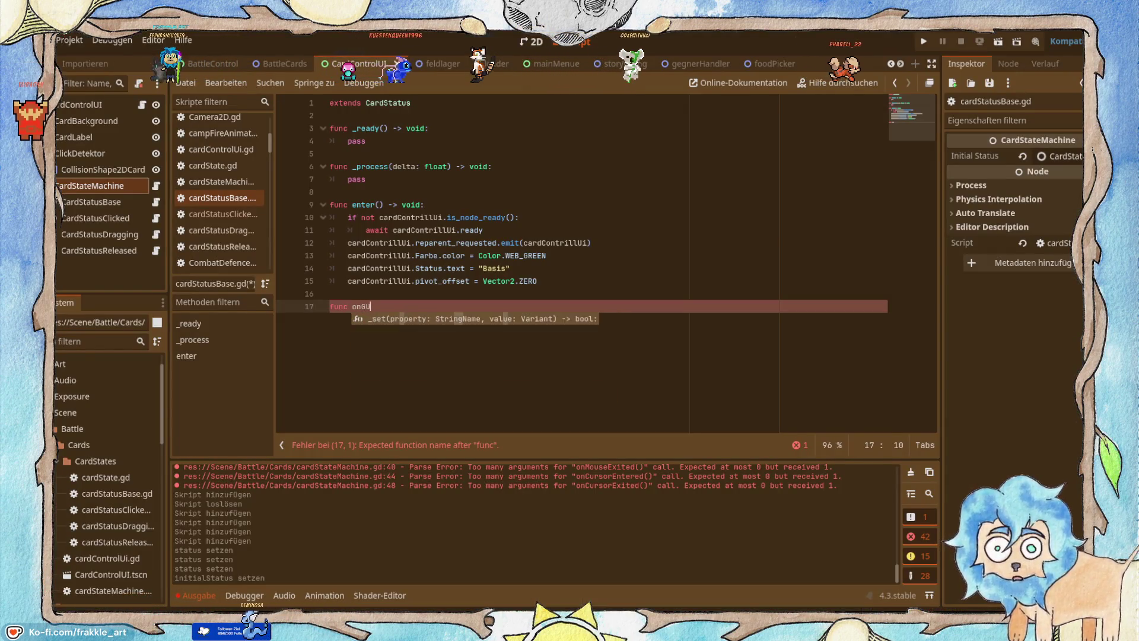
text(IInput)
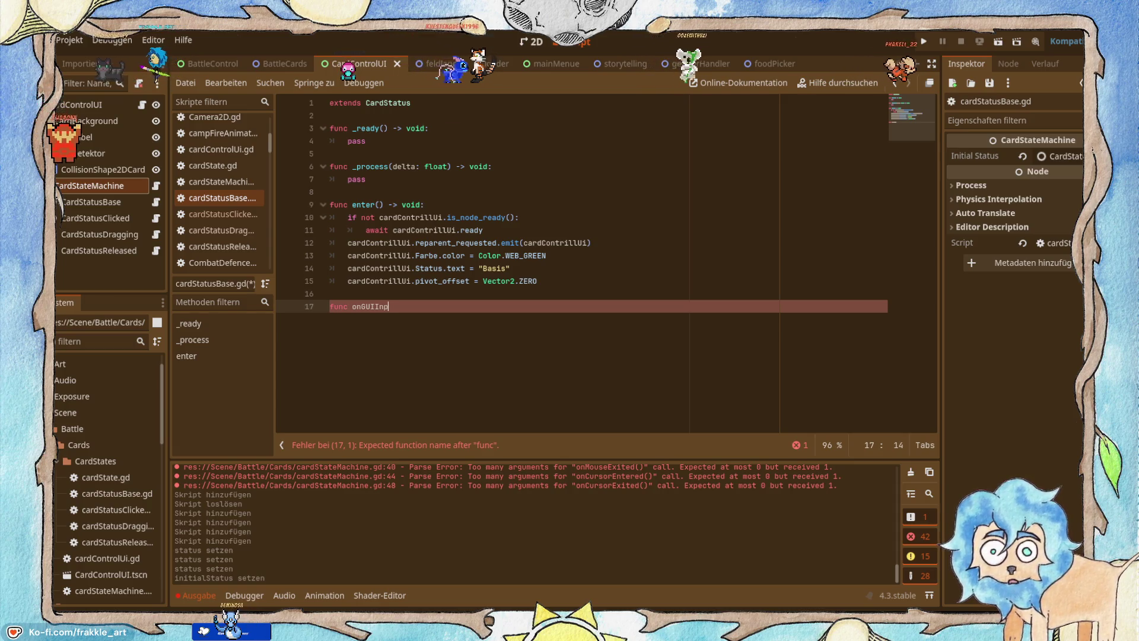
Complete the header with (Event: InputEvent)-> void, checking it against the tutorial.
key(alt+Tab)
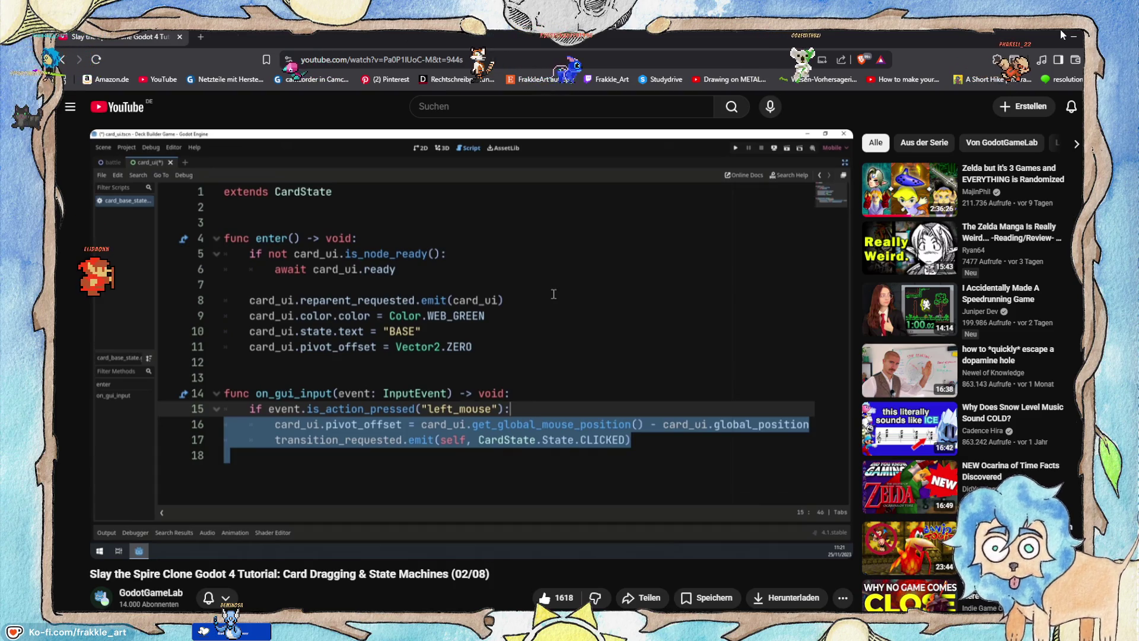
key(alt+Tab)
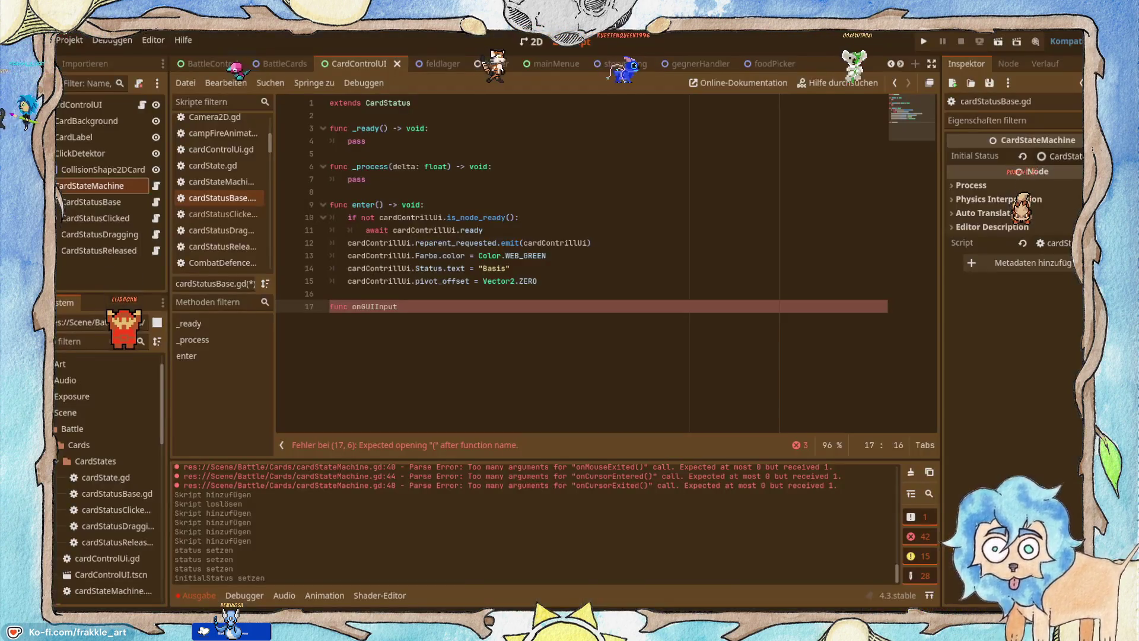
text((E)
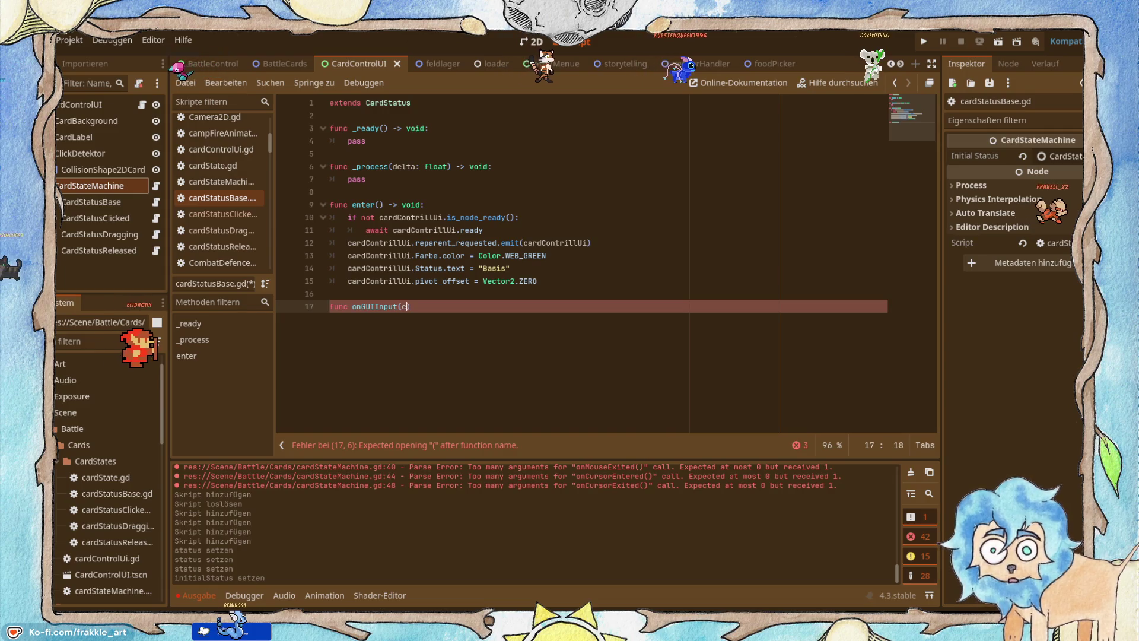
text(vent)
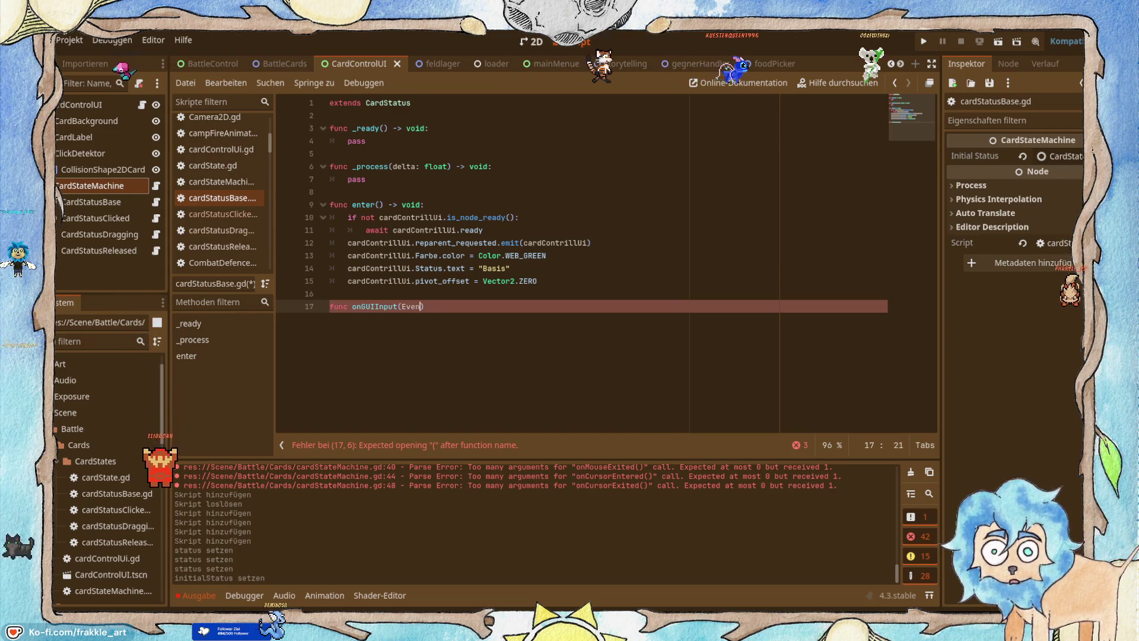
text(: InputEvent)
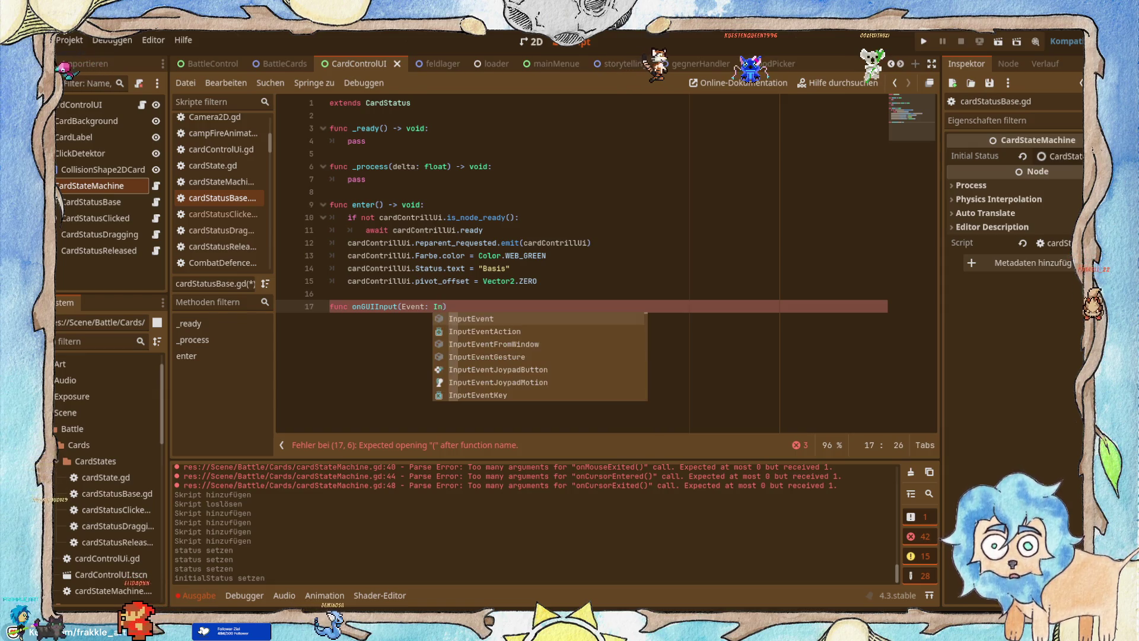
text()-> vp)
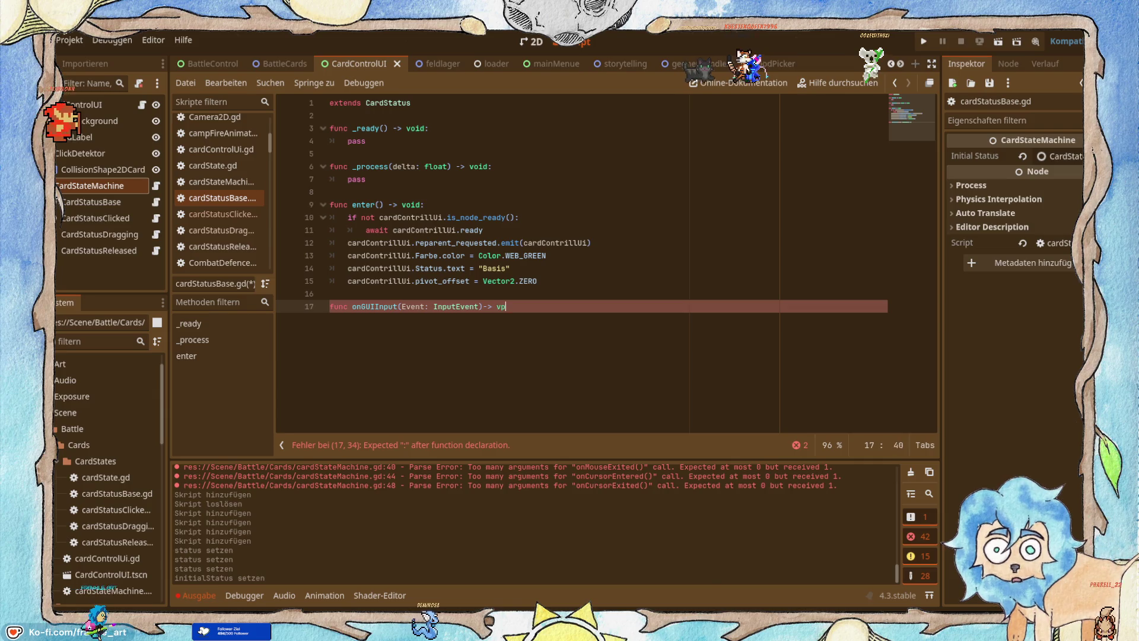
key(BackSpace)
text(> v)
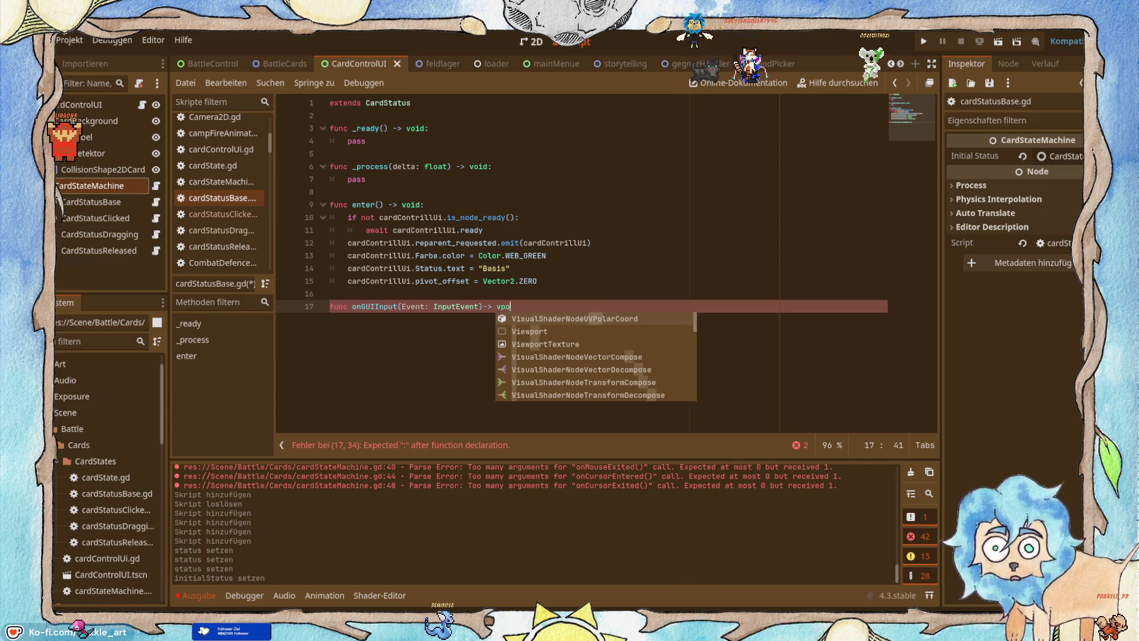
text(oid)
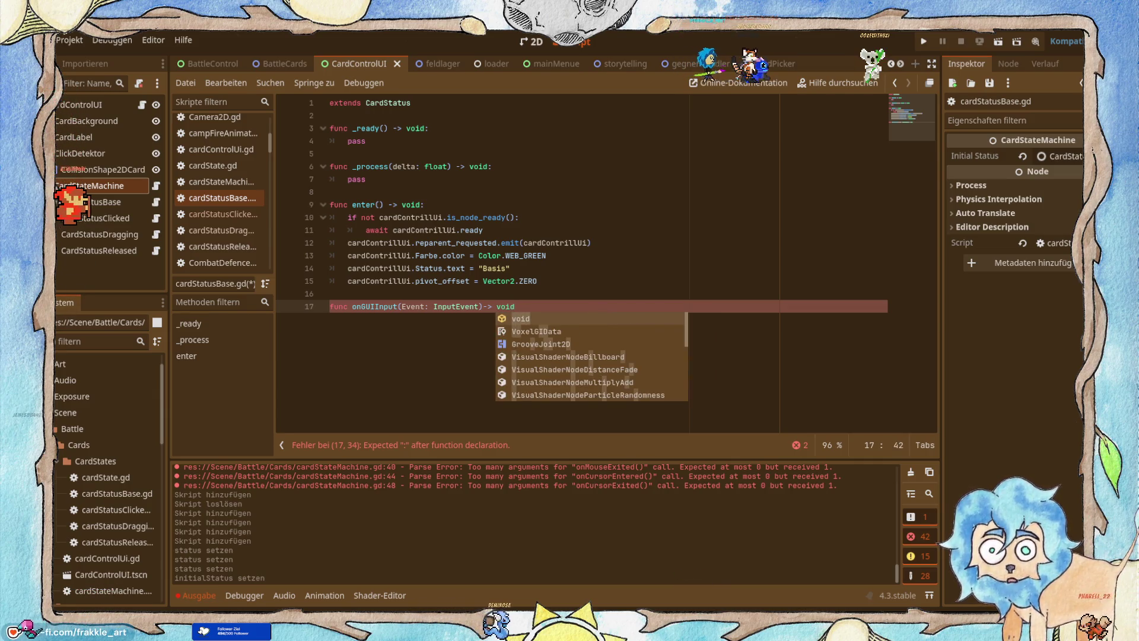
click(480, 306)
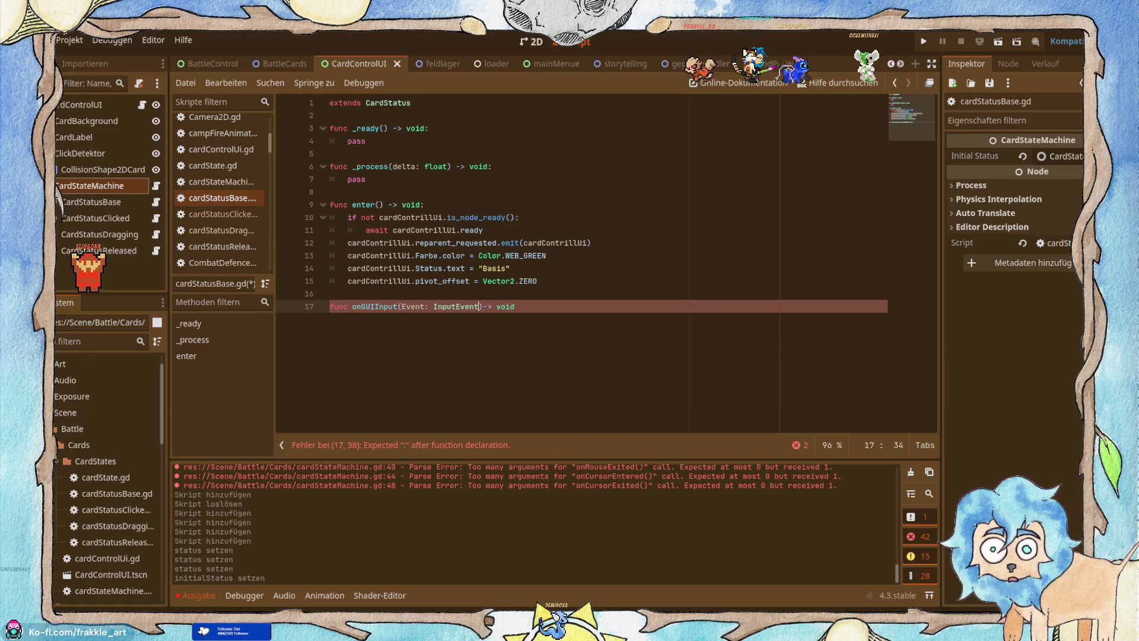
key(alt+Tab)
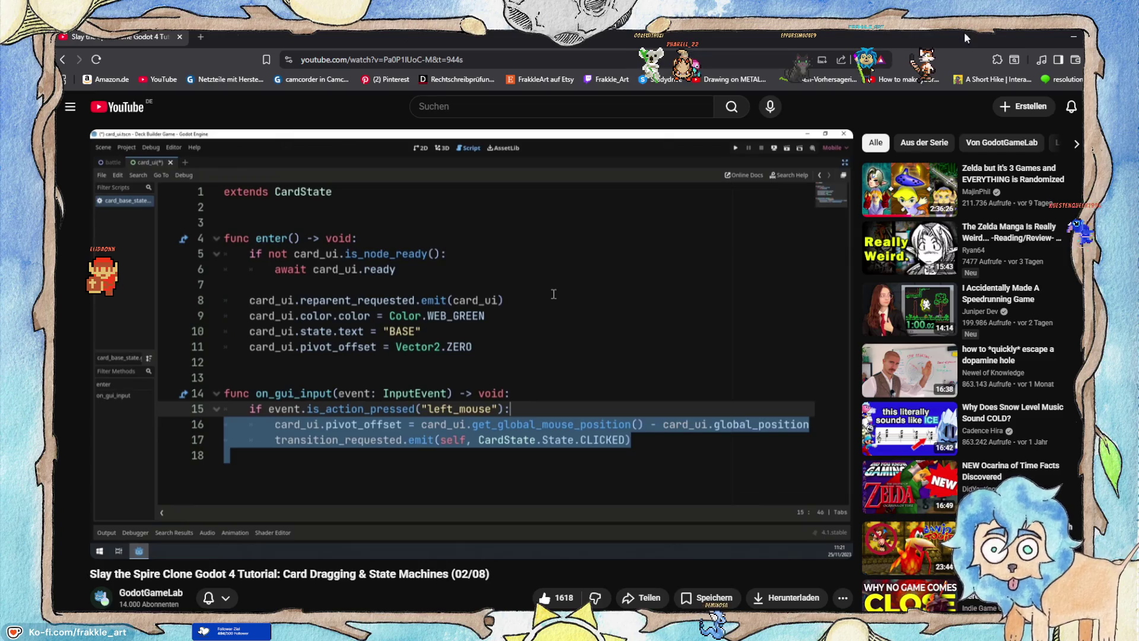
Write the if Event.is_action condition on line 18, fixing the mistyped action text.
key(alt+Tab)
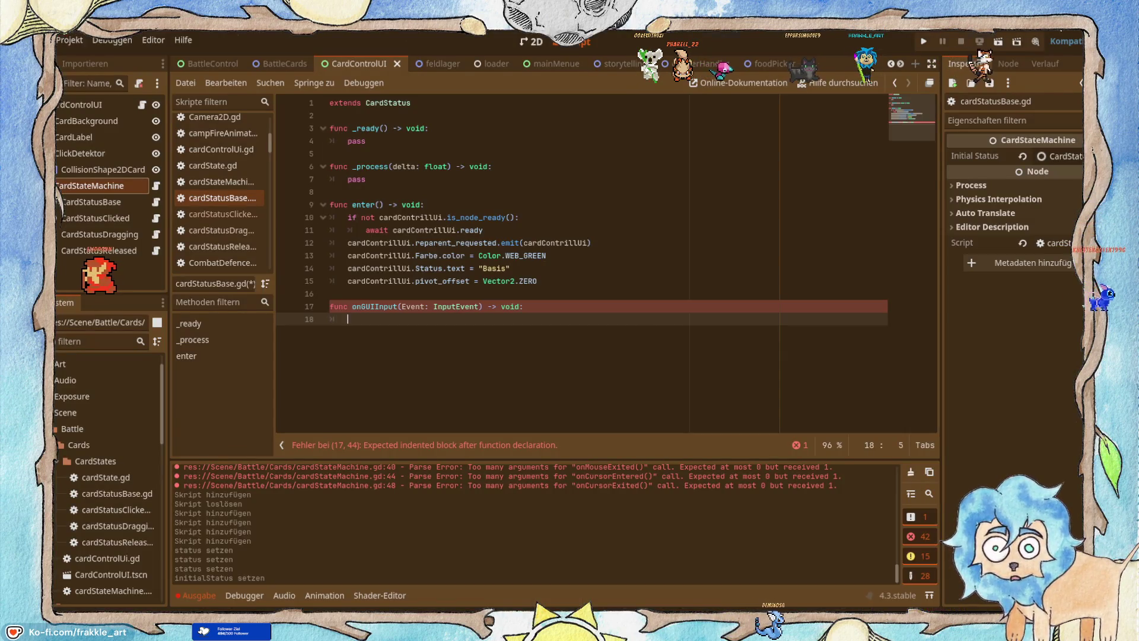
text(if e)
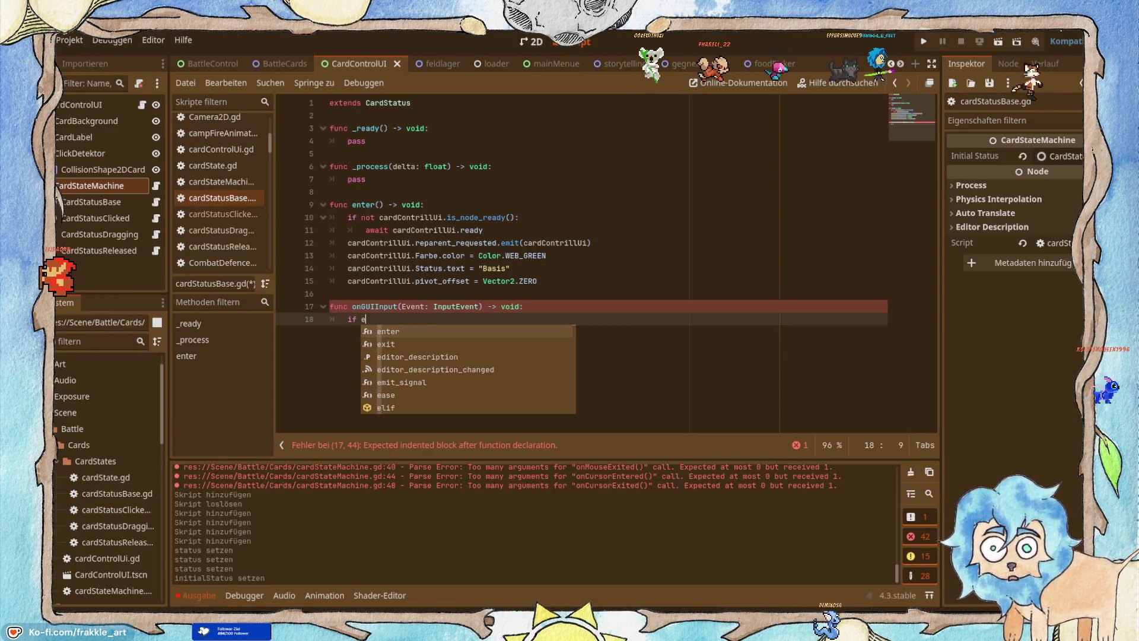
text(Event)
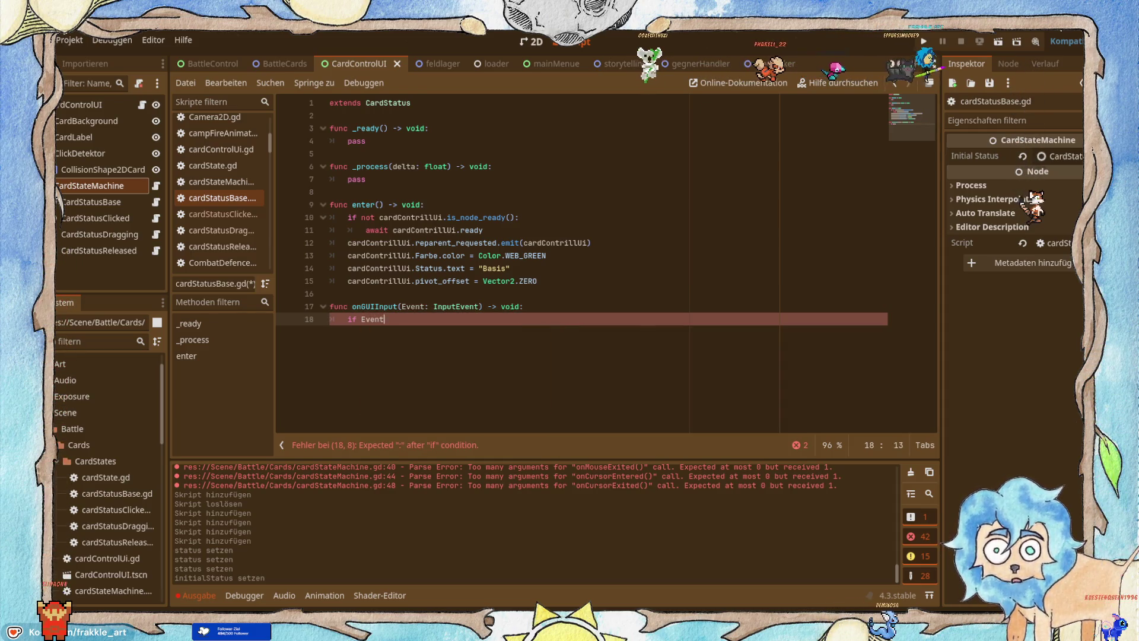
text( is a)
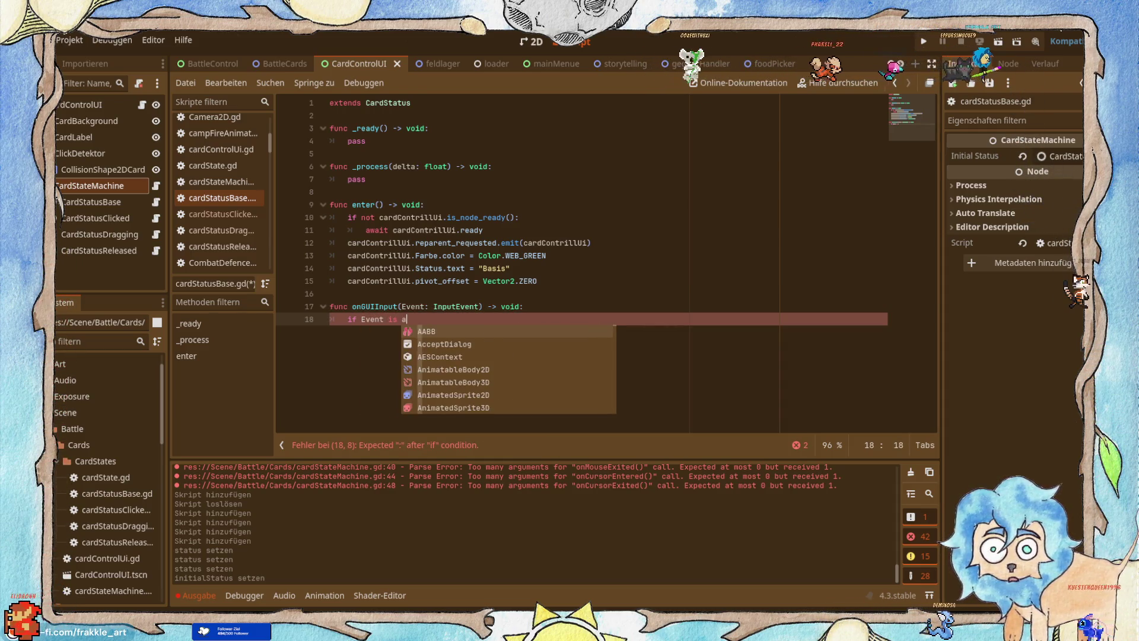
text(c)
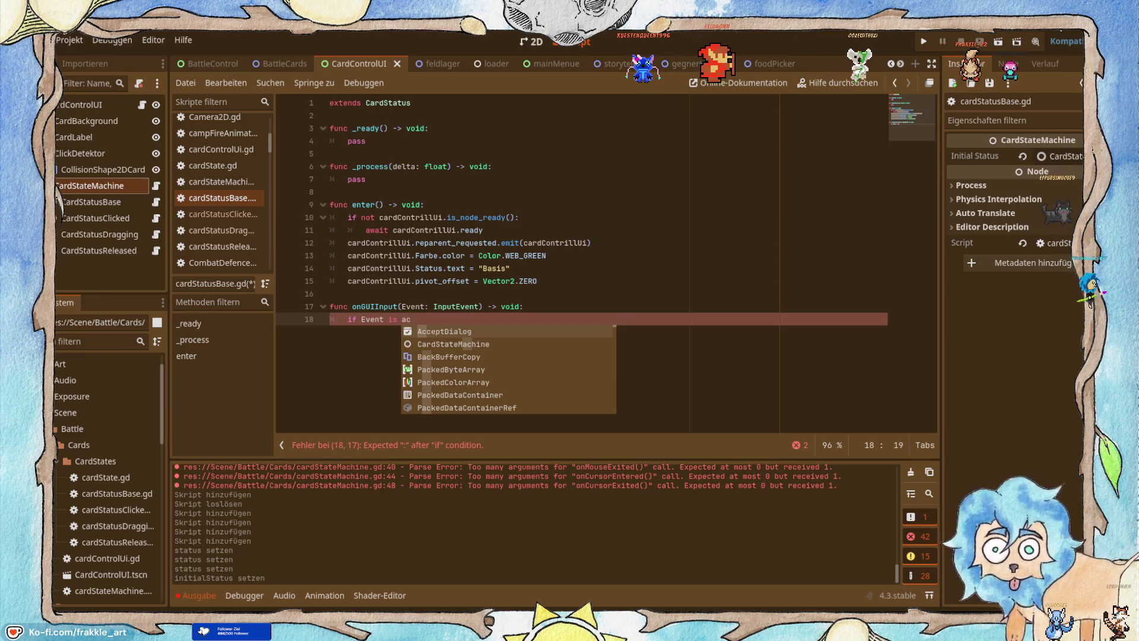
text(tionp)
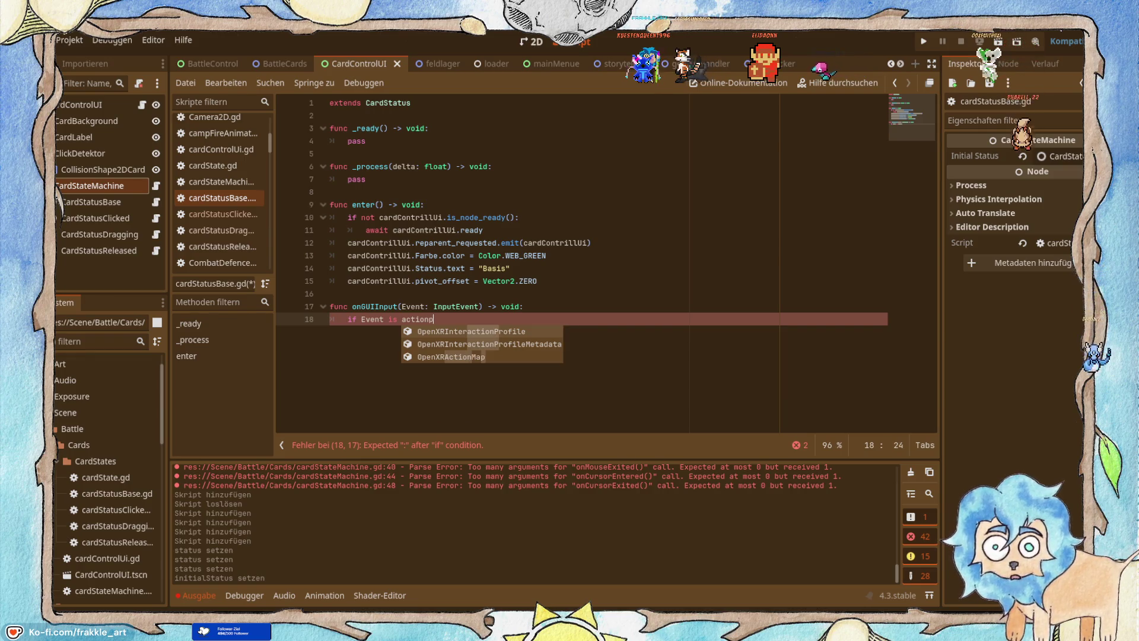
key(alt+Tab)
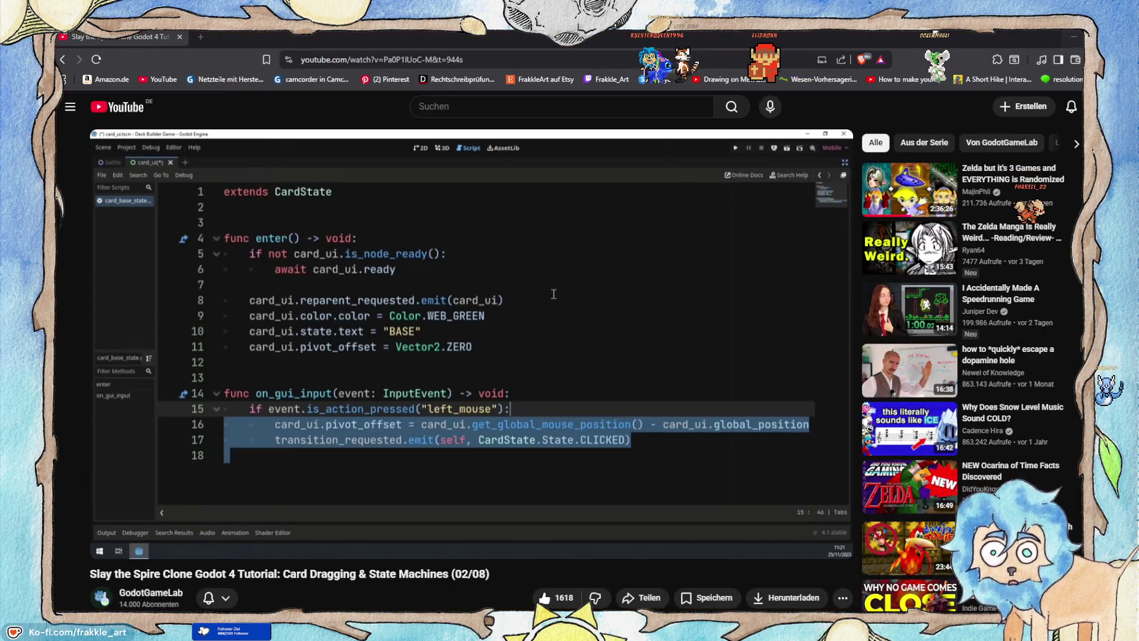
key(alt+Tab)
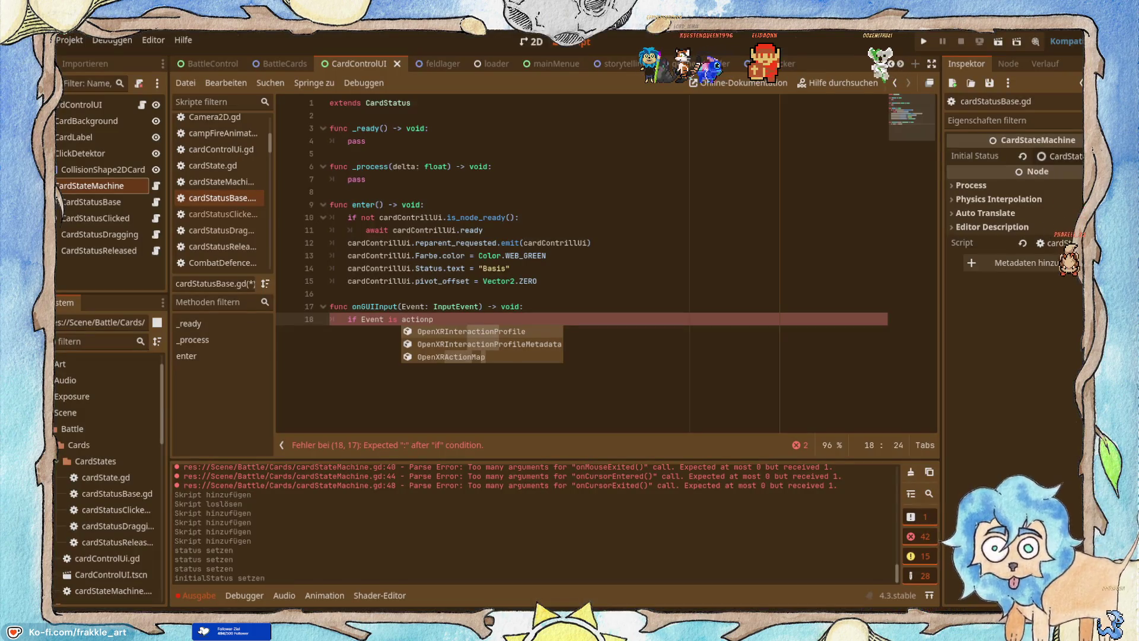
key(BackSpace)
key(BackSpace)
key(BackSpace)
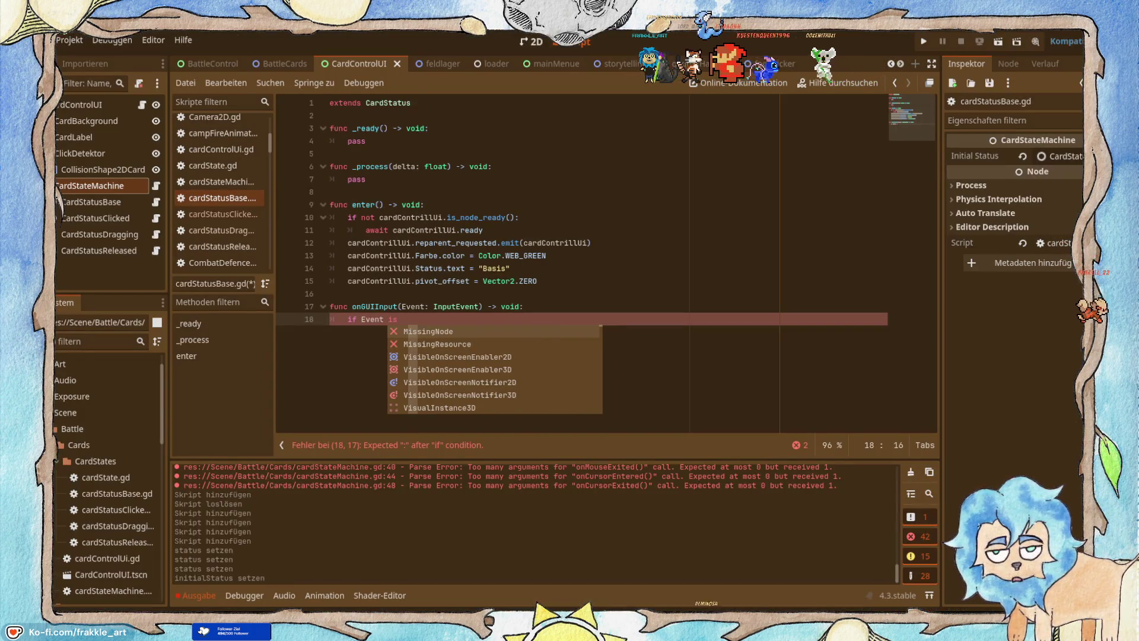
text(_action)
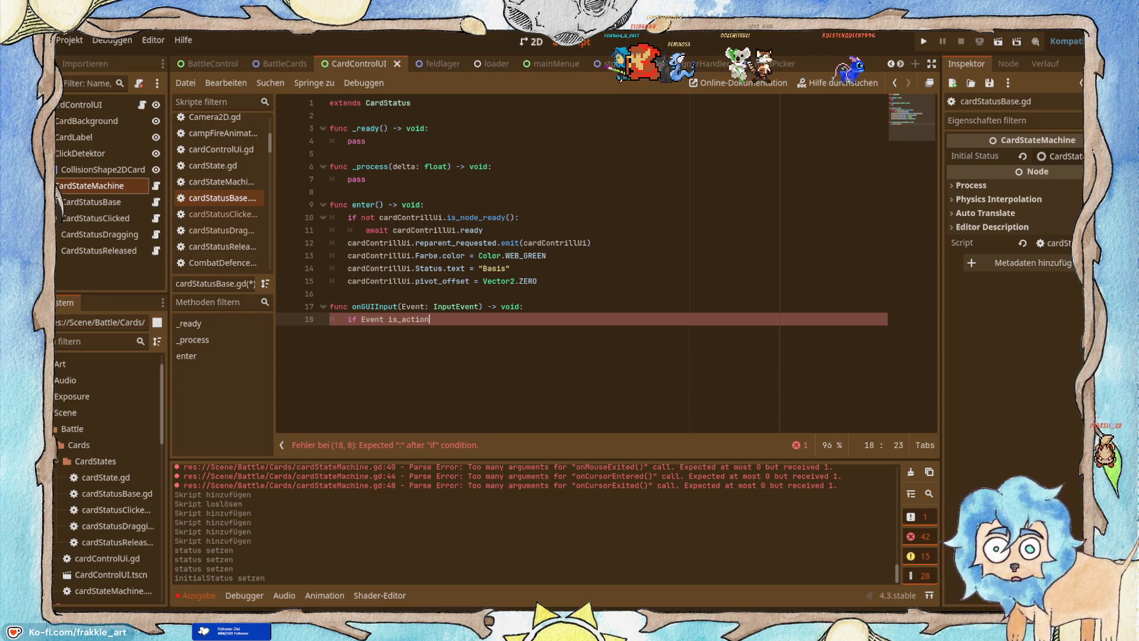
key(alt+Tab)
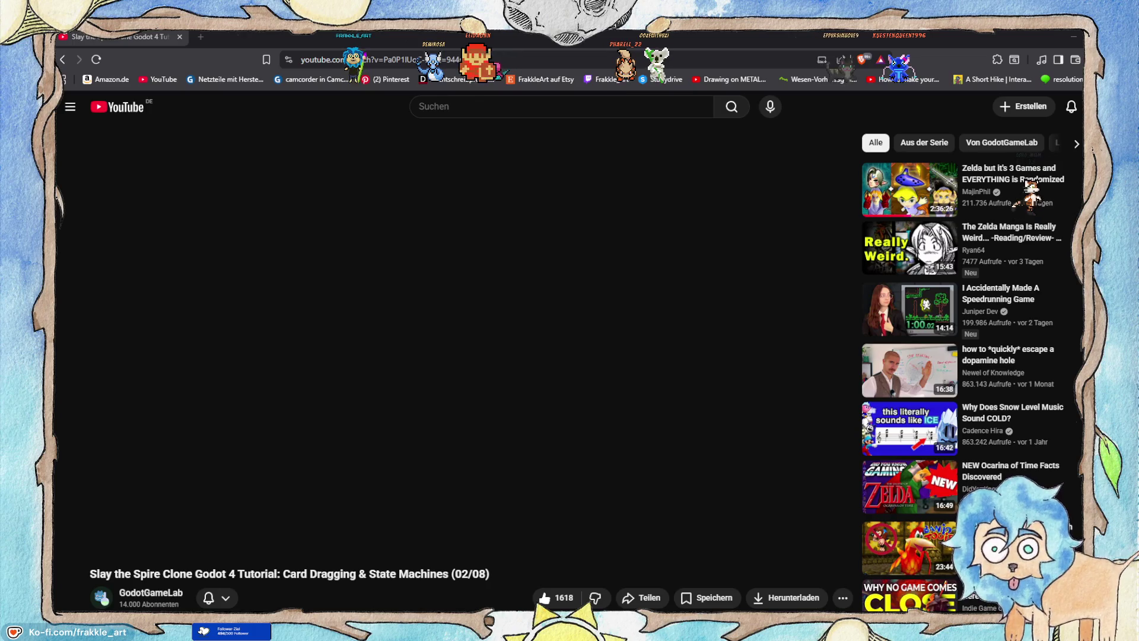
Type "left_ as the action name inside is_action_pressed() on line 18.
click(1075, 35)
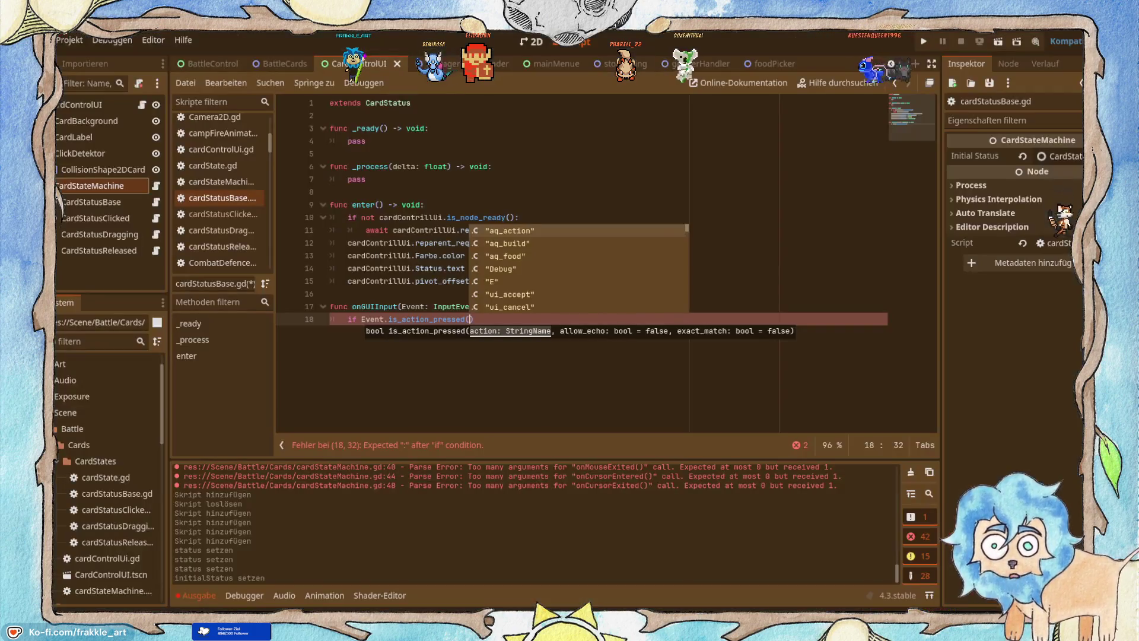
key(Escape)
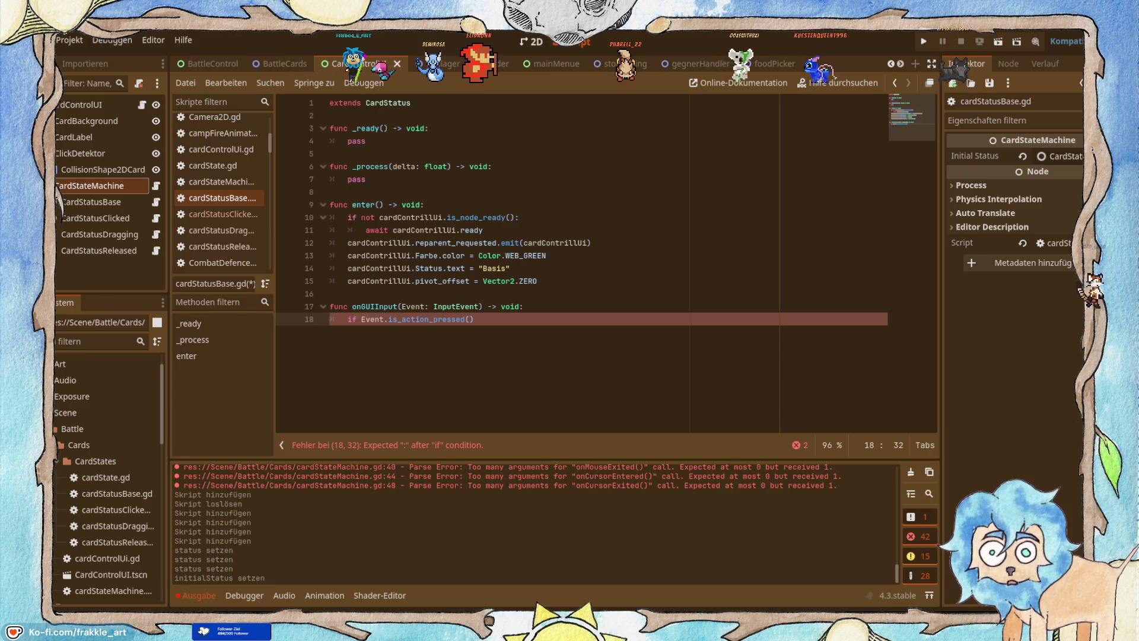
text("lef)
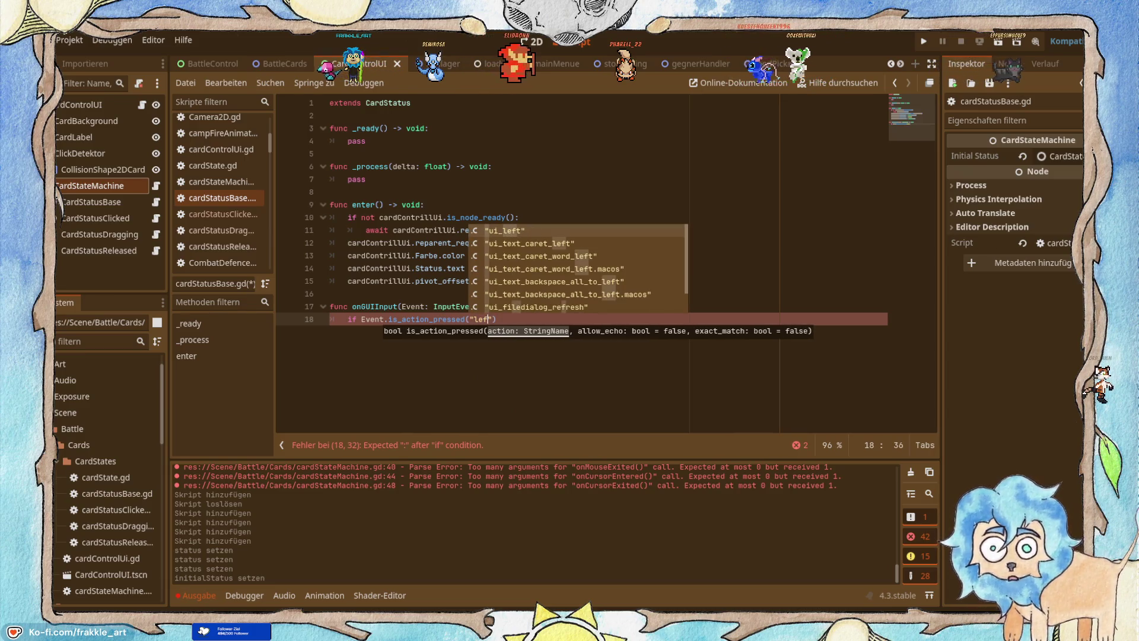
text(t)
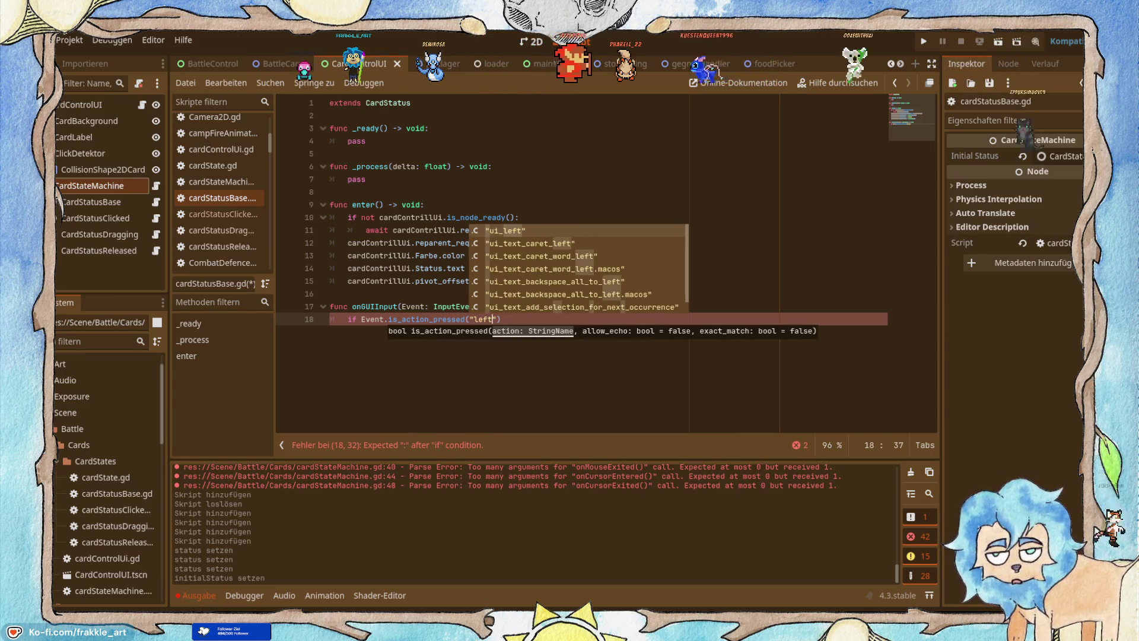
text(_)
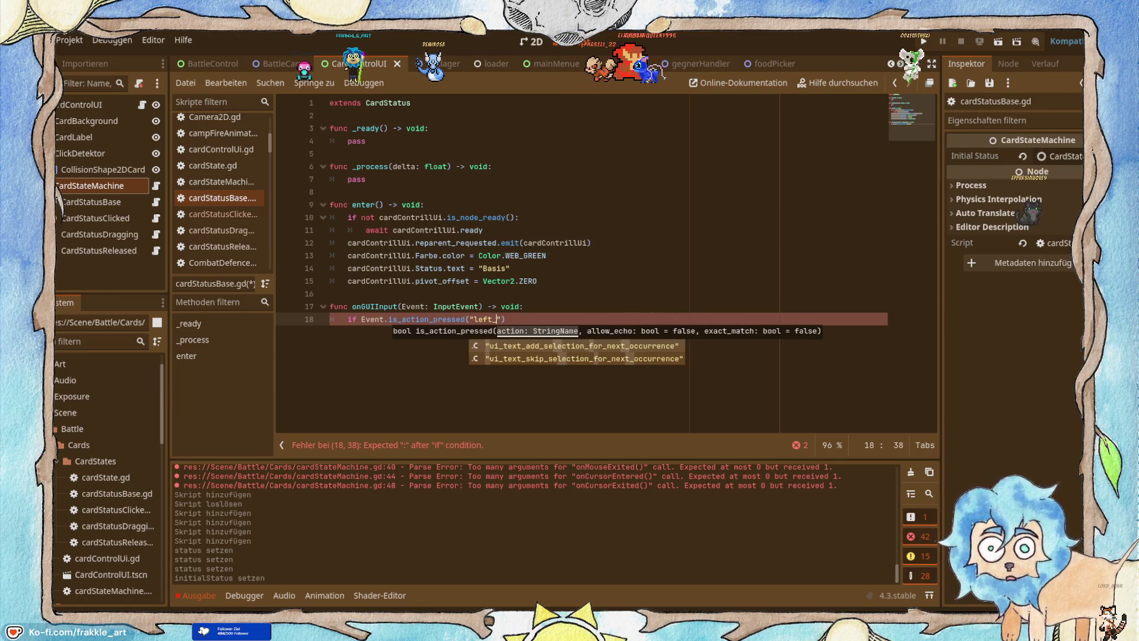
key(alt+Tab)
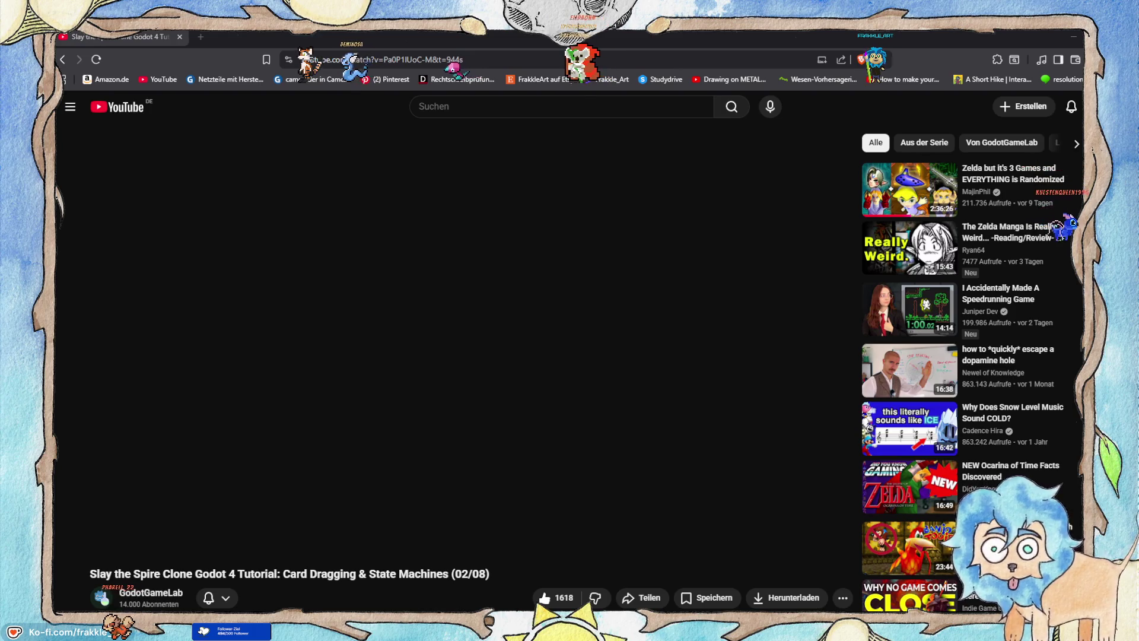
click(1075, 36)
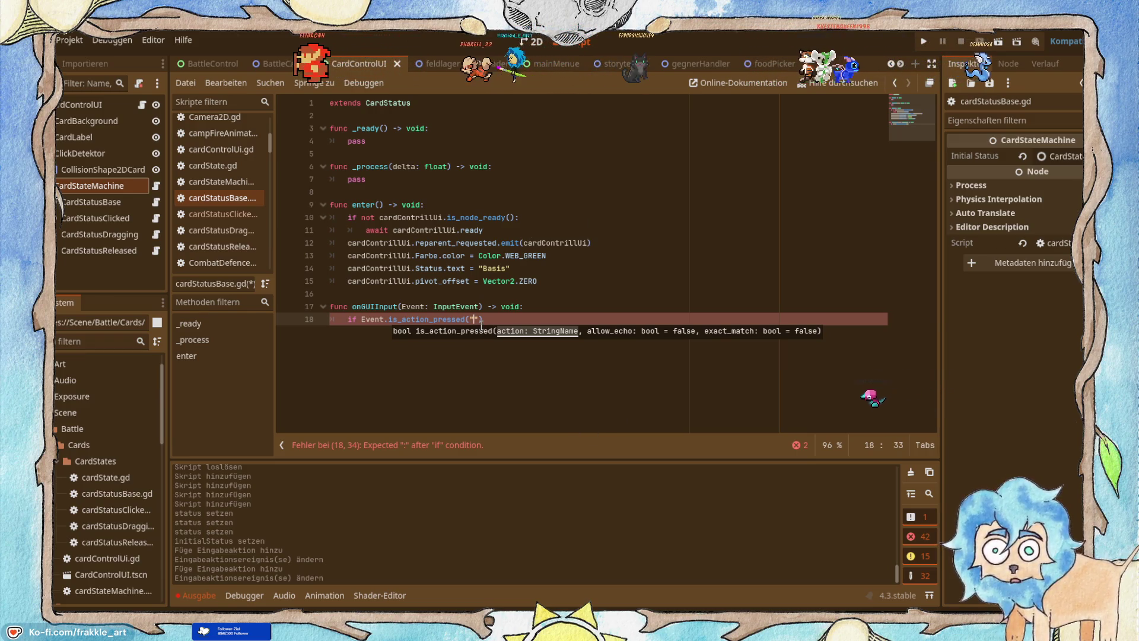
Pick aq_LMB as the action checked on line 18, then open a new browser tab.
text(aq)
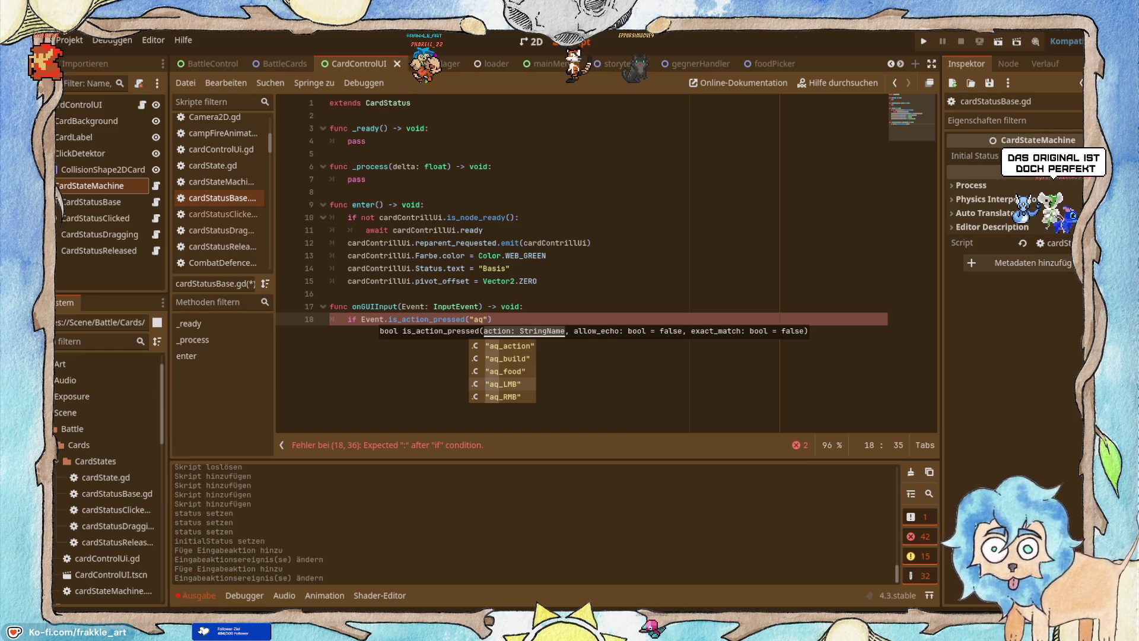
key(alt+Tab)
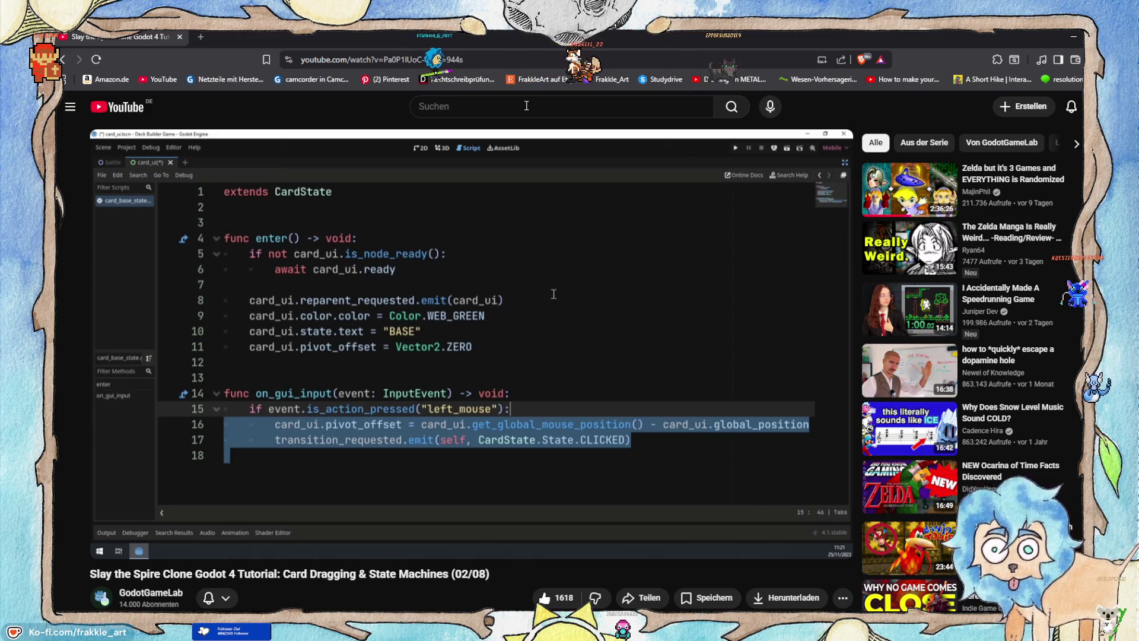
mouse_move(649, 212)
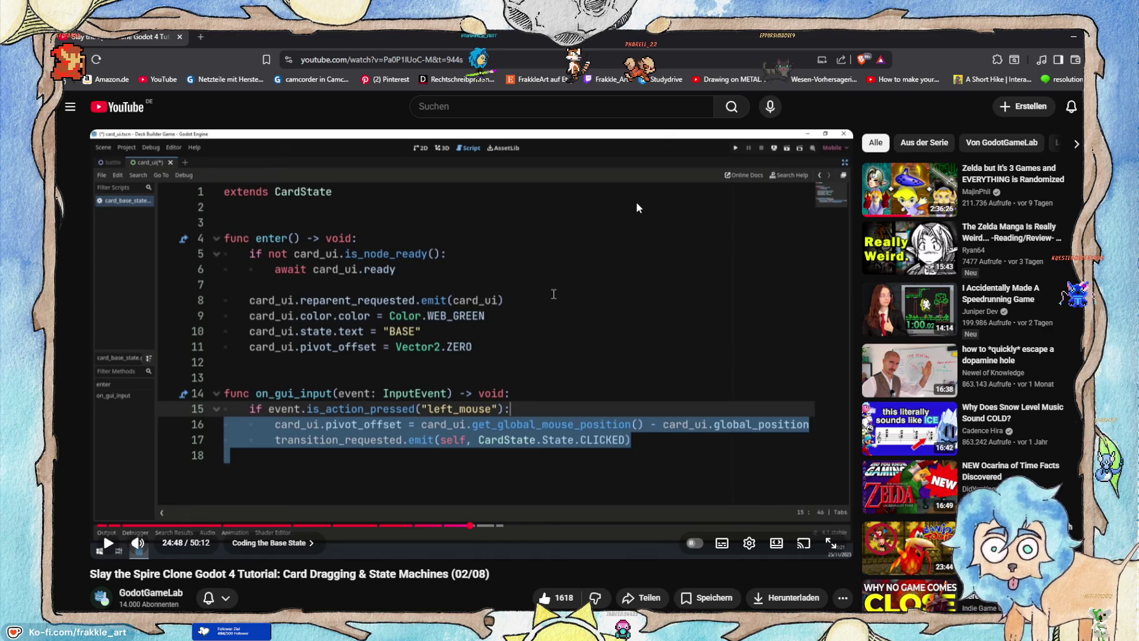
key(alt+Tab)
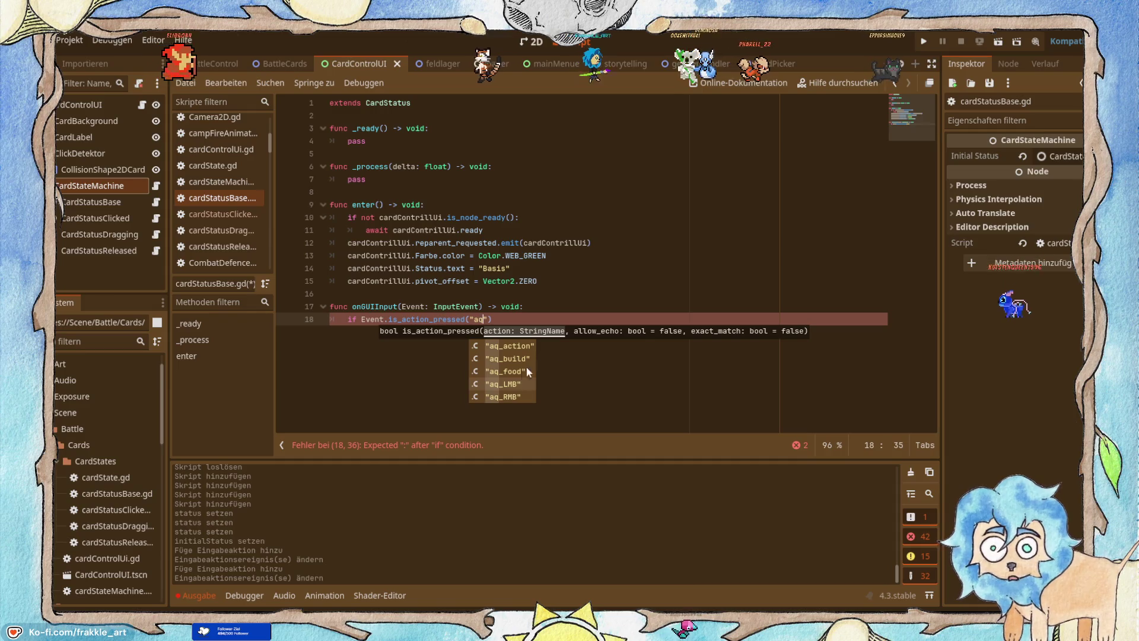
click(502, 383)
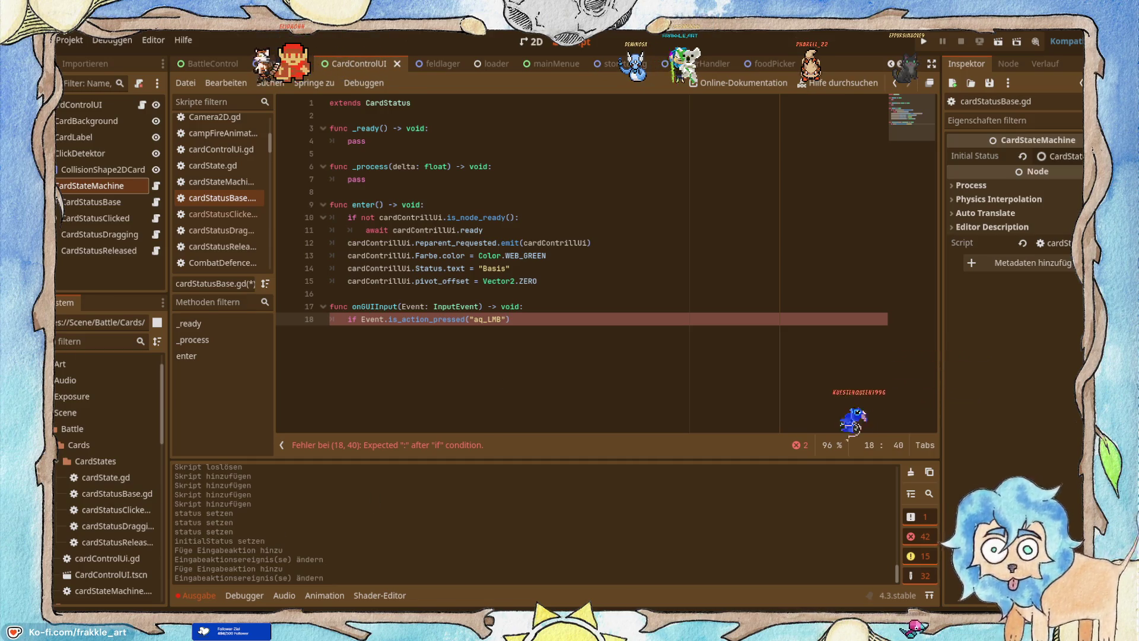
key(alt+Tab)
key(ctrl+t)
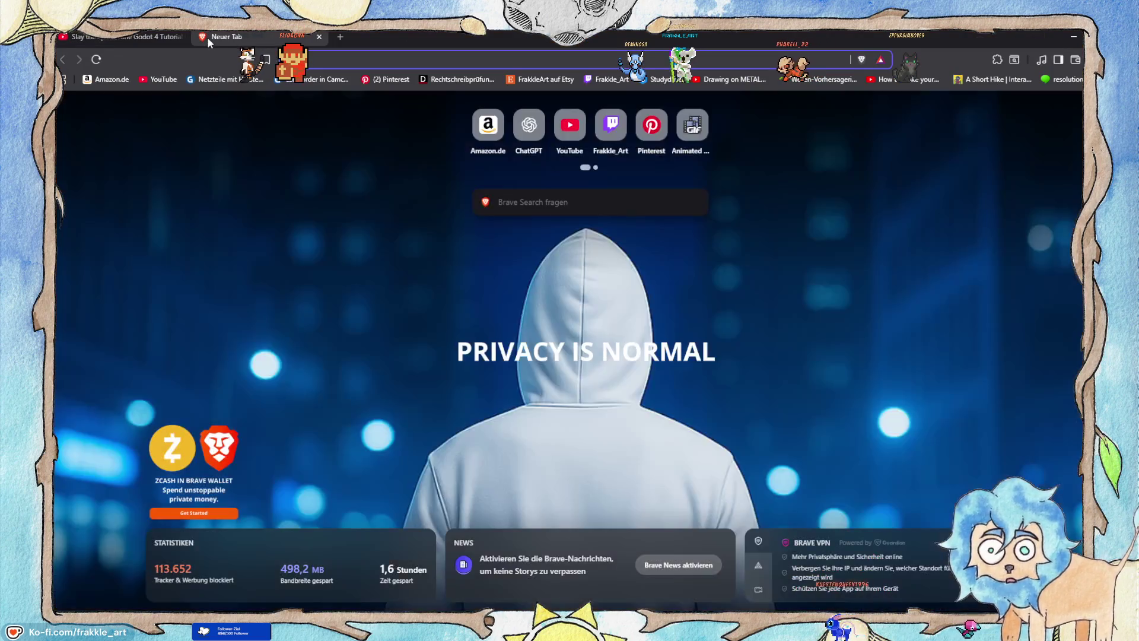
Search for openmw and open the official OpenMW site from the results.
text(openmw)
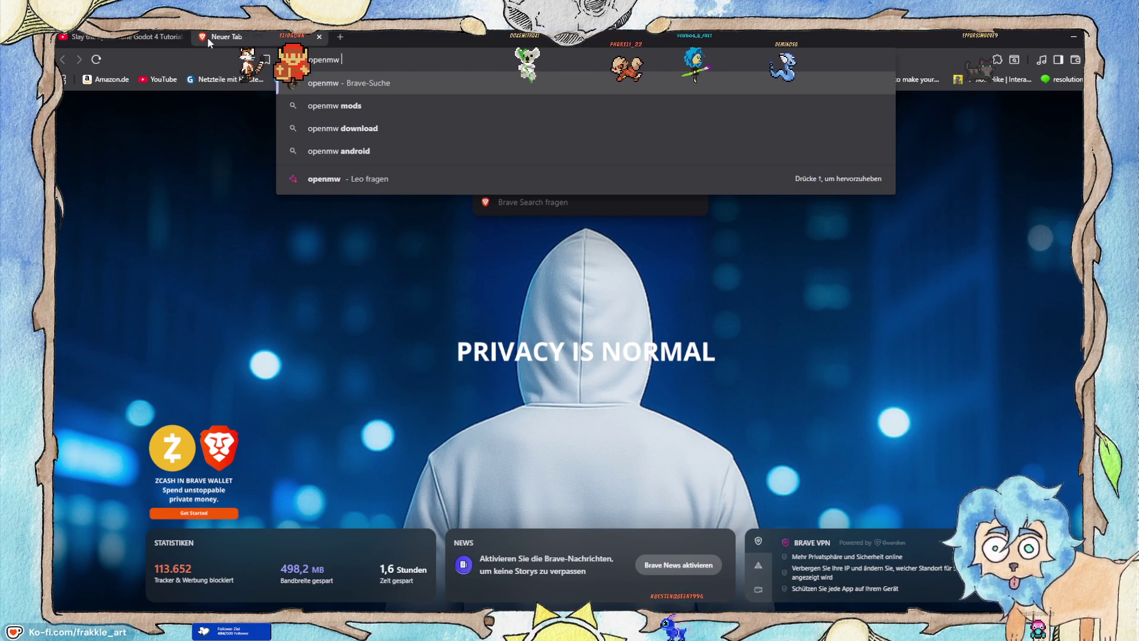
key(Return)
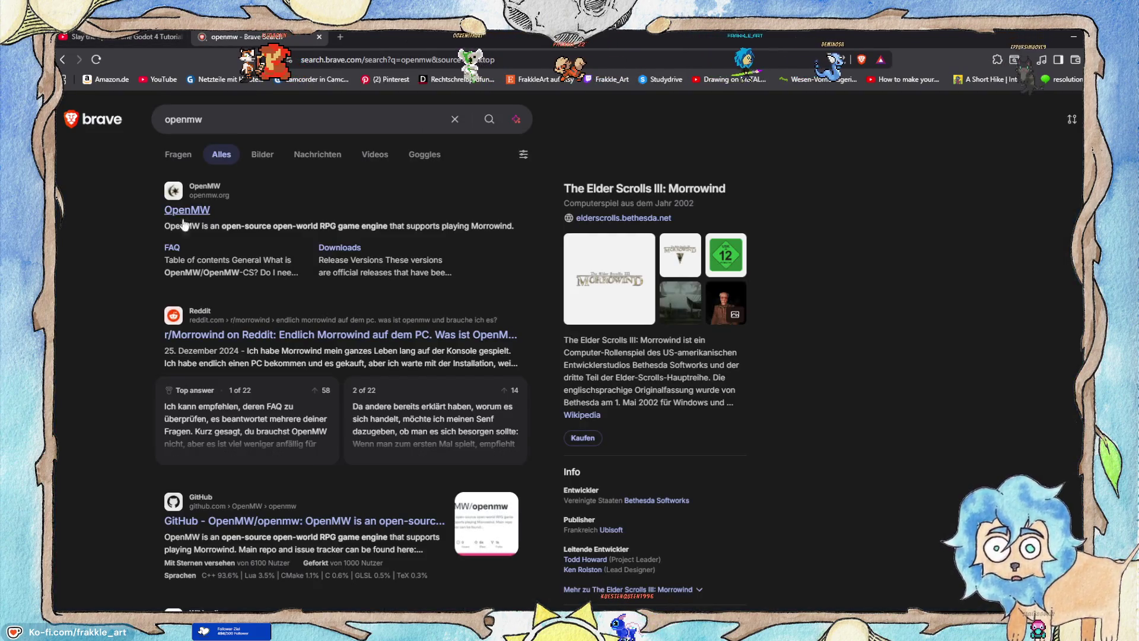
click(194, 211)
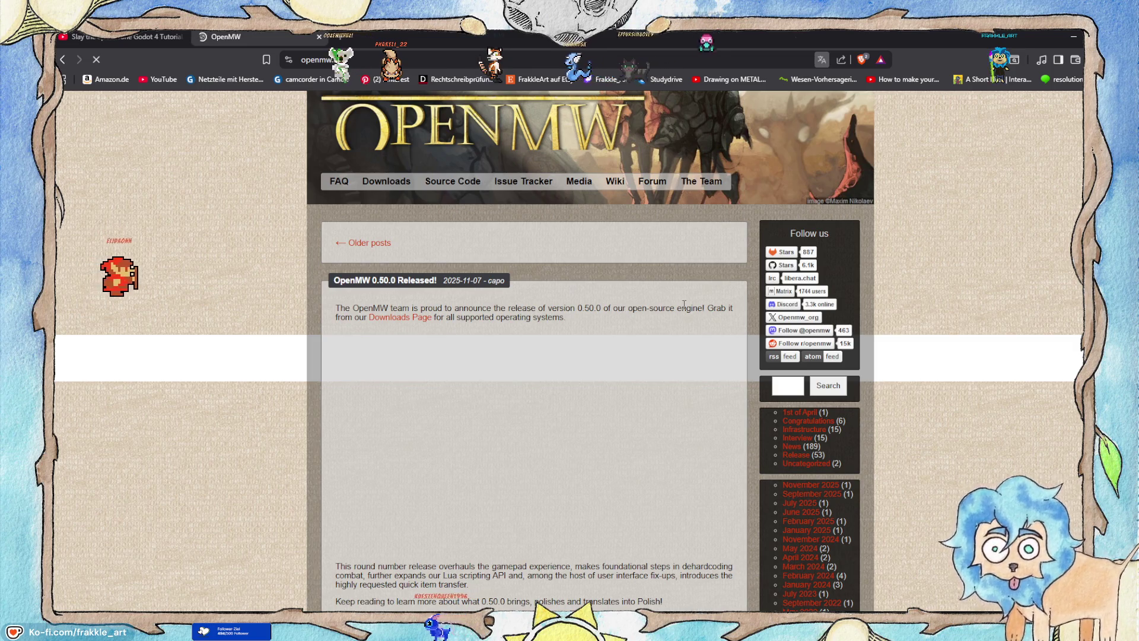
Scroll through the OpenMW 0.50.0 release post, briefly selecting part of its description.
scroll(666, 312, down, 2)
scroll(541, 249, down, 1)
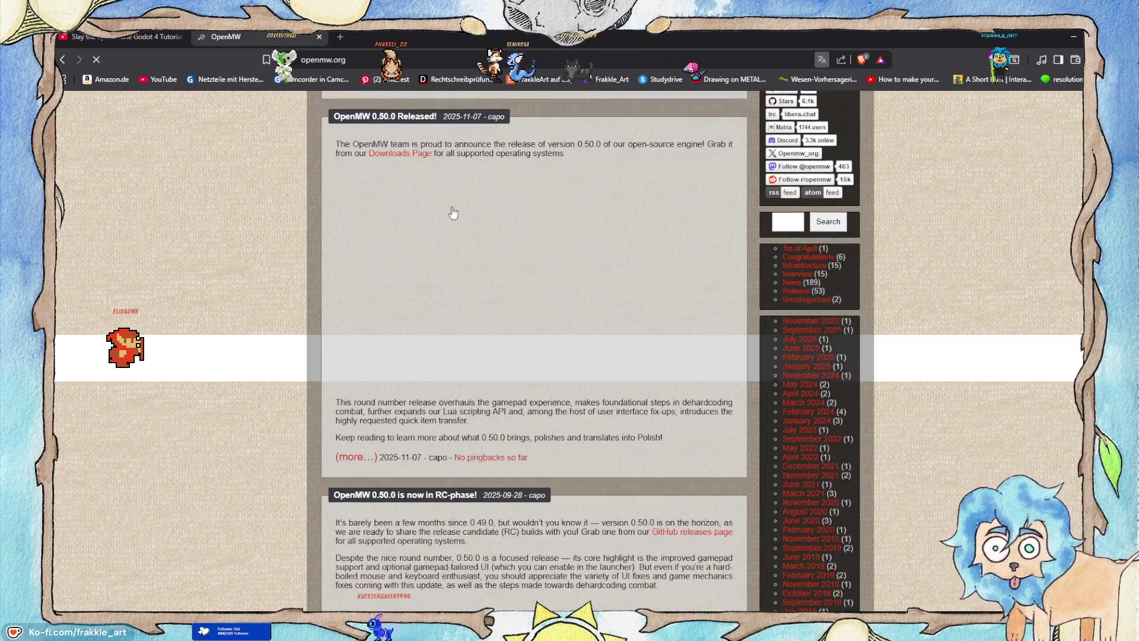
scroll(475, 261, down, 4)
scroll(394, 275, up, 2)
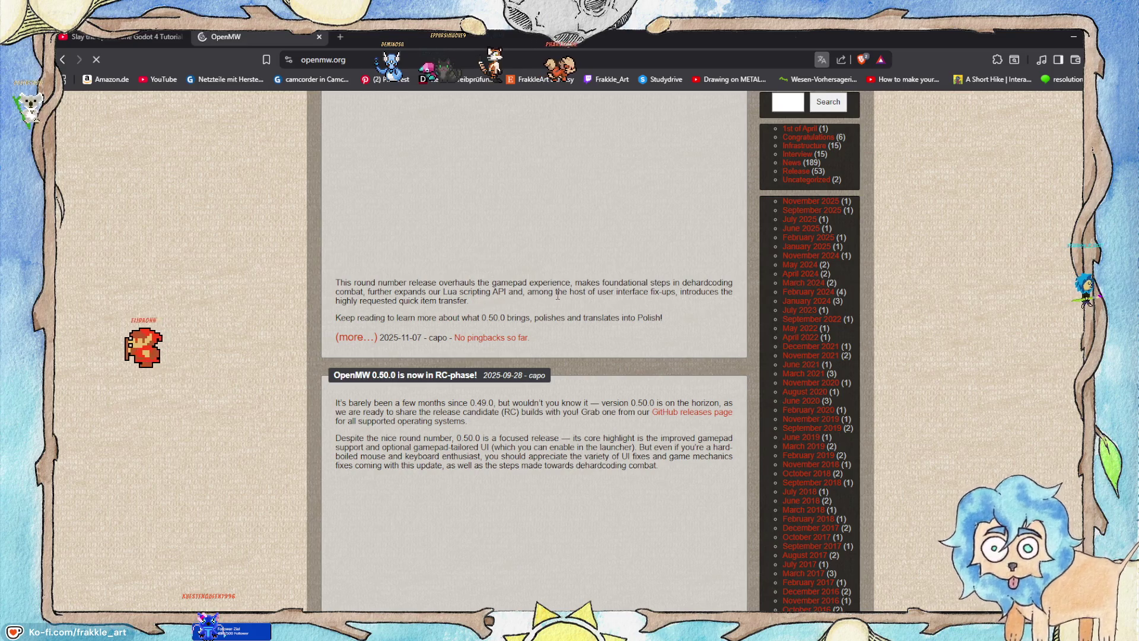
drag(431, 291, 462, 300)
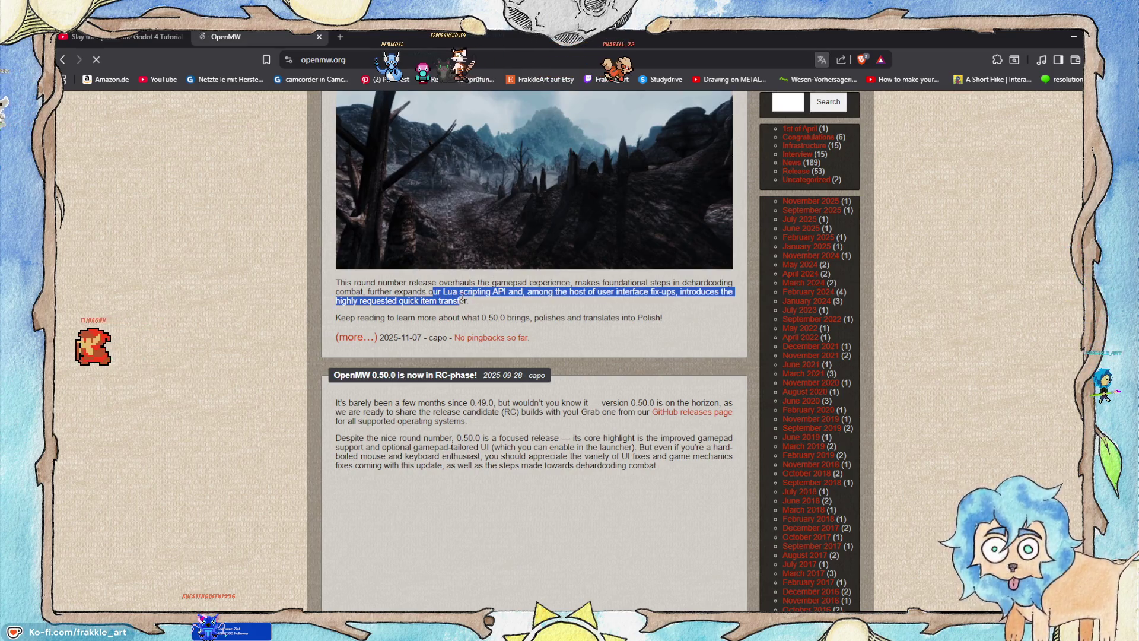
click(501, 310)
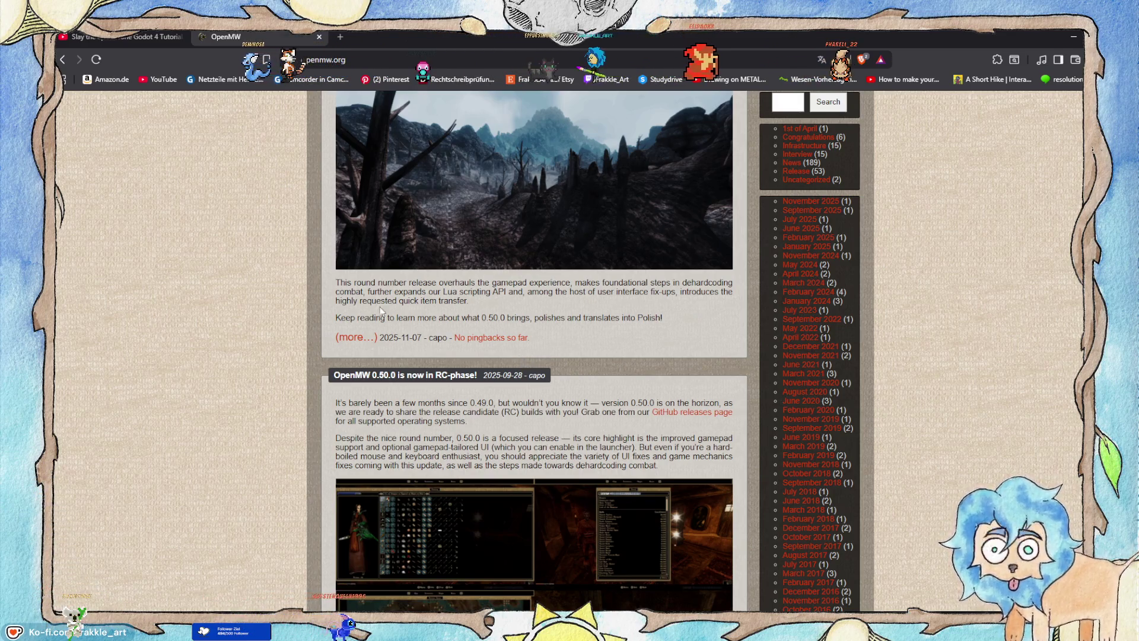
scroll(371, 306, down, 4)
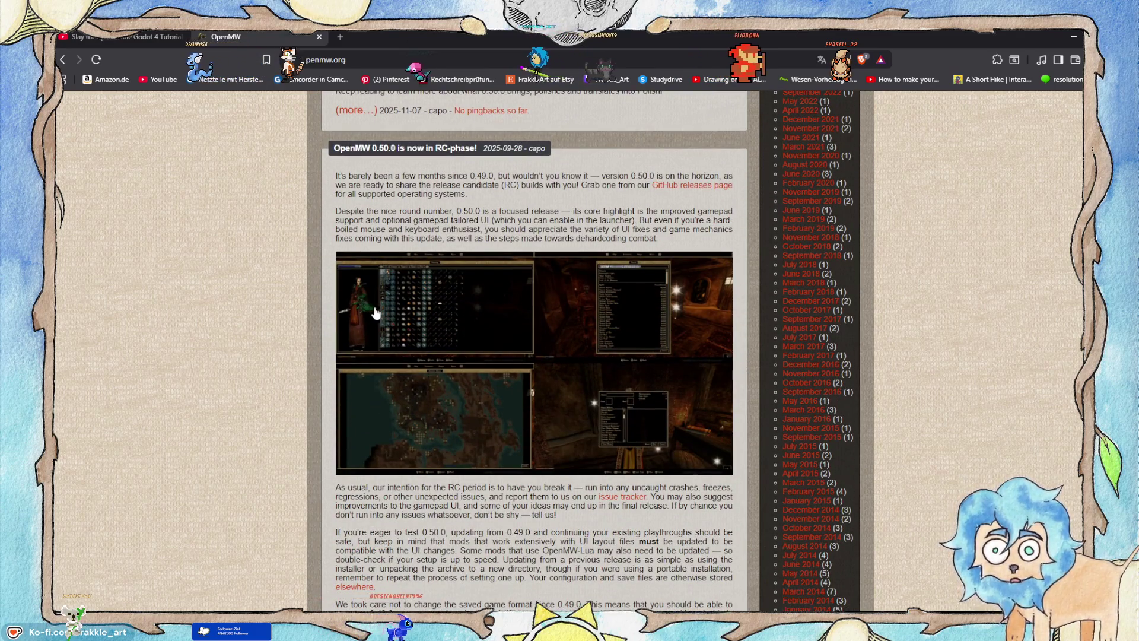
scroll(579, 367, down, 2)
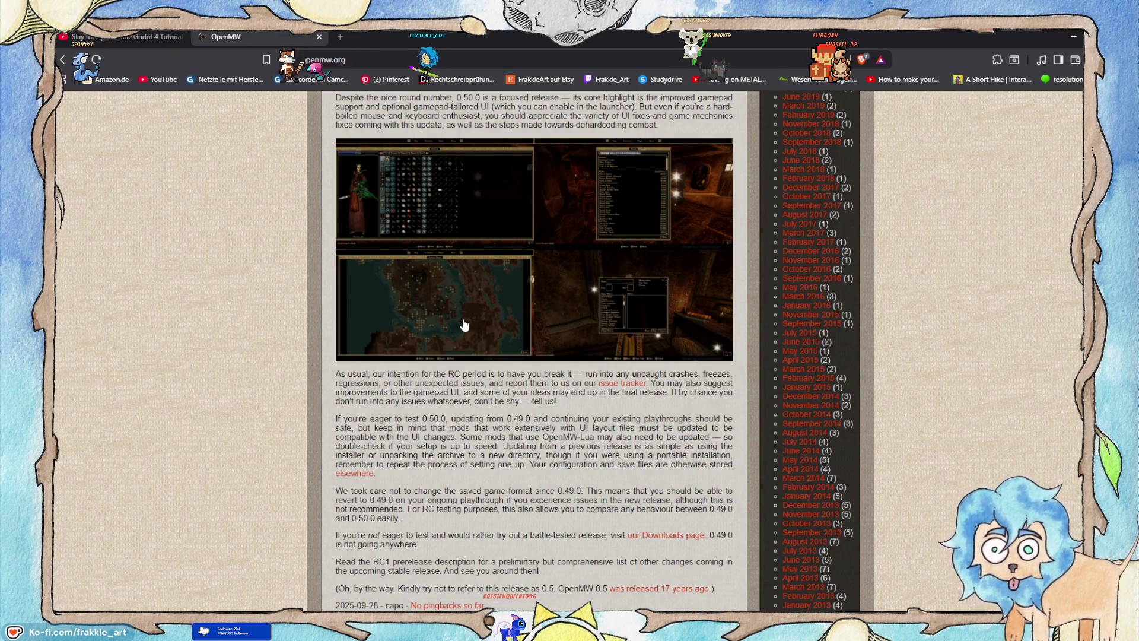
scroll(466, 323, up, 3)
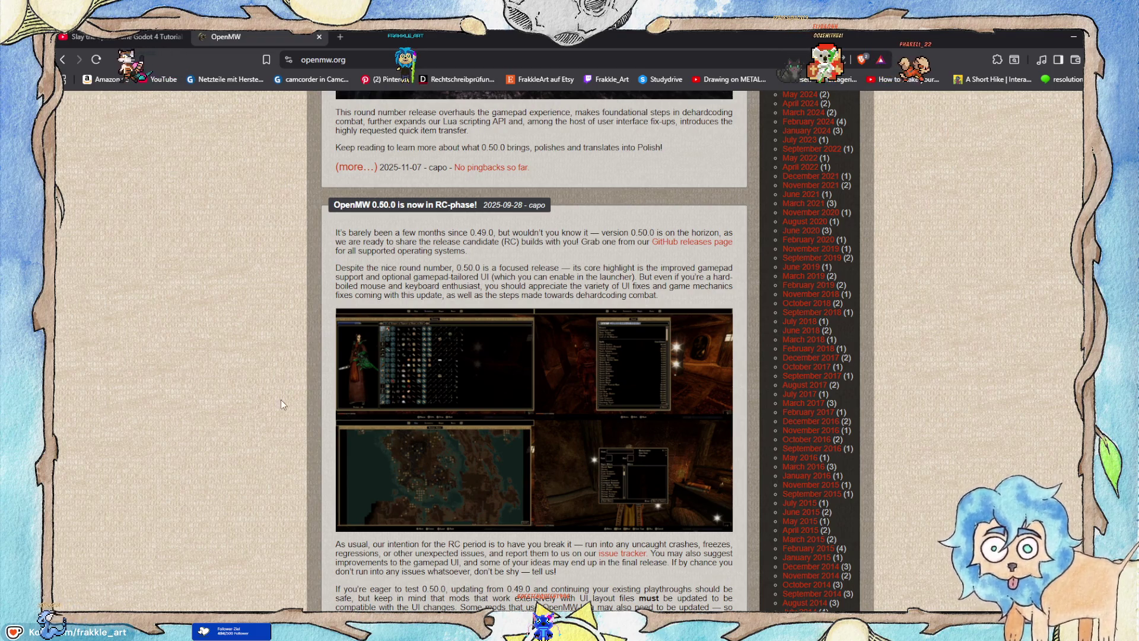
View the palm-tree screenshot full size, then return to the news page top.
scroll(293, 506, down, 5)
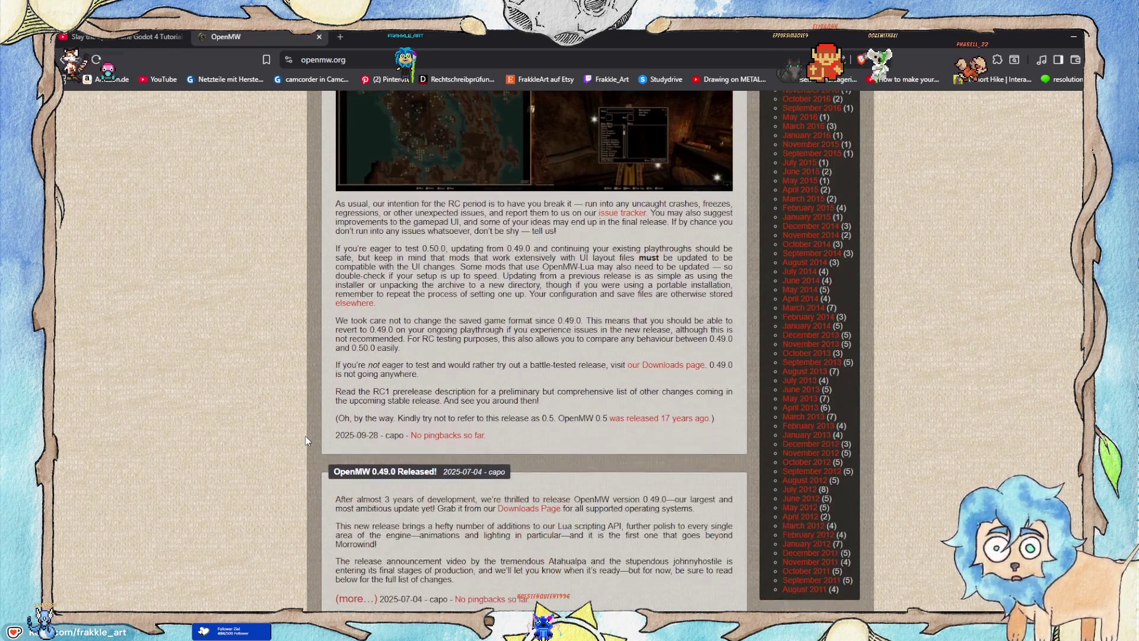
scroll(306, 440, down, 3)
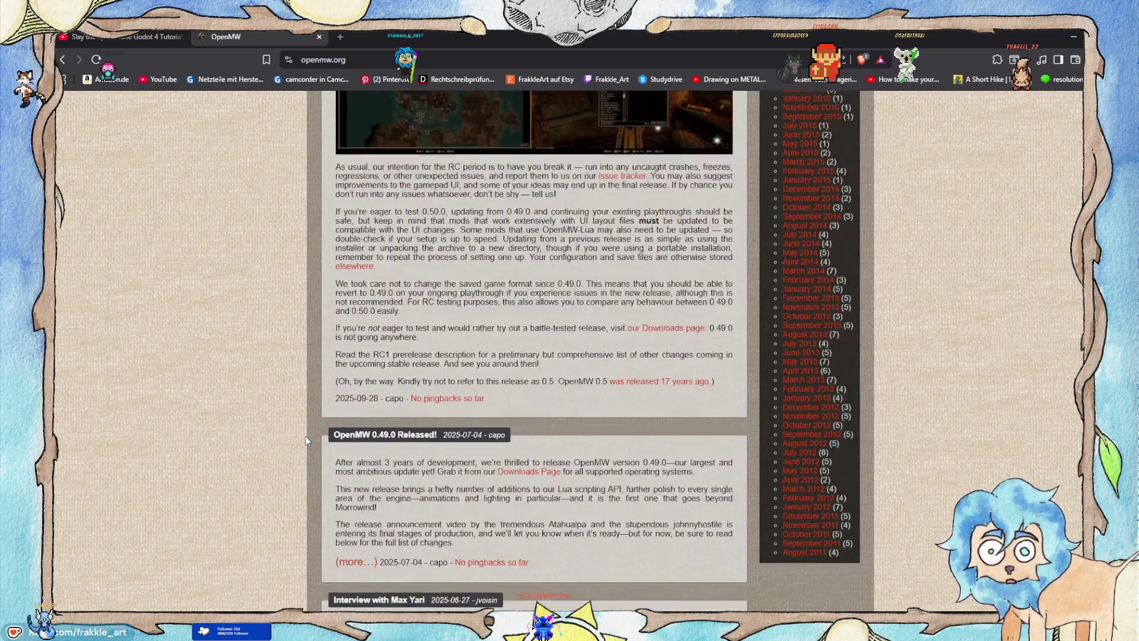
scroll(307, 422, down, 4)
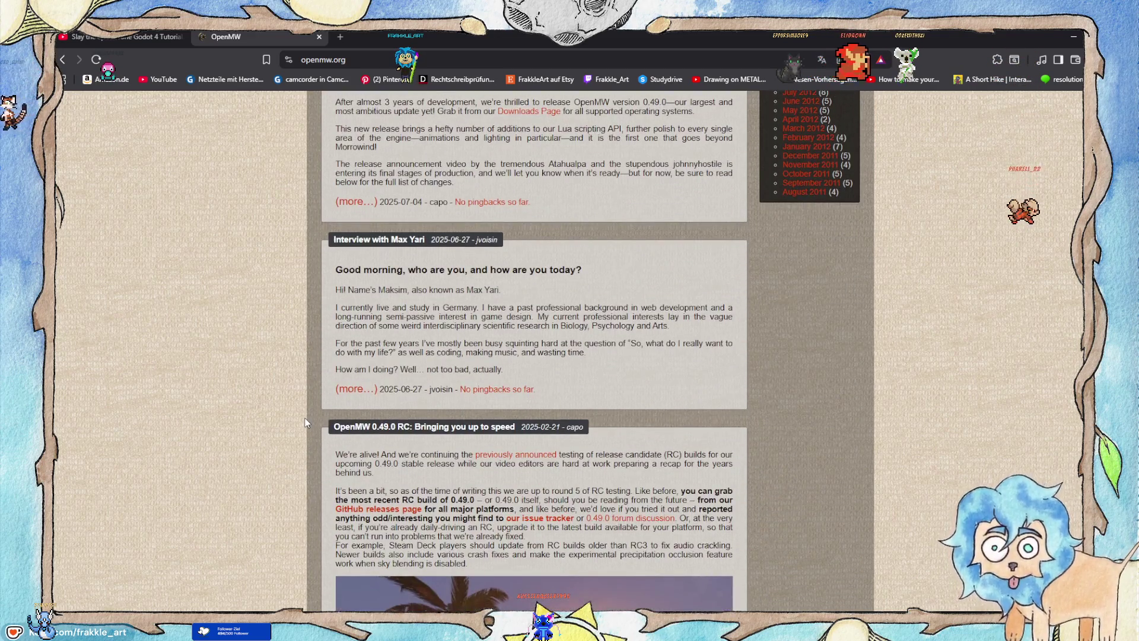
scroll(307, 422, down, 7)
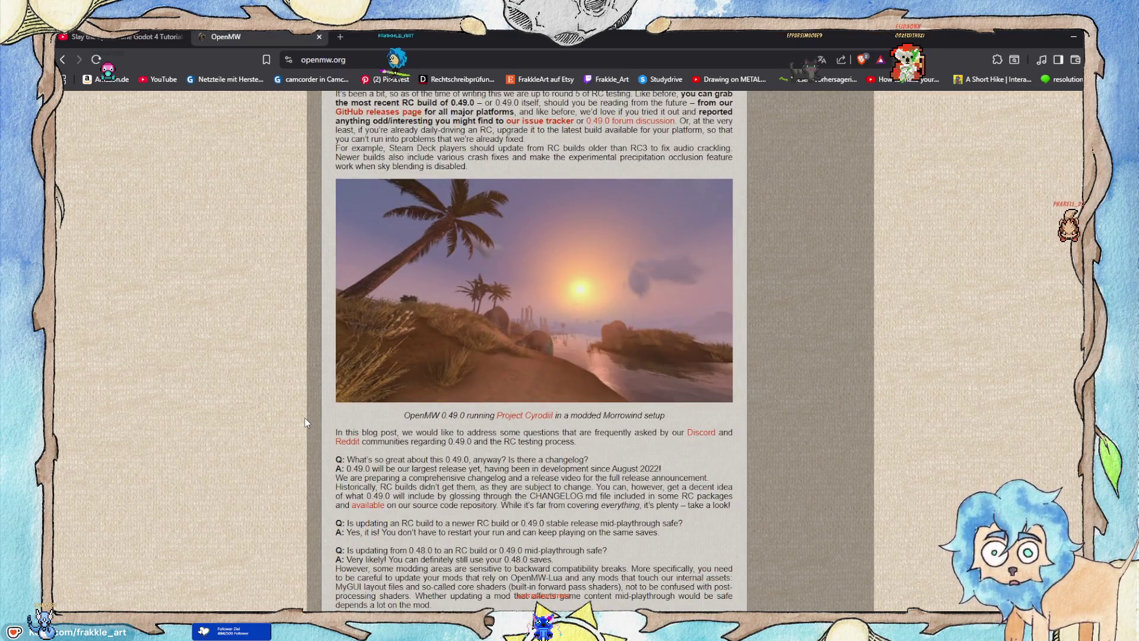
click(508, 343)
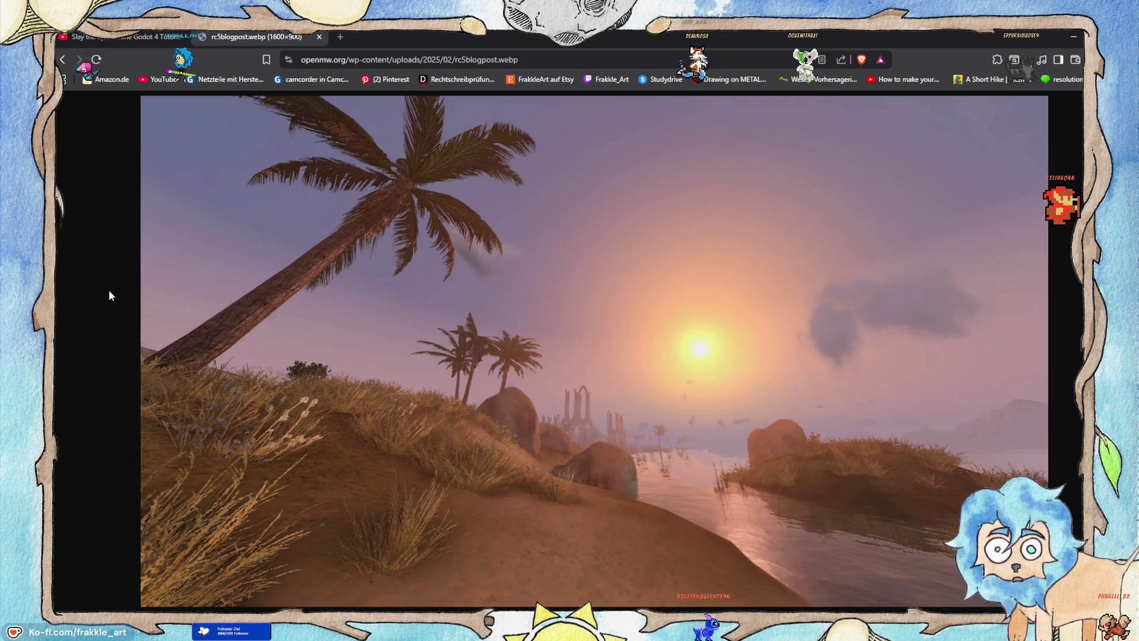
key(alt+Left)
scroll(180, 360, down, 4)
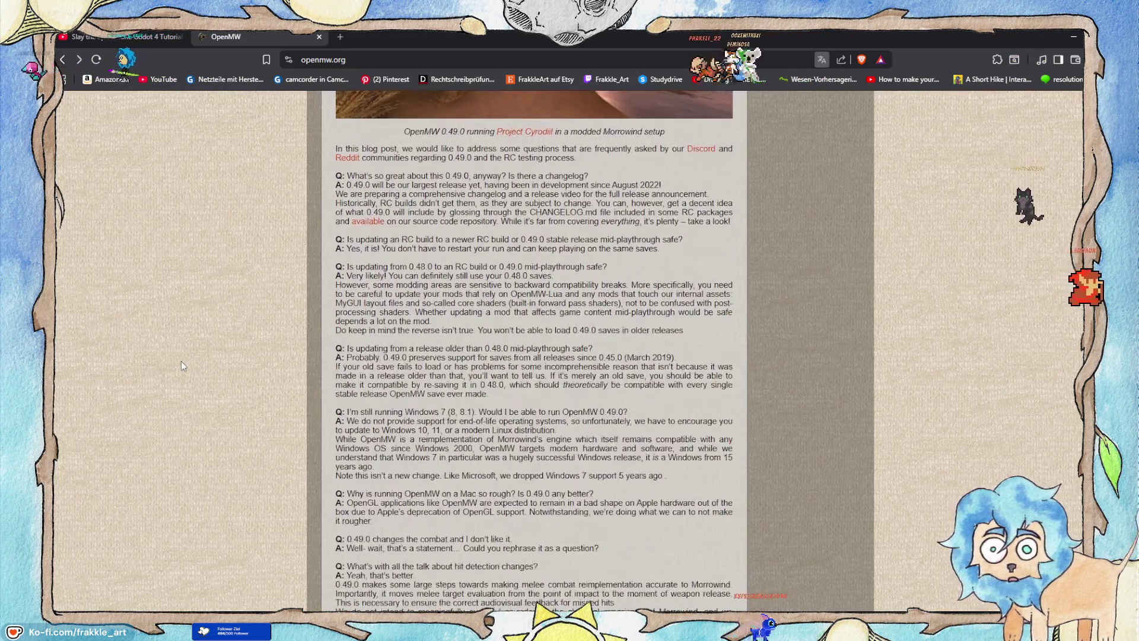
scroll(181, 362, down, 2)
scroll(180, 360, up, 20)
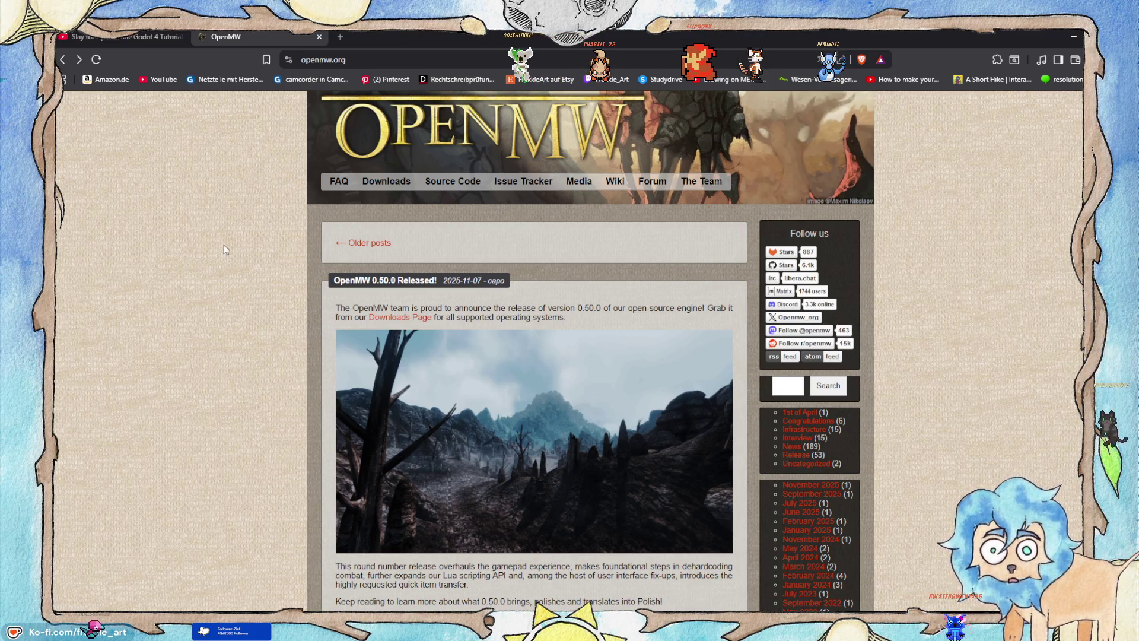
Close the OpenMW tab and pause the tutorial at 24:49 on its on_gui_input code.
click(319, 37)
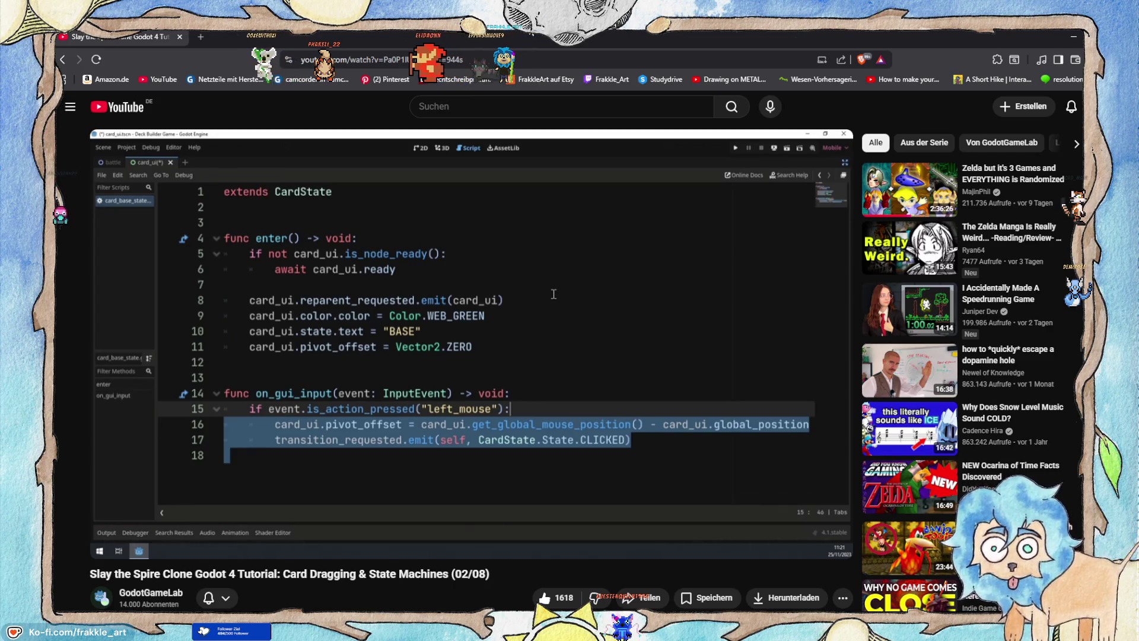
click(497, 363)
click(480, 309)
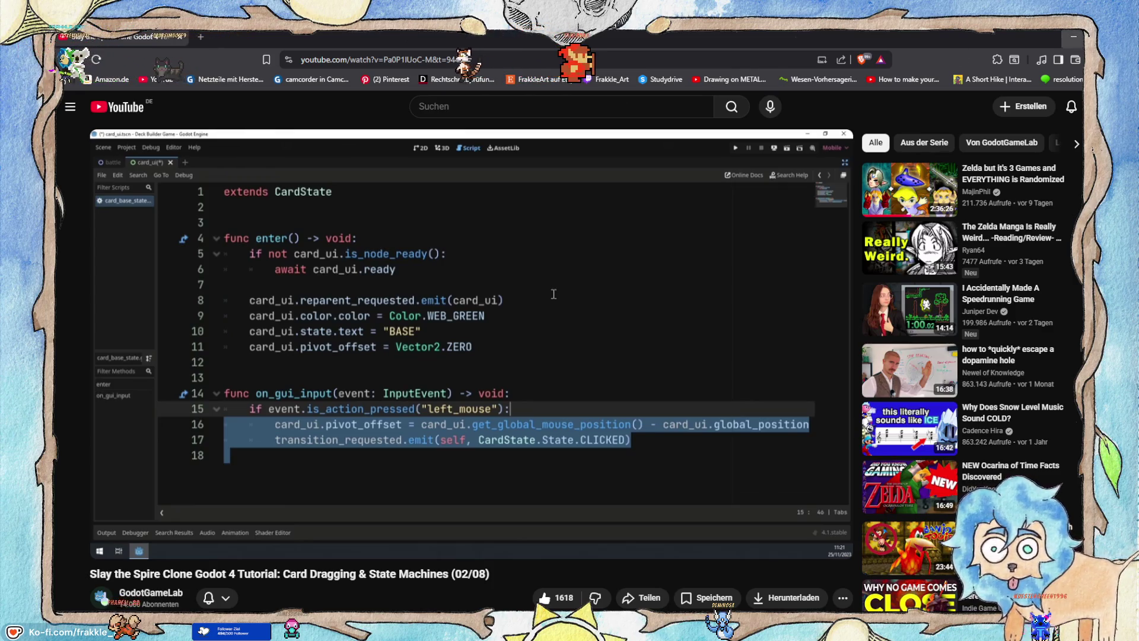
key(alt+Tab)
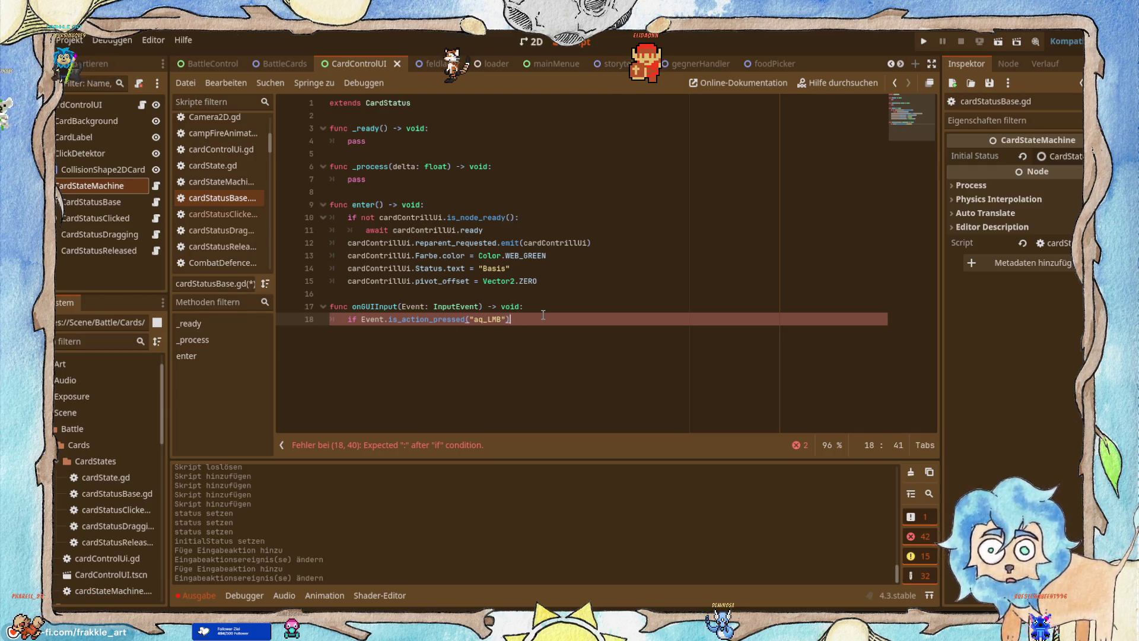
End line 18 with a colon and start line 19 with cardContrillUi.pivot_offset.
text(:)
key(Return)
text(va)
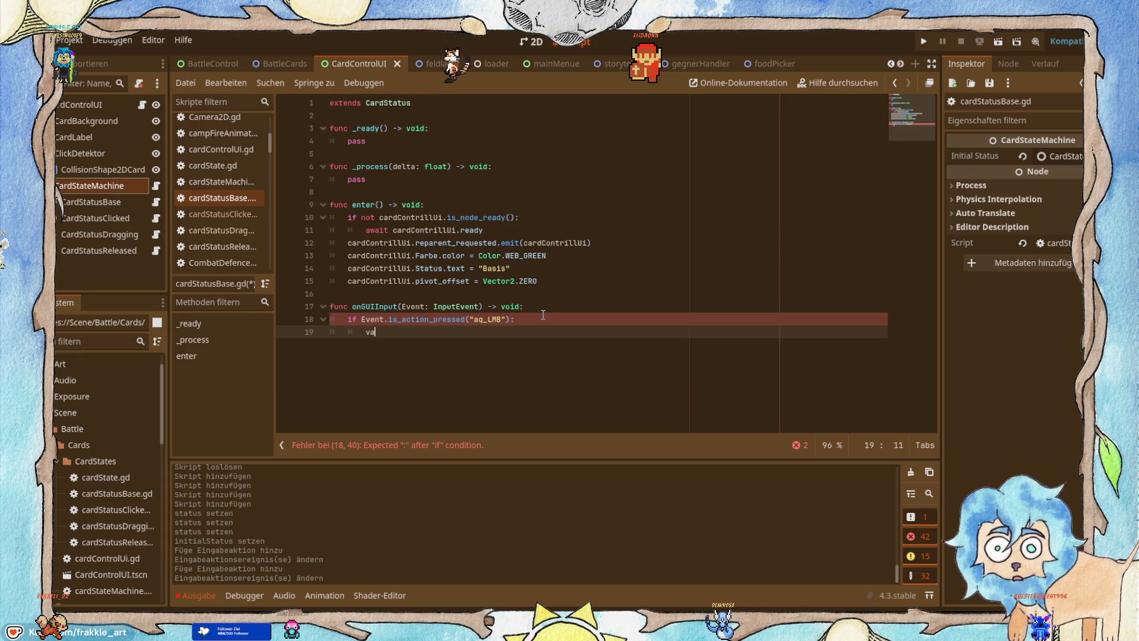
key(BackSpace)
key(BackSpace)
text(ca)
key(Return)
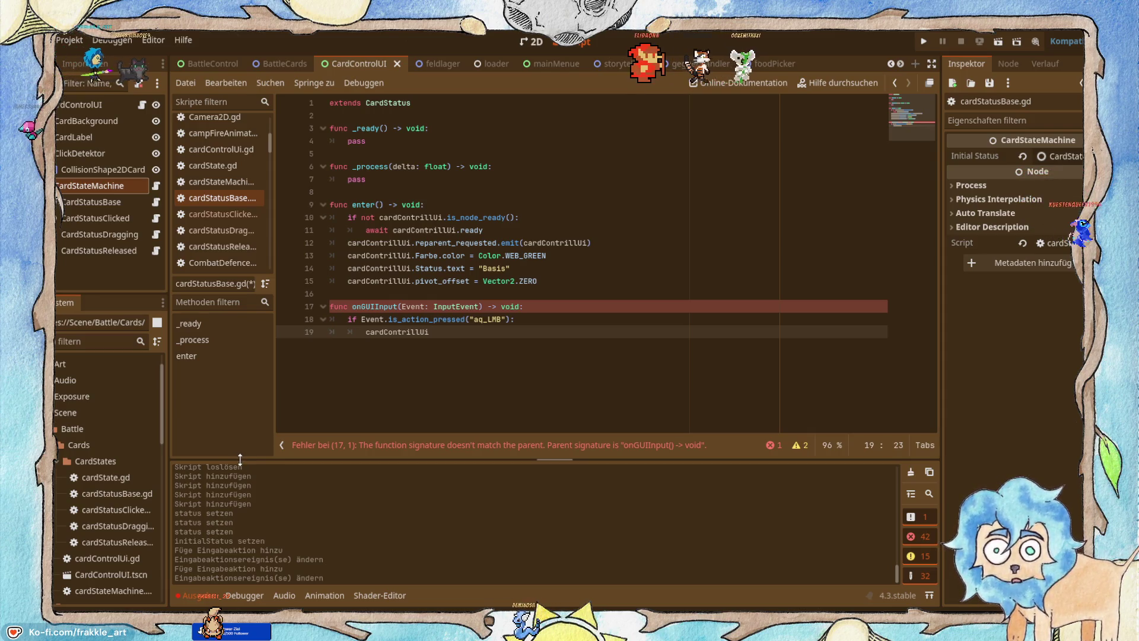
key(alt+Tab)
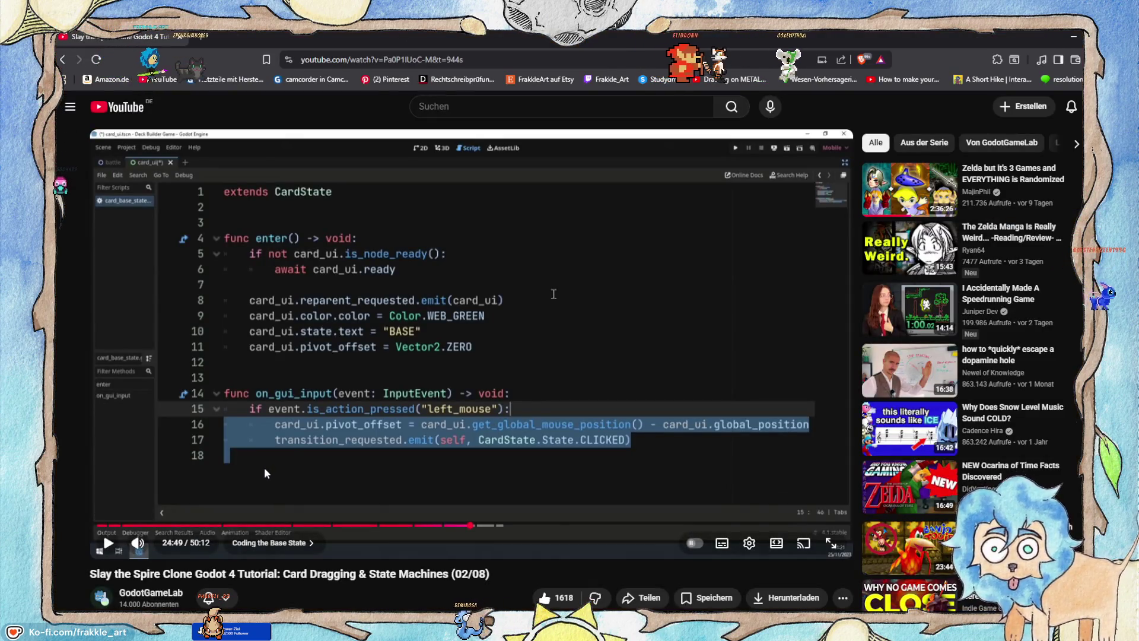
key(alt+Tab)
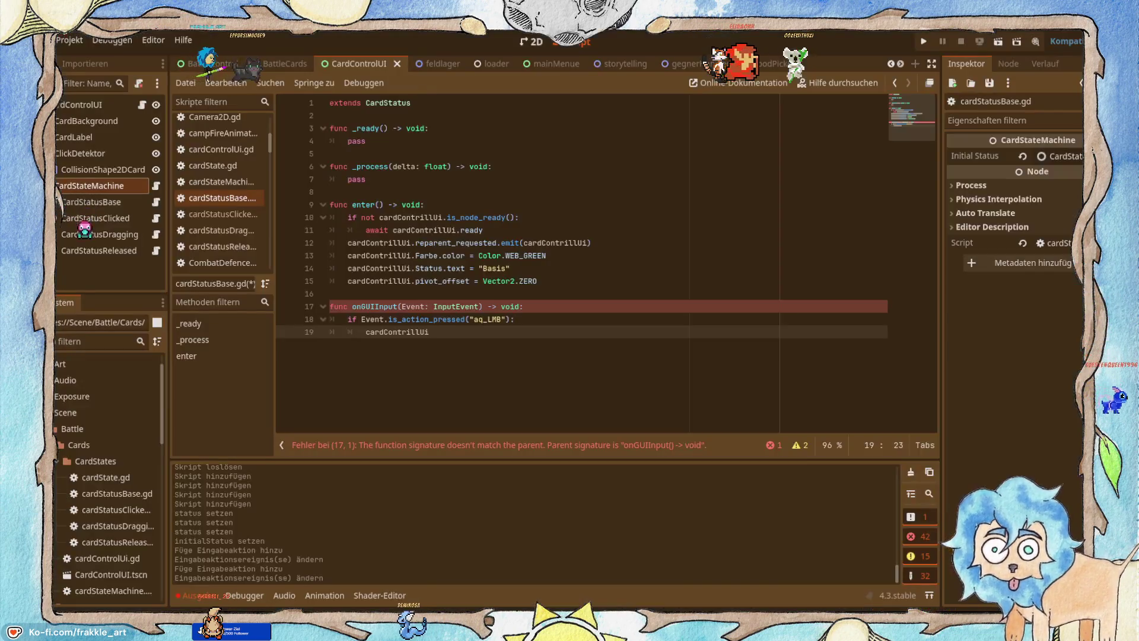
text(.p)
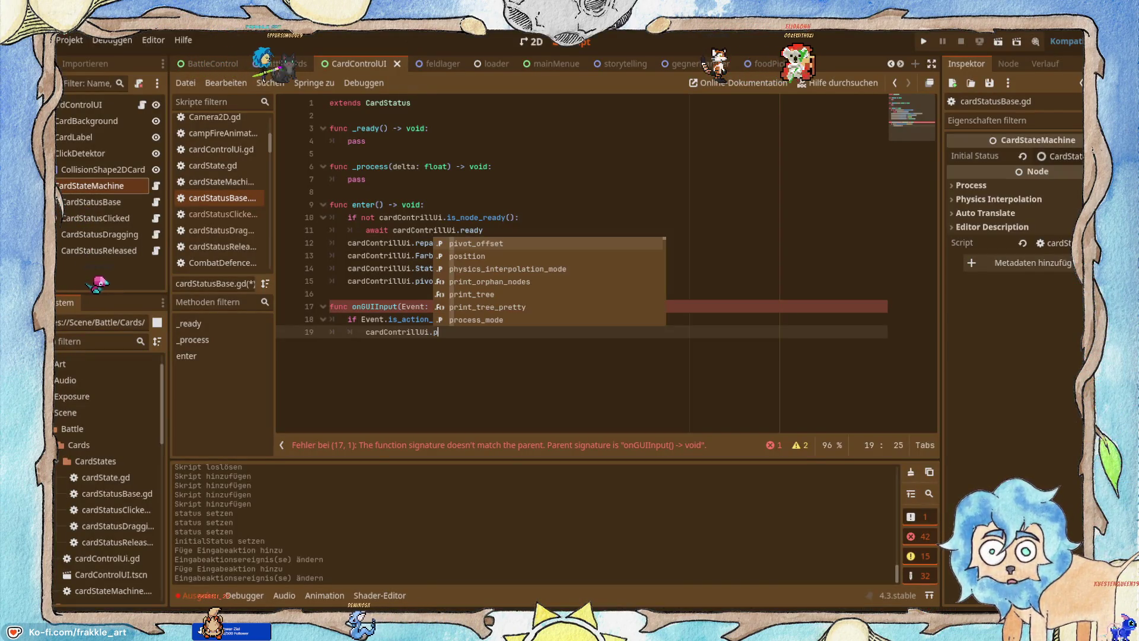
key(Return)
Continue line 19 with = cardContrillUi.get_glo, comparing against the tutorial.
key(alt+Tab)
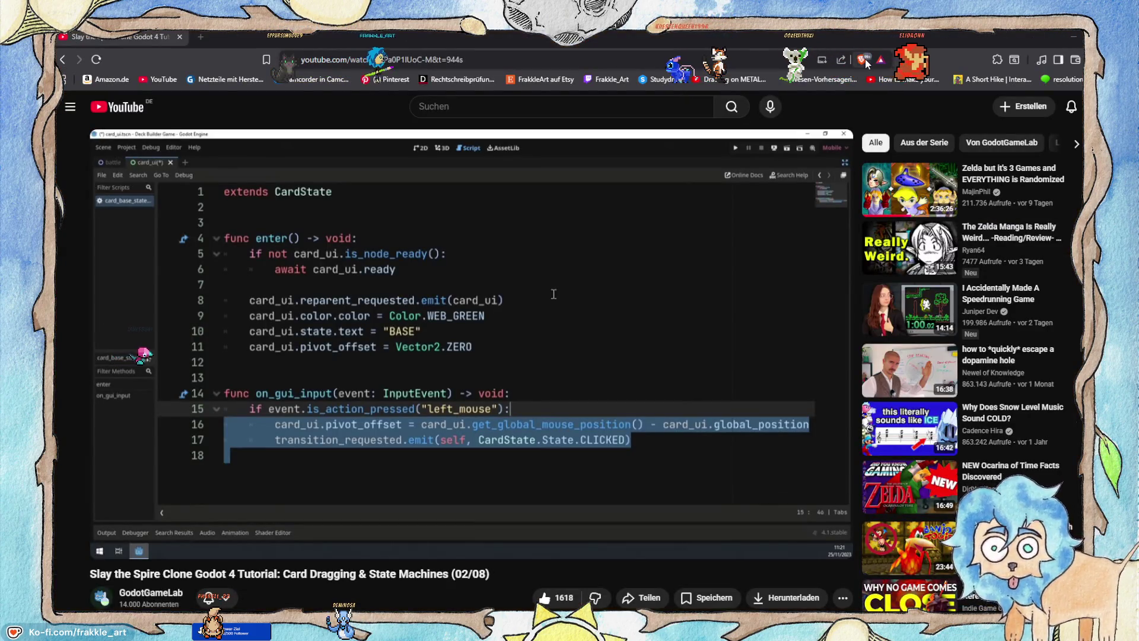
key(alt+Tab)
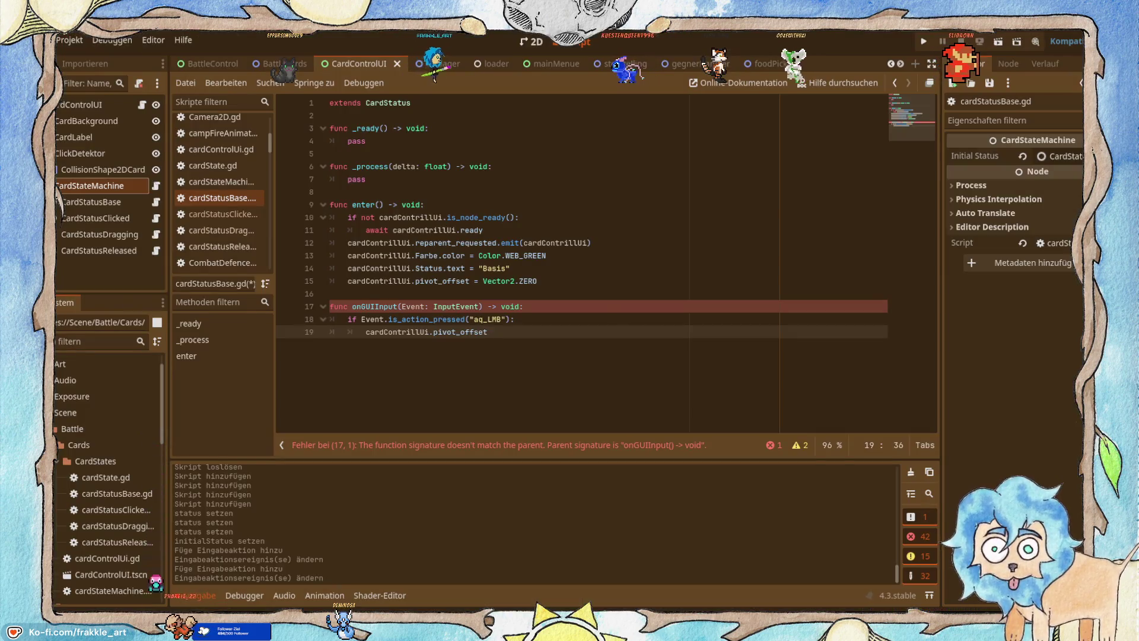
key(alt+Tab)
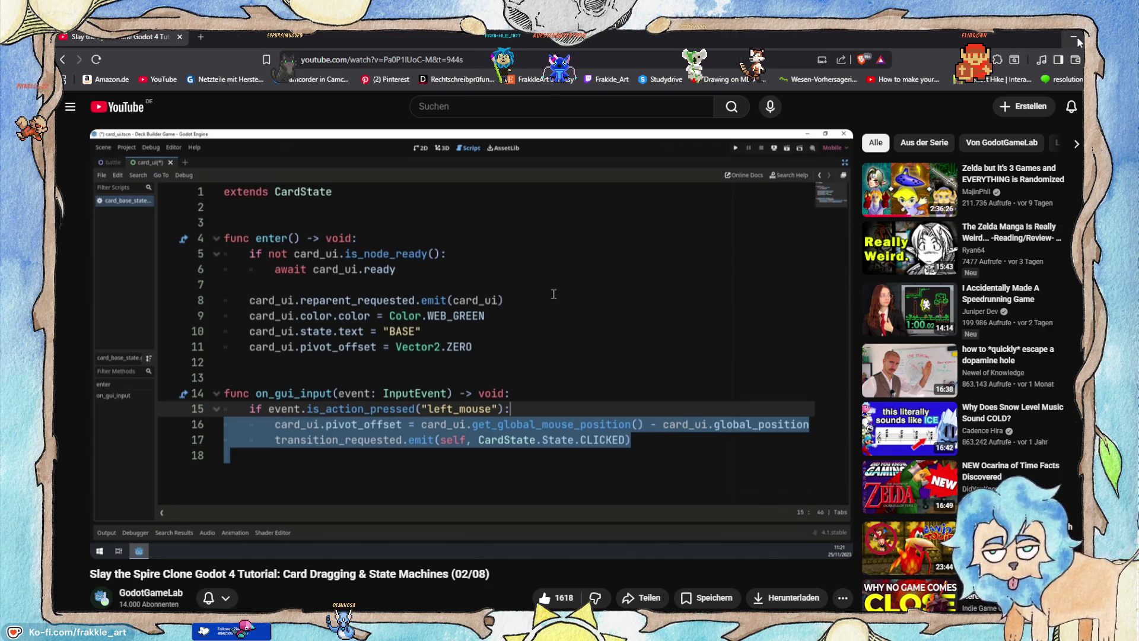
click(1074, 38)
text(cardContrillUi.pivot_offset)
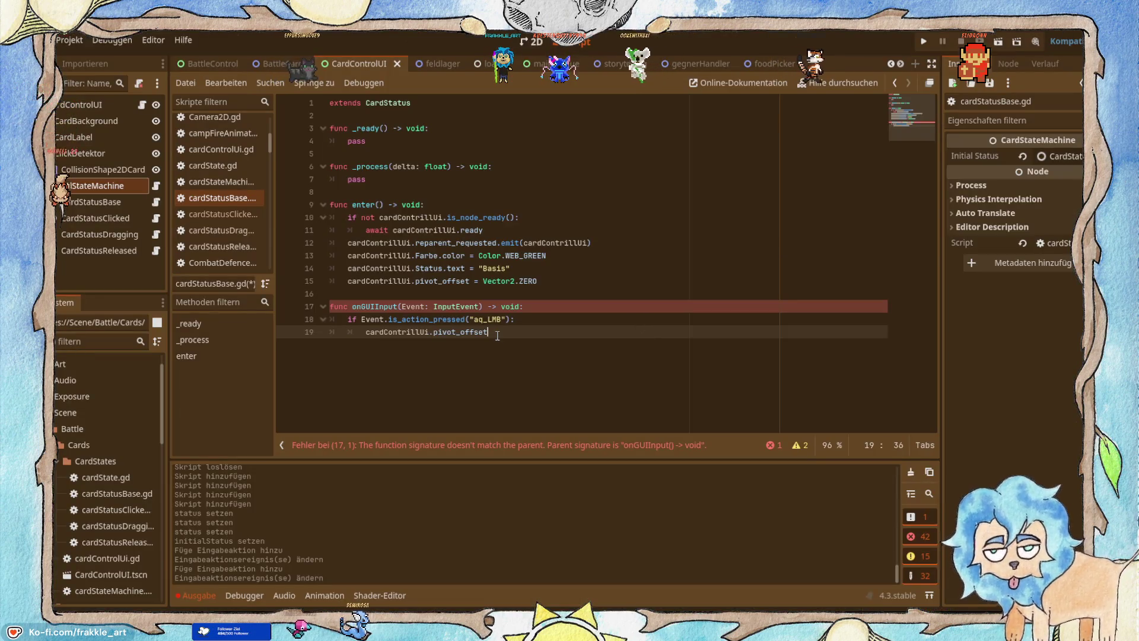
text( =)
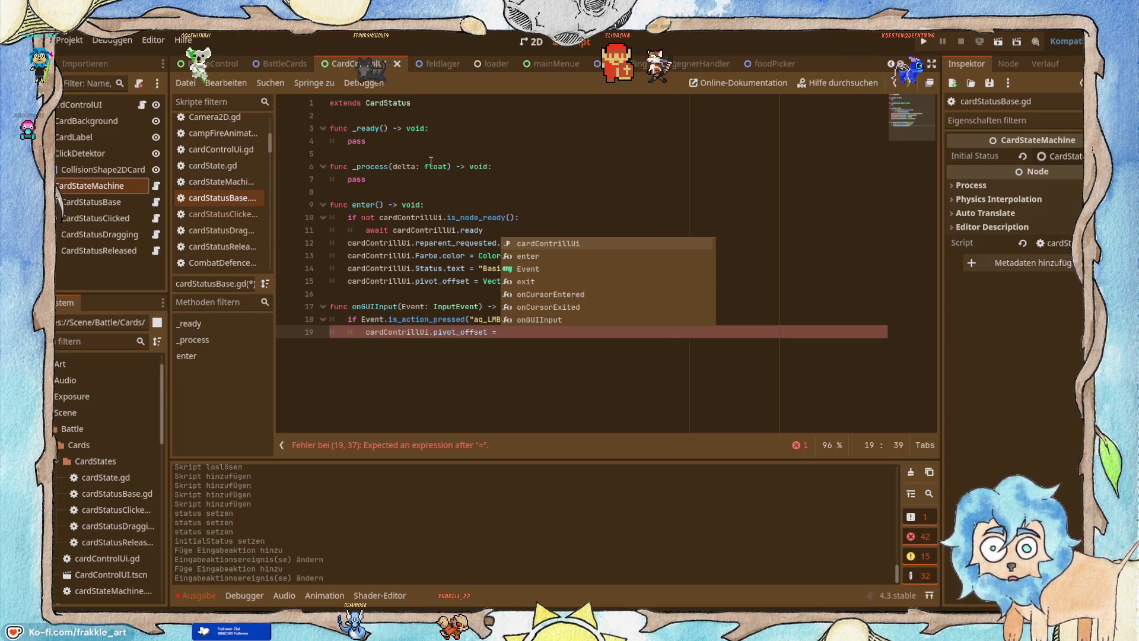
key(alt+Tab)
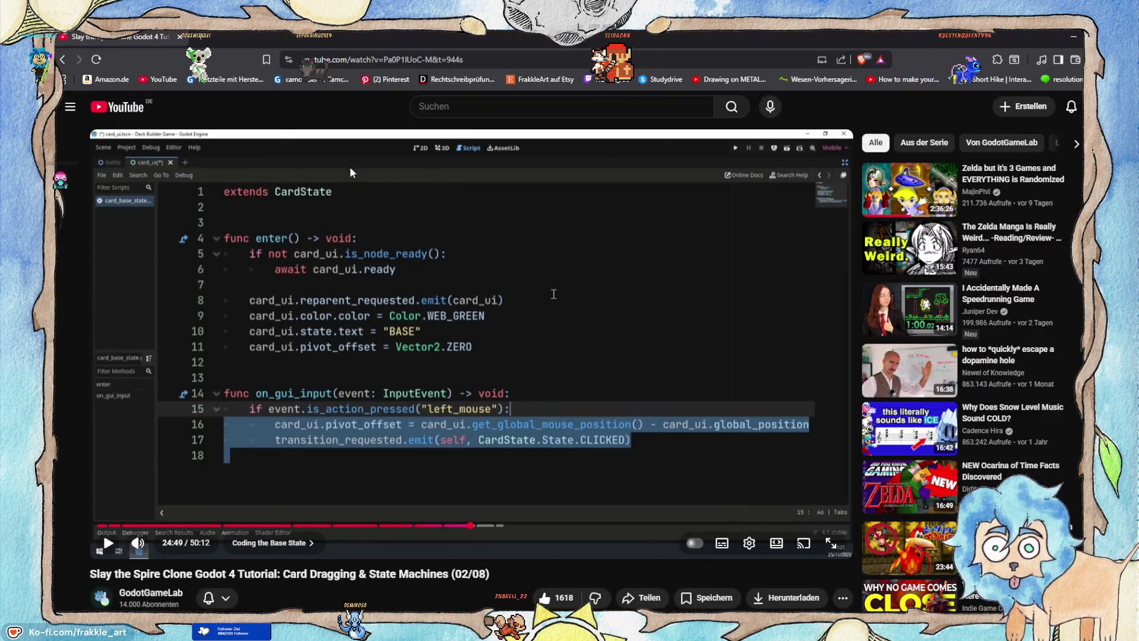
click(1072, 34)
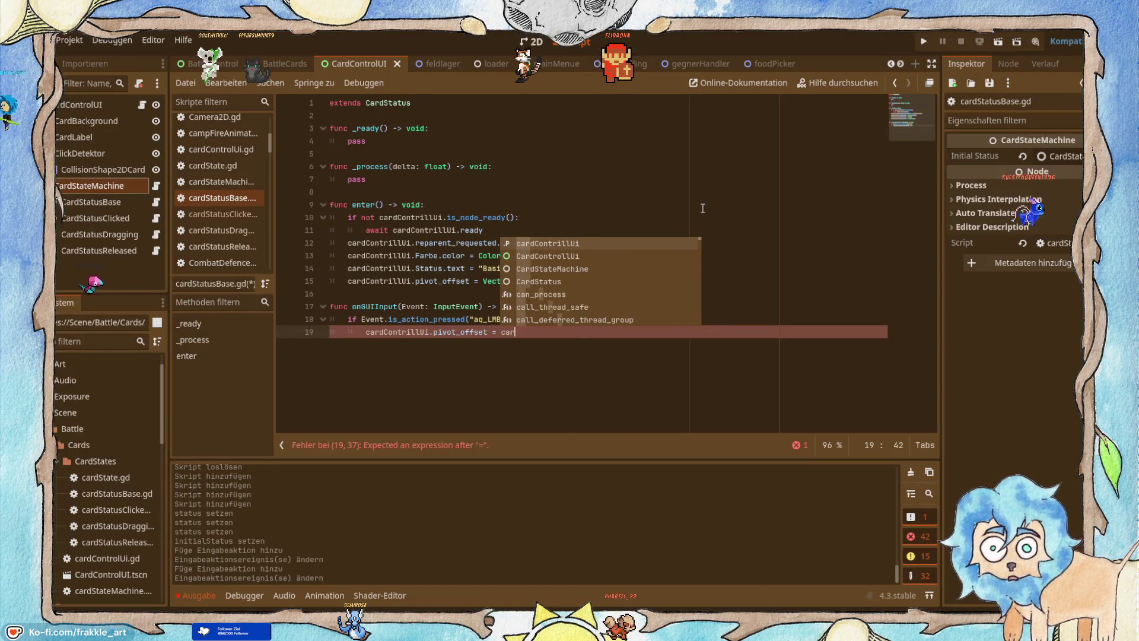
text(d)
key(Return)
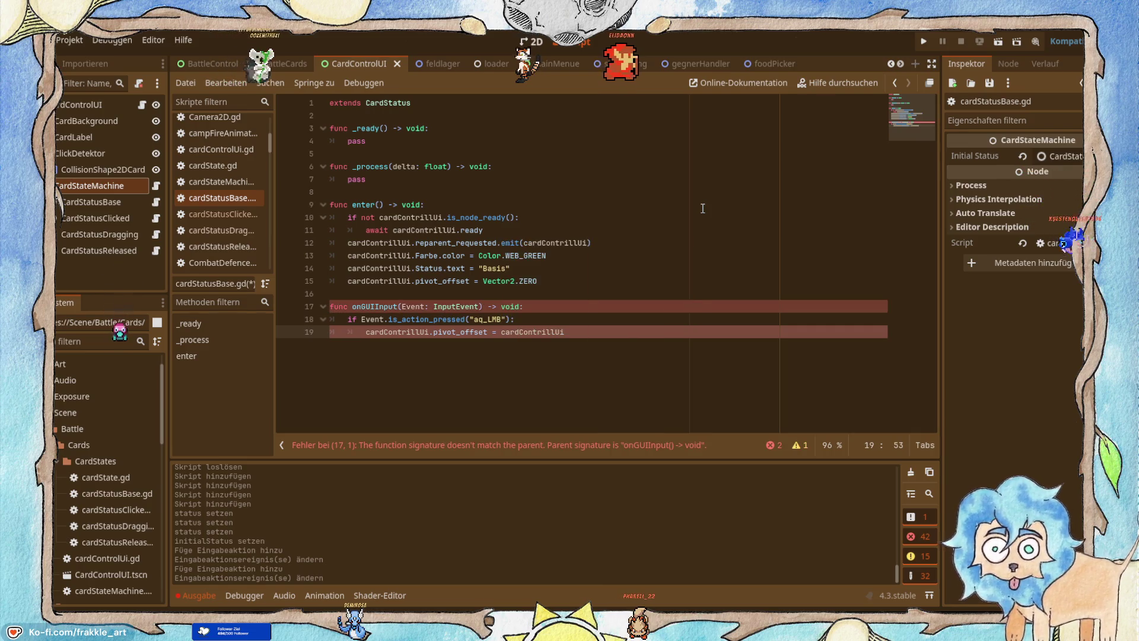
text(.get)
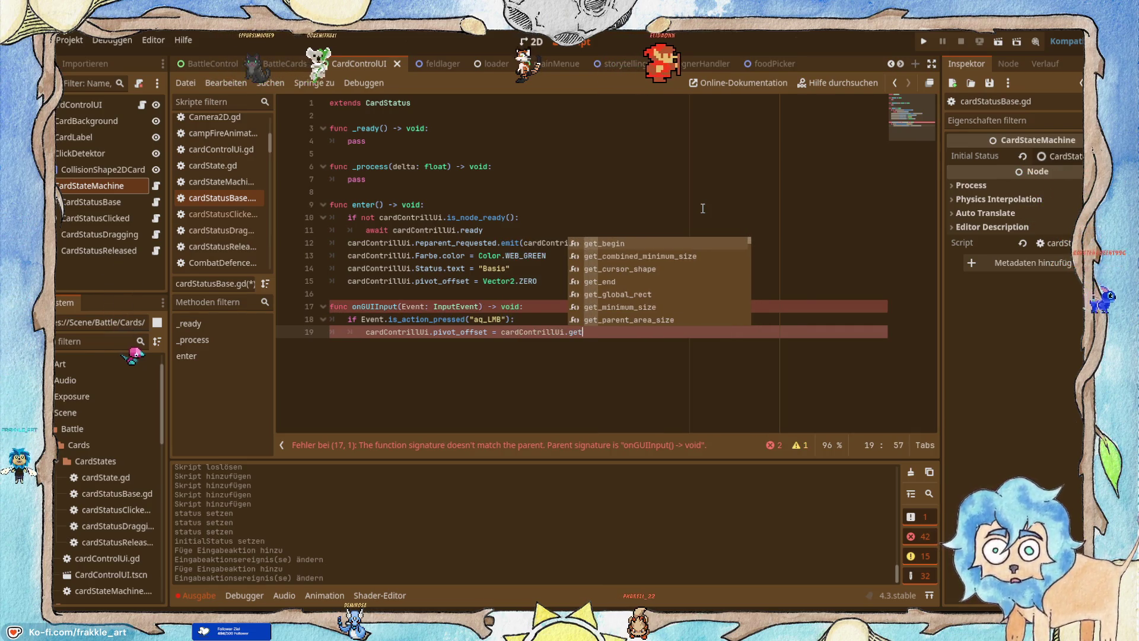
text(_global_mouse_position()
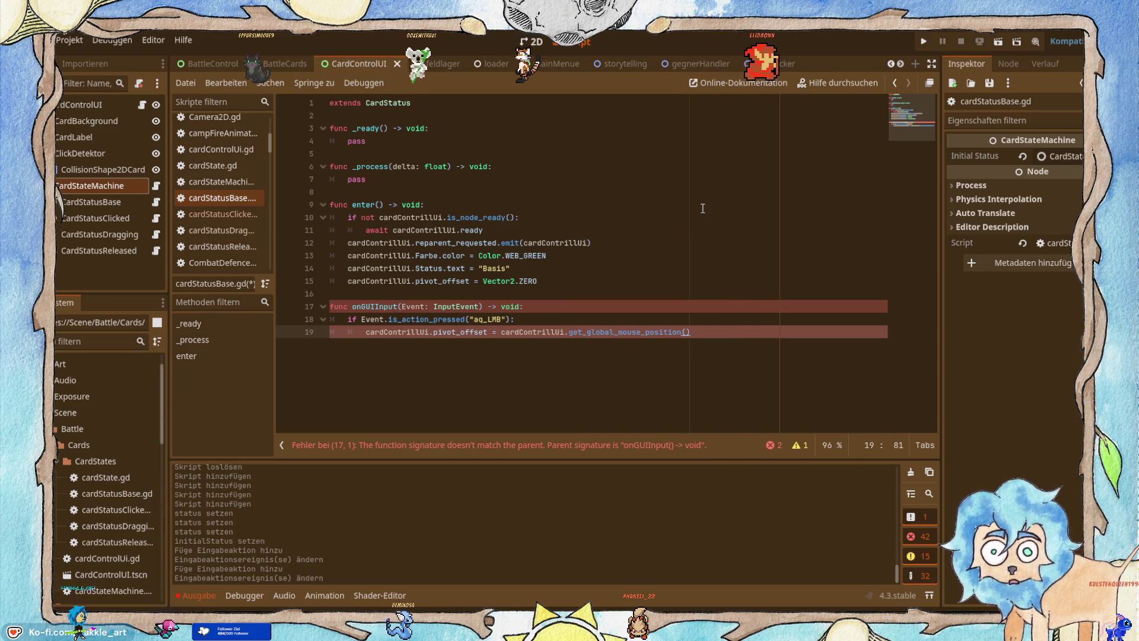
key(alt+Tab)
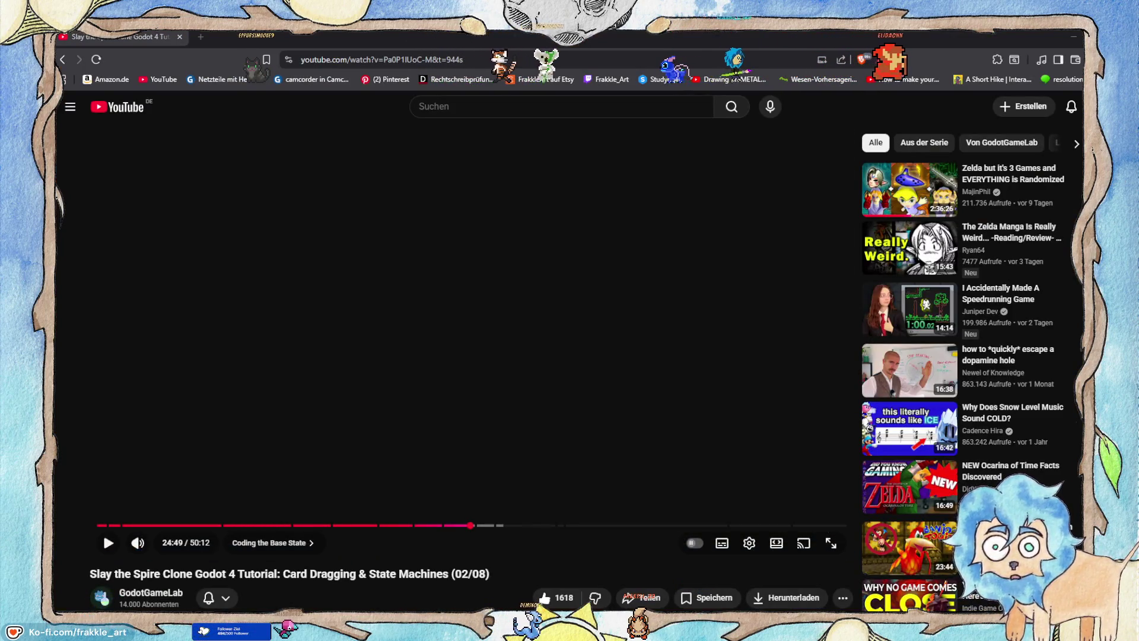
Read the get_global_mouse_position docs, then reopen cardStatusBase.gd from the BattleCards scene.
key(alt+Tab)
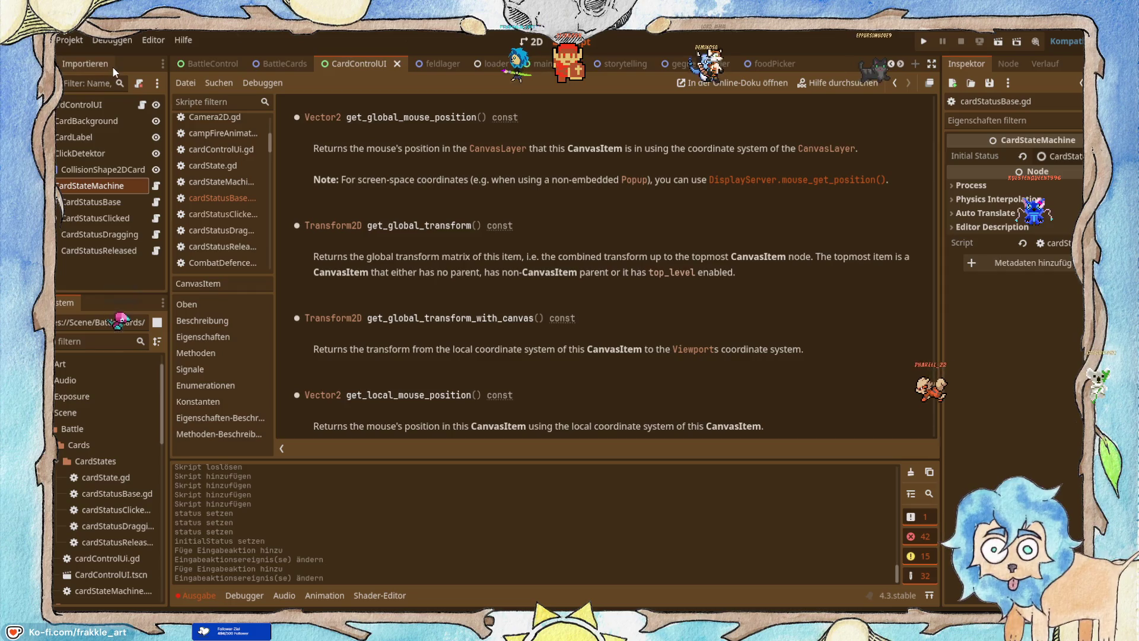
click(277, 59)
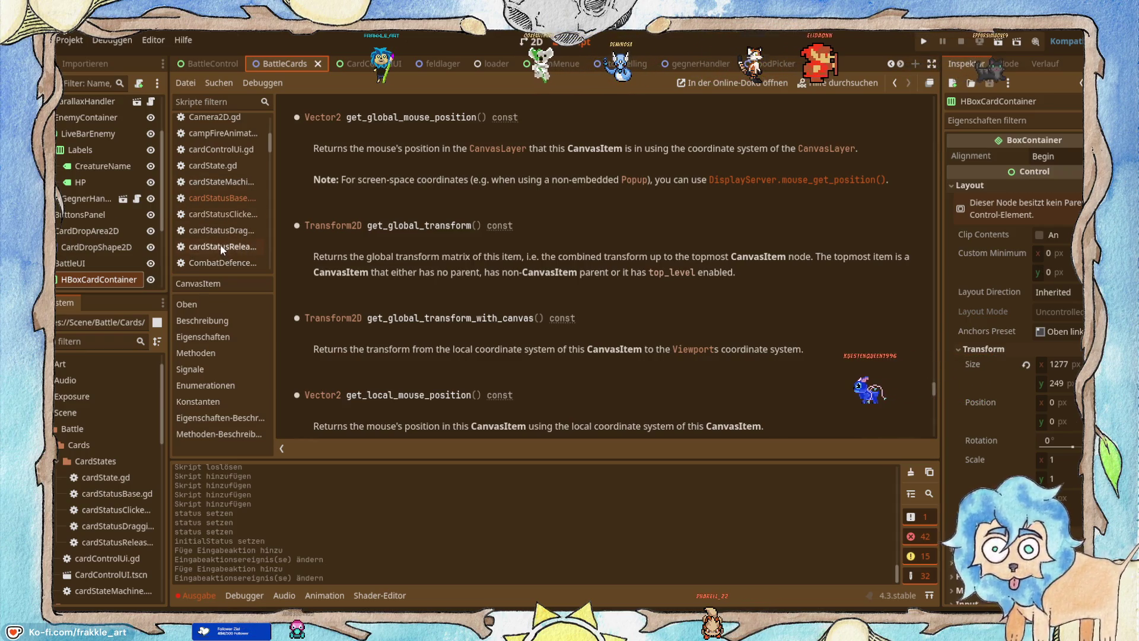
click(216, 197)
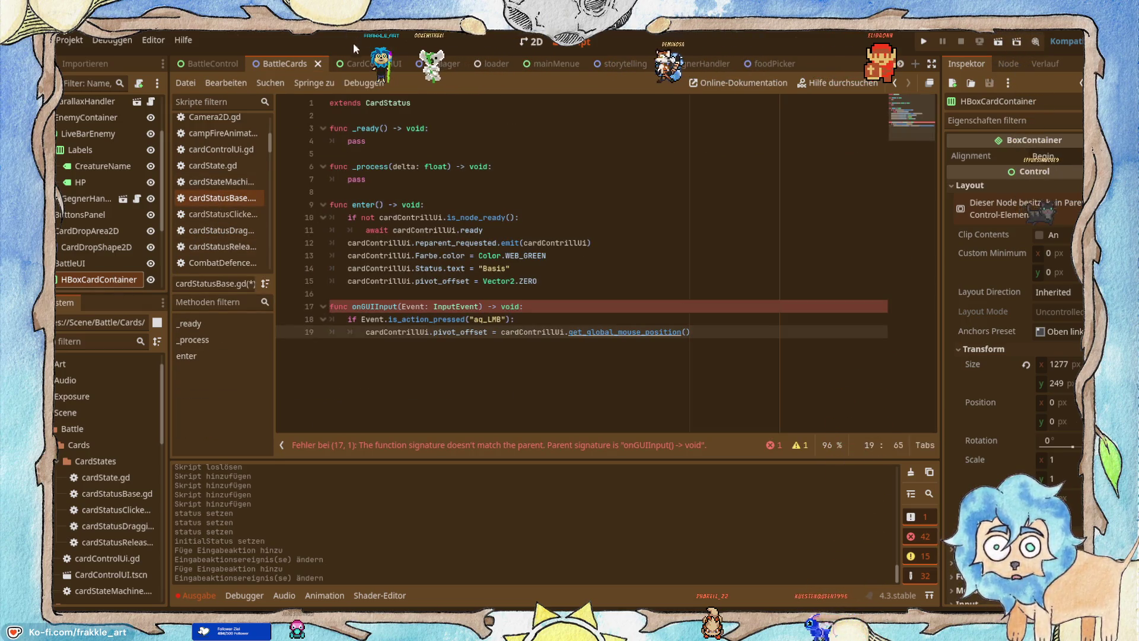
Compare line 19 with the tutorial and add a minus after get_global_mouse_position.
click(349, 62)
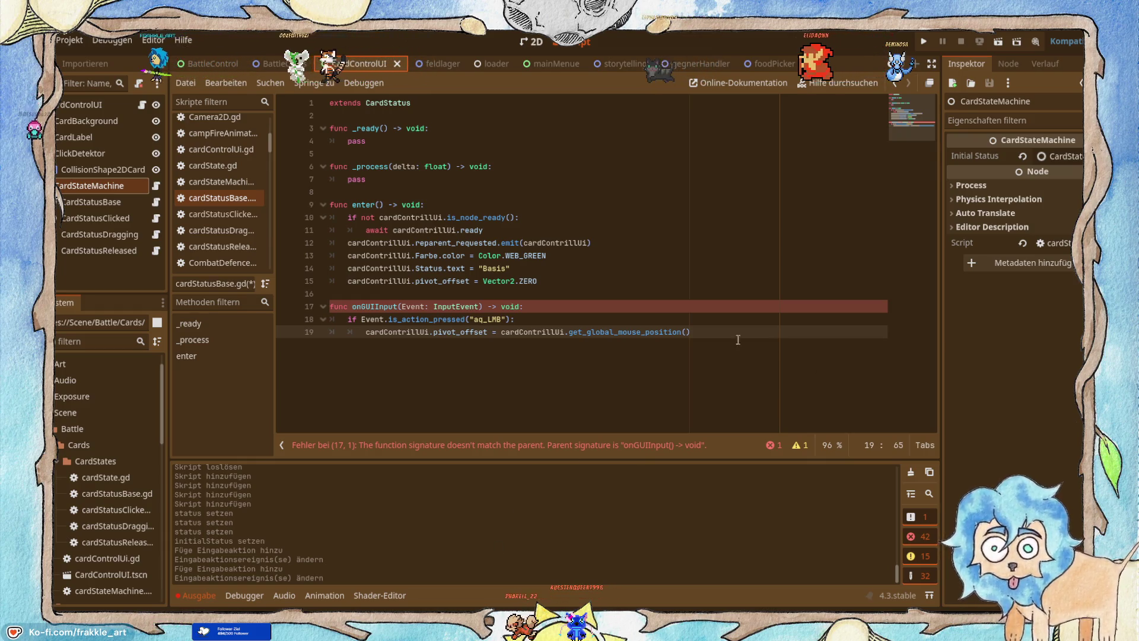
key(alt+Tab)
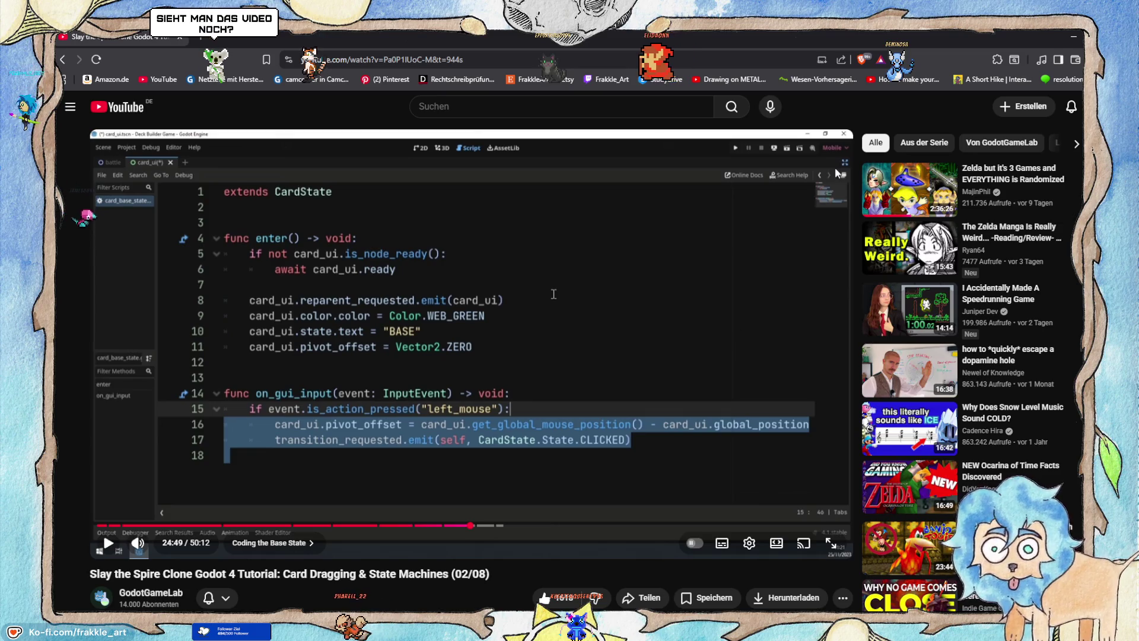
click(1070, 40)
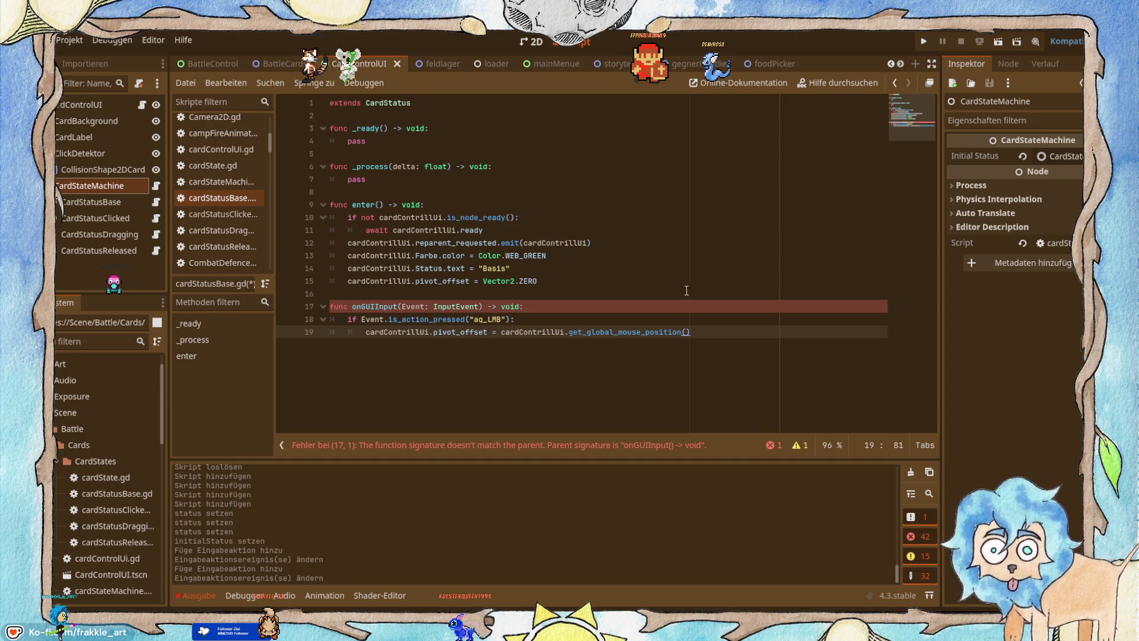
key(alt+Tab)
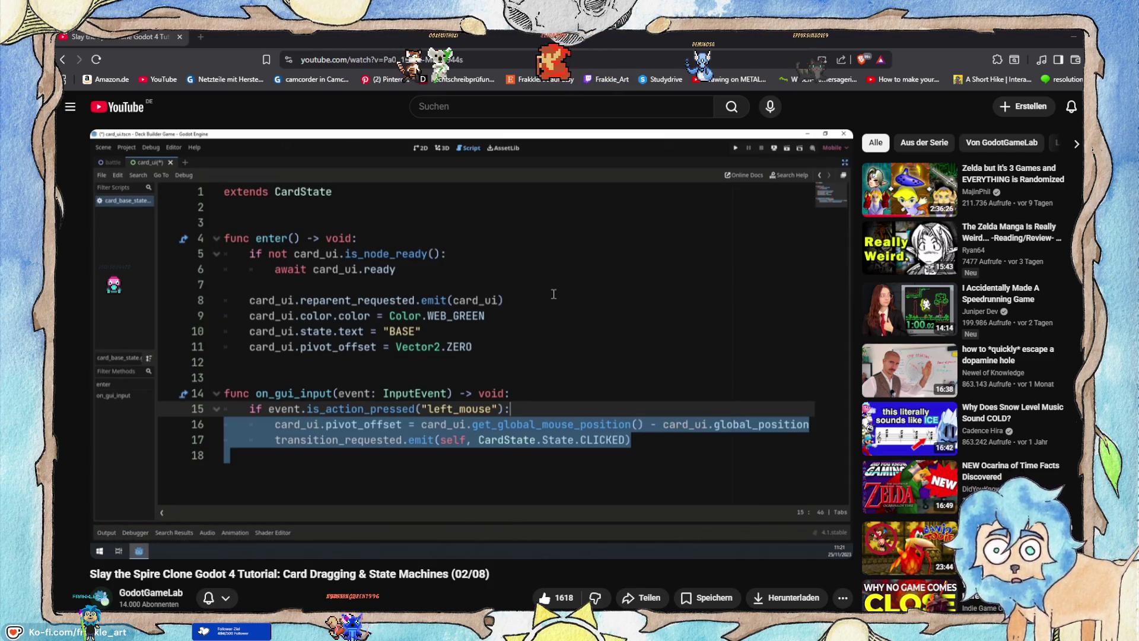
click(1076, 39)
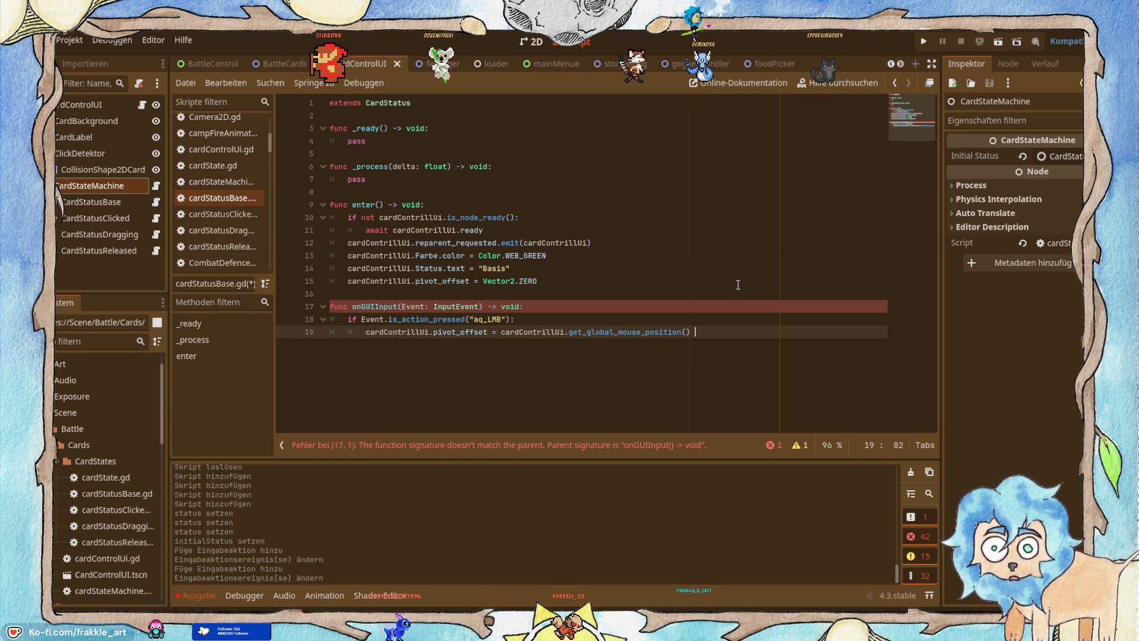
key(ctrl+space)
key(Escape)
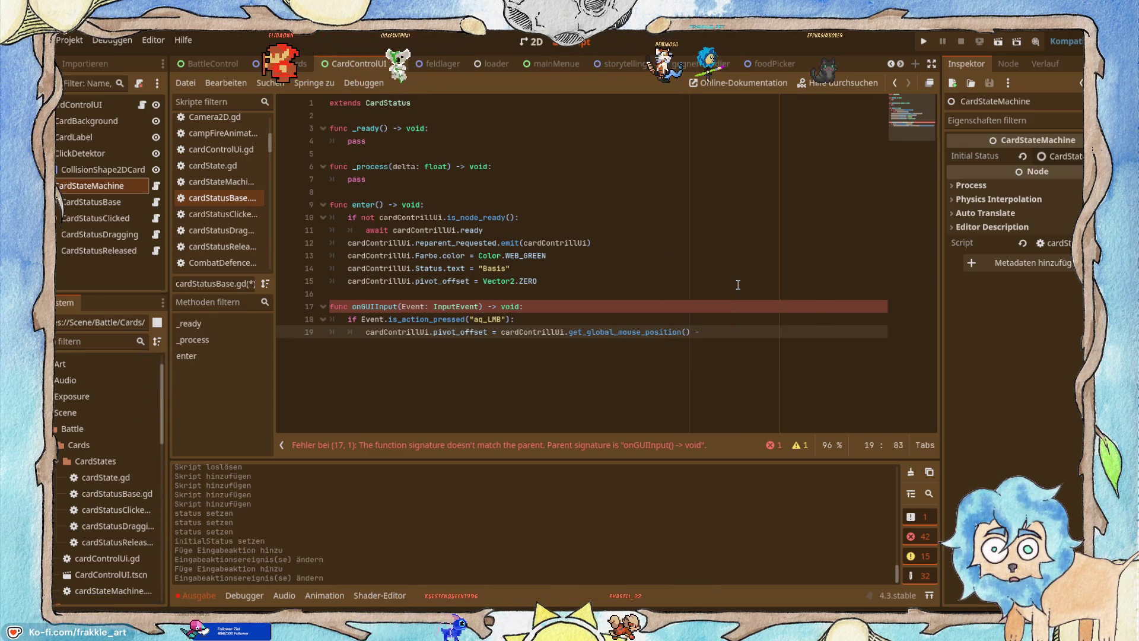
text(-)
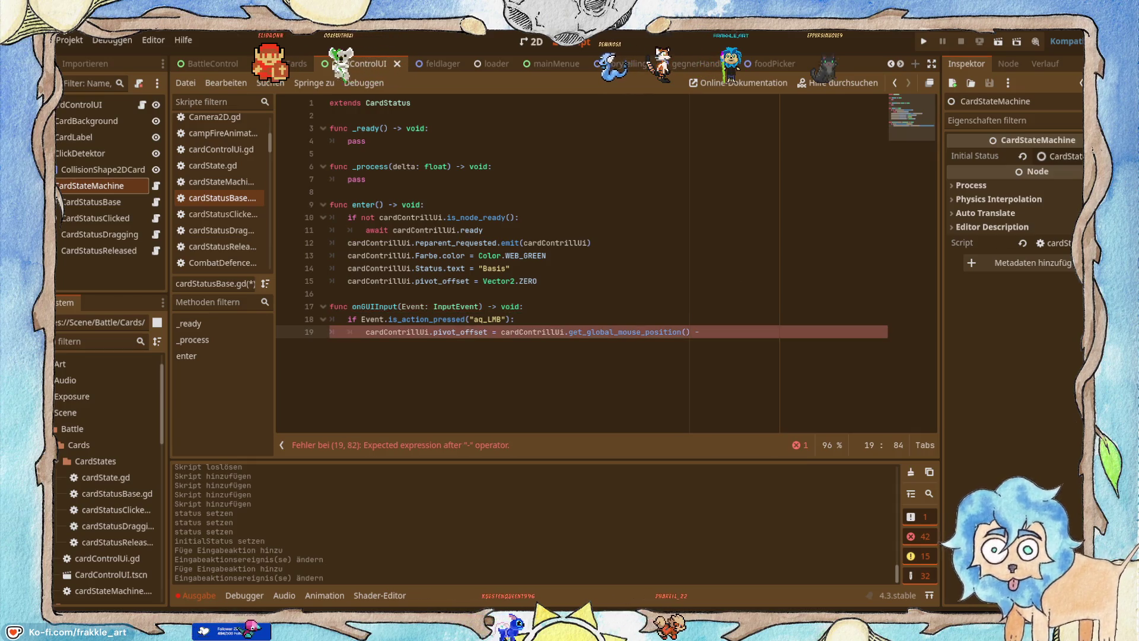
Subtract cardContrillUi.global_position on line 19 and save cardStatusBase.gd.
key(alt+Tab)
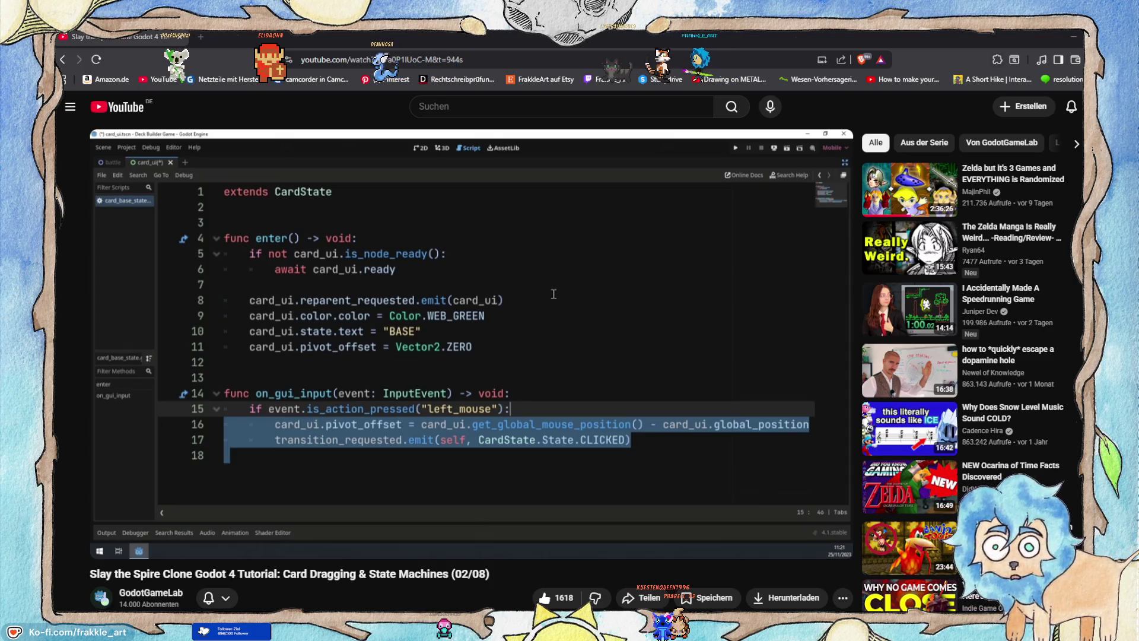
click(1073, 36)
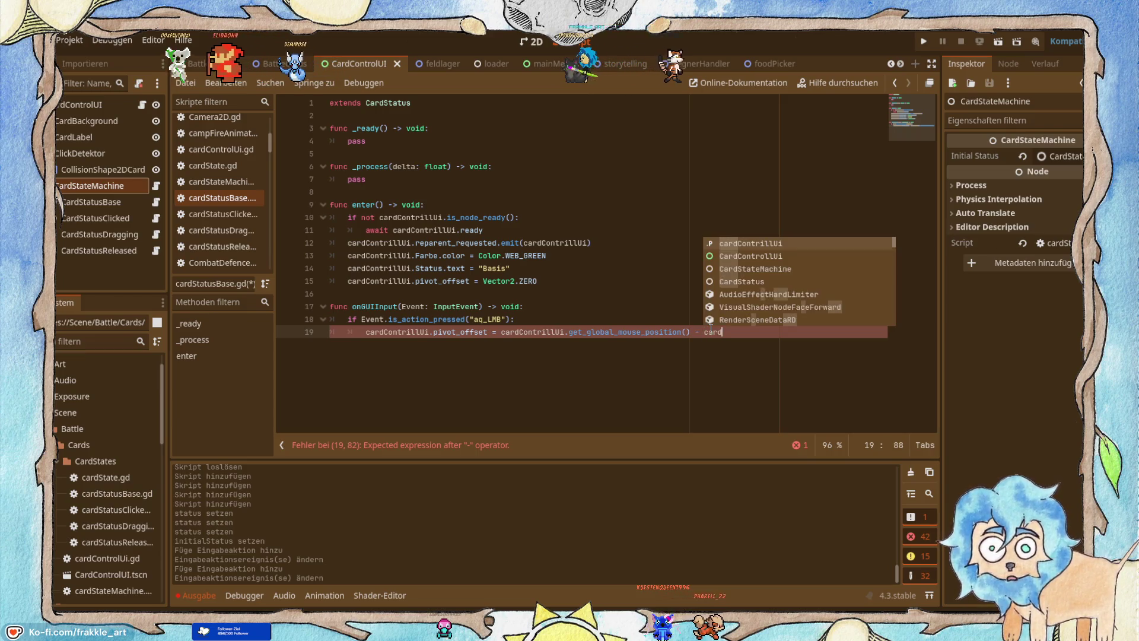
key(Return)
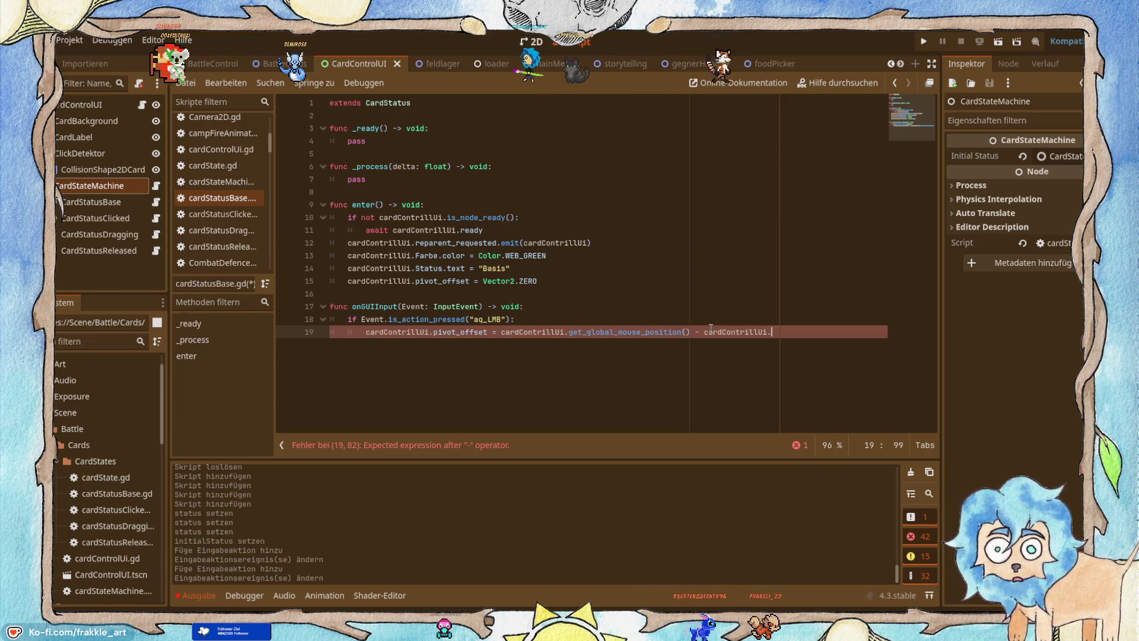
text(.glob)
key(Return)
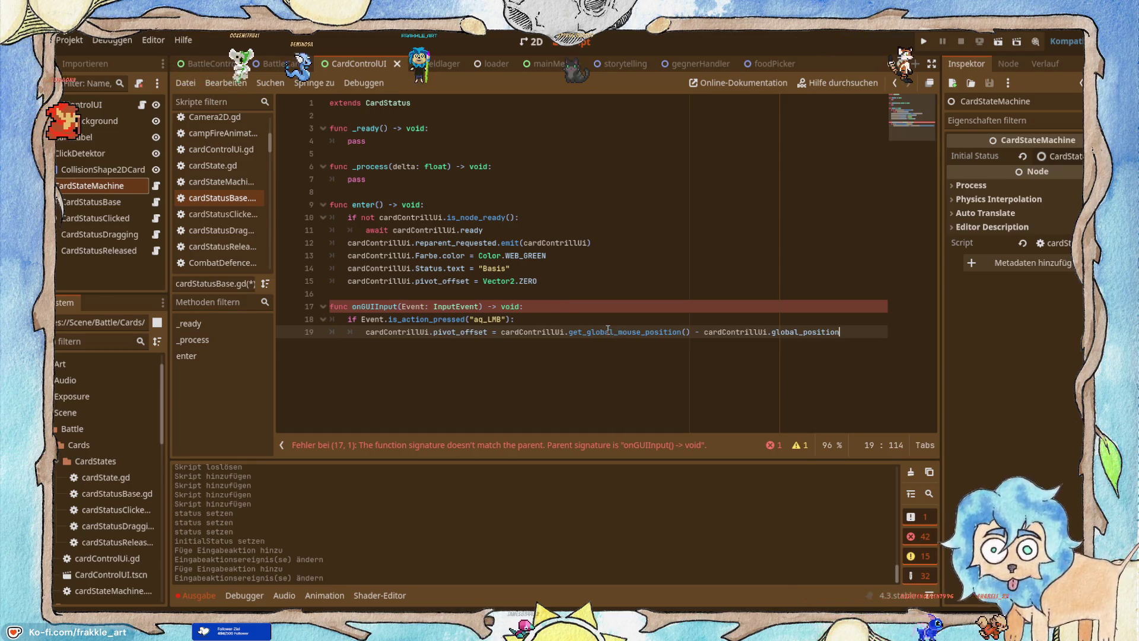
mouse_move(569, 333)
mouse_down()
mouse_move(839, 334)
mouse_move(687, 335)
mouse_up()
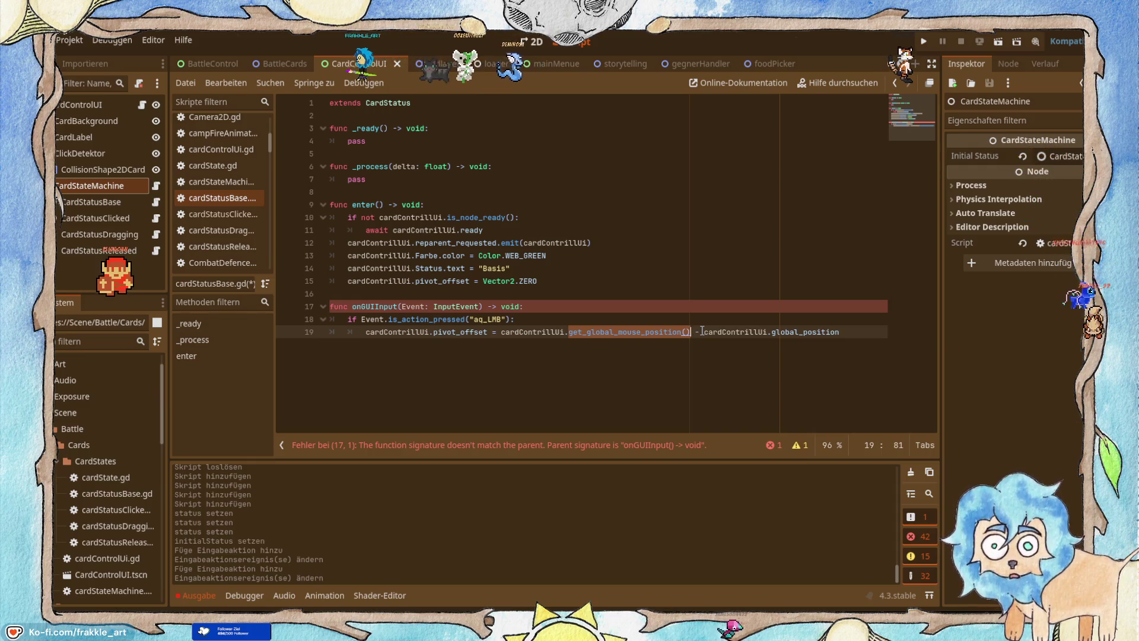
drag(701, 332, 836, 334)
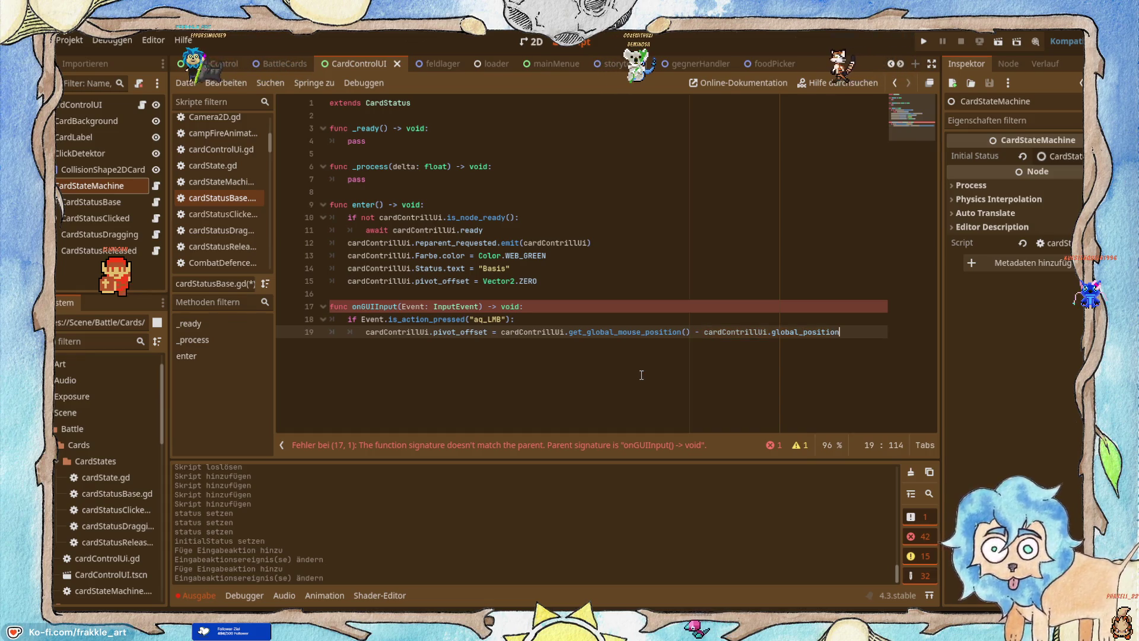
key(ctrl+s)
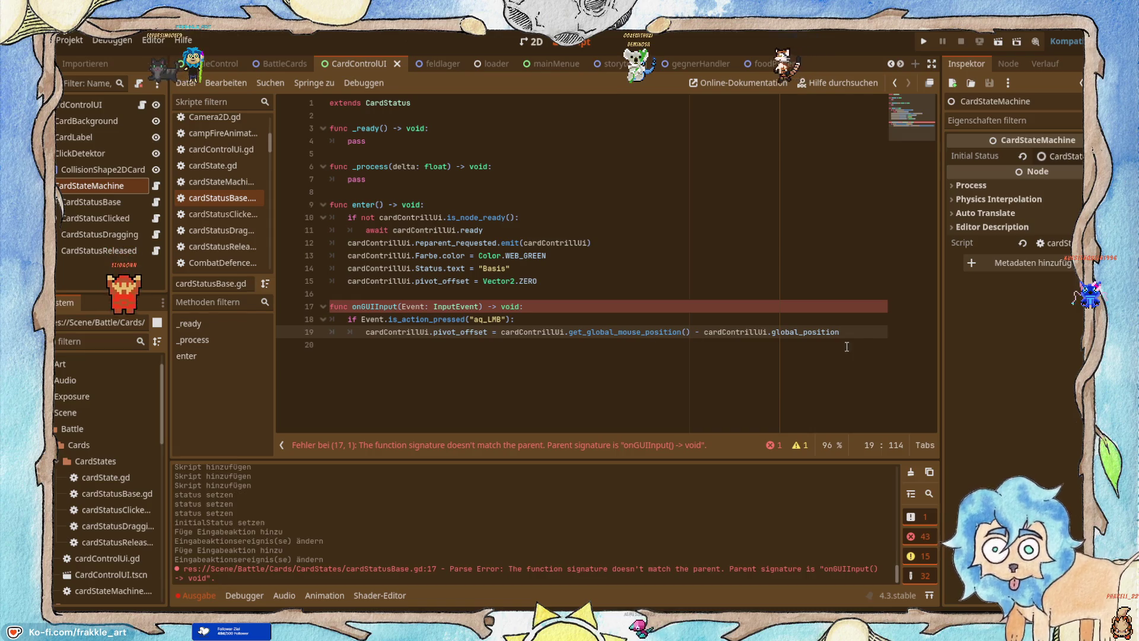
key(alt+Tab)
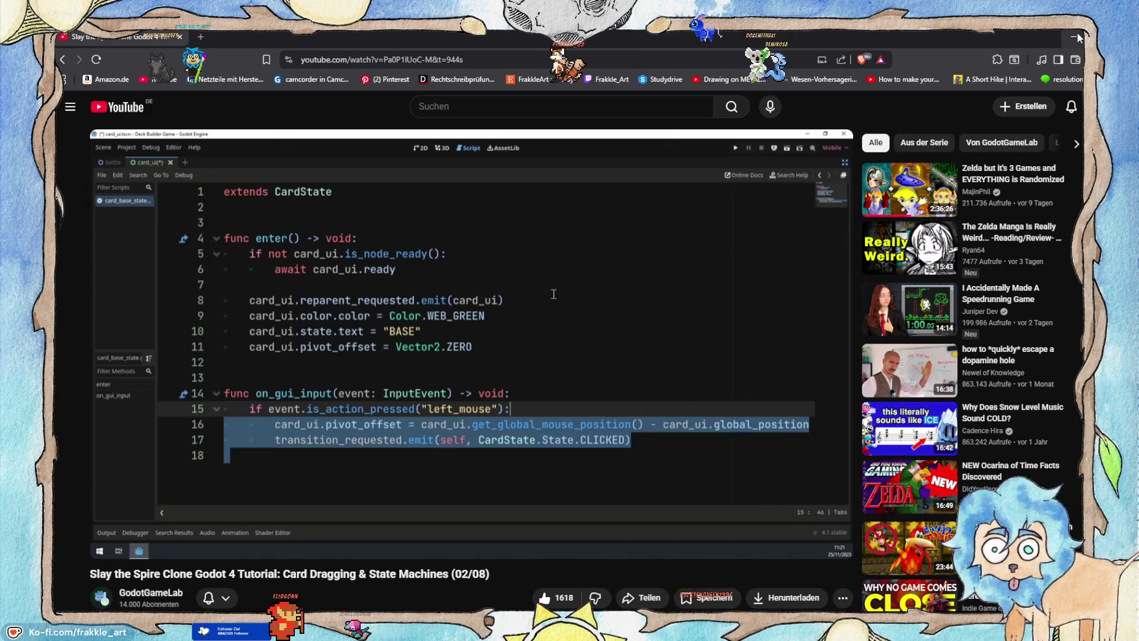
Start a new line 20 with transition_requested inside the click check.
key(alt+Tab)
key(alt+Tab)
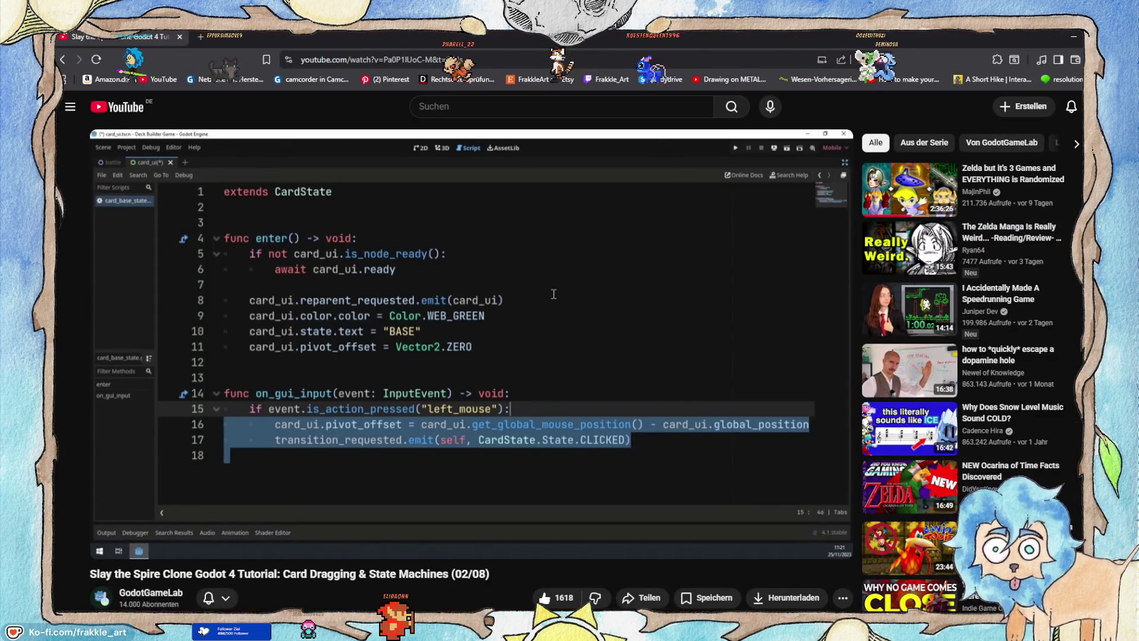
key(alt+Tab)
key(Return)
text(tramn)
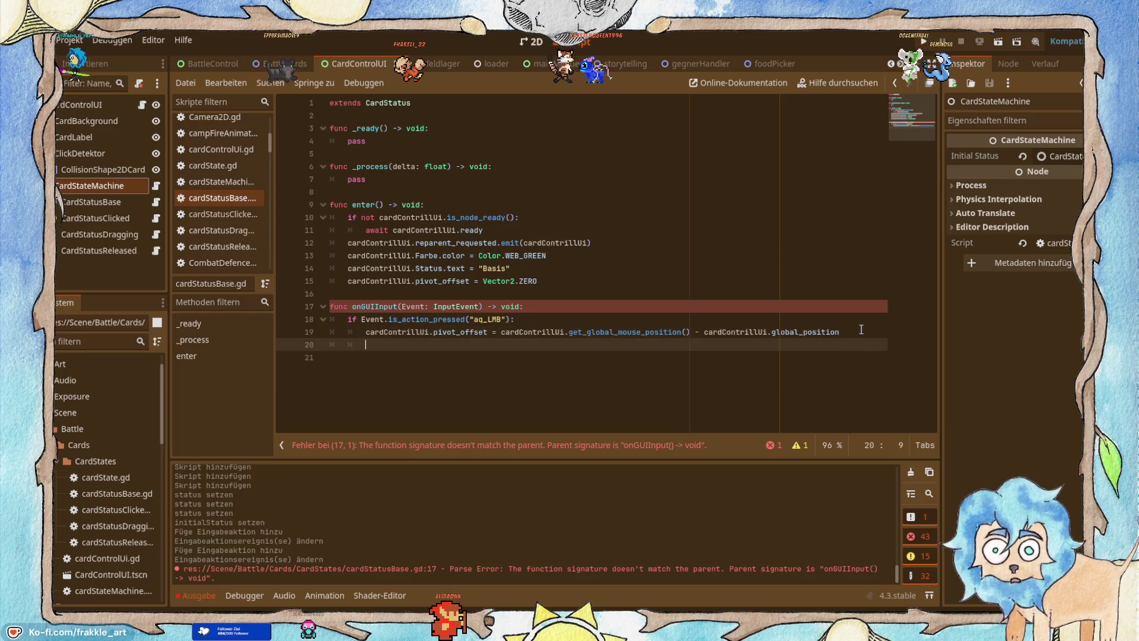
key(BackSpace)
key(BackSpace)
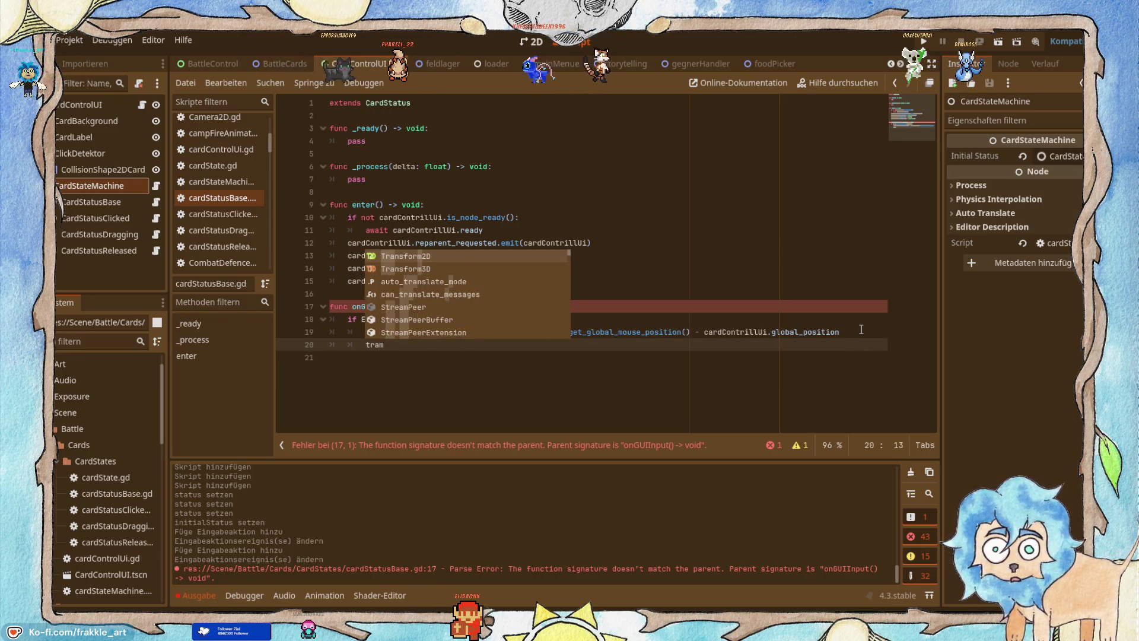
text(nsii)
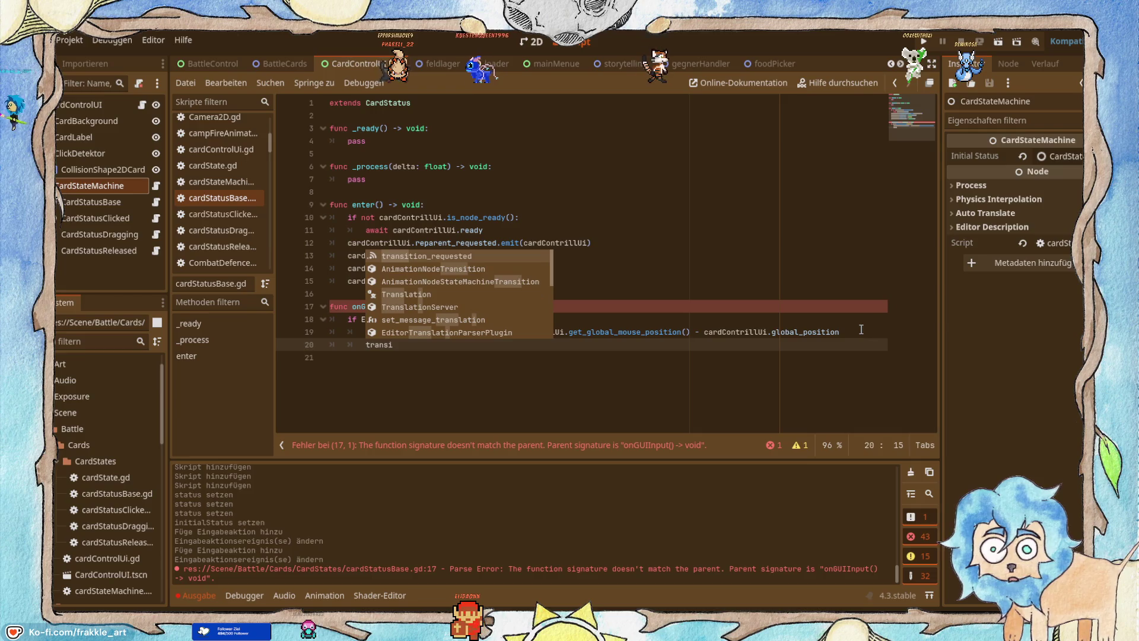
key(Return)
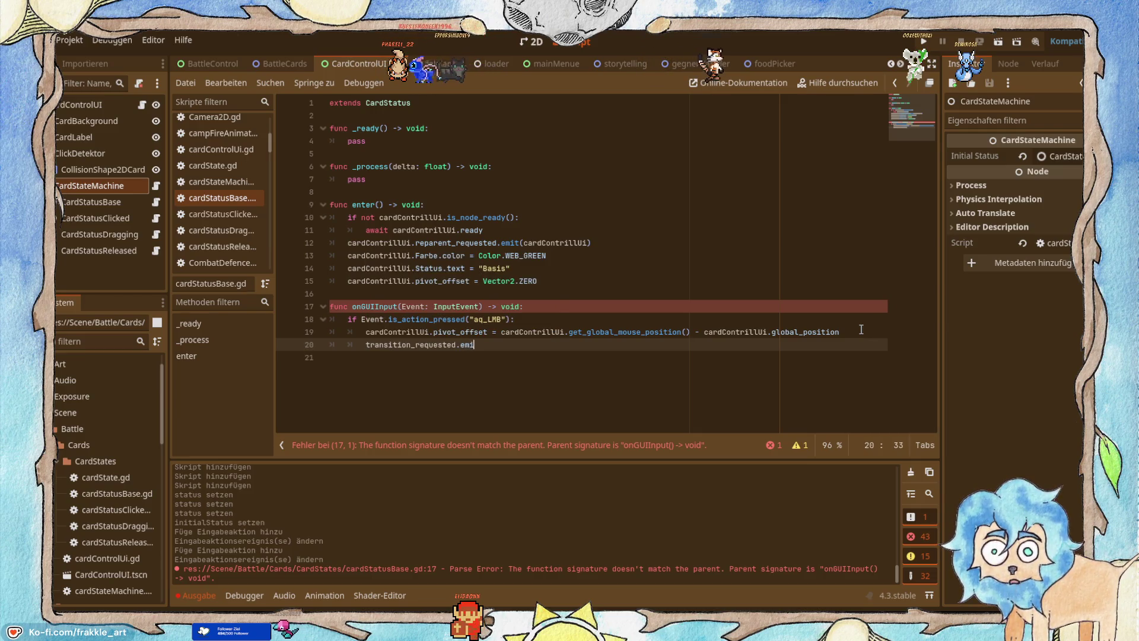
Add self as the first argument of the transition_requested.emit call.
key(alt+Tab)
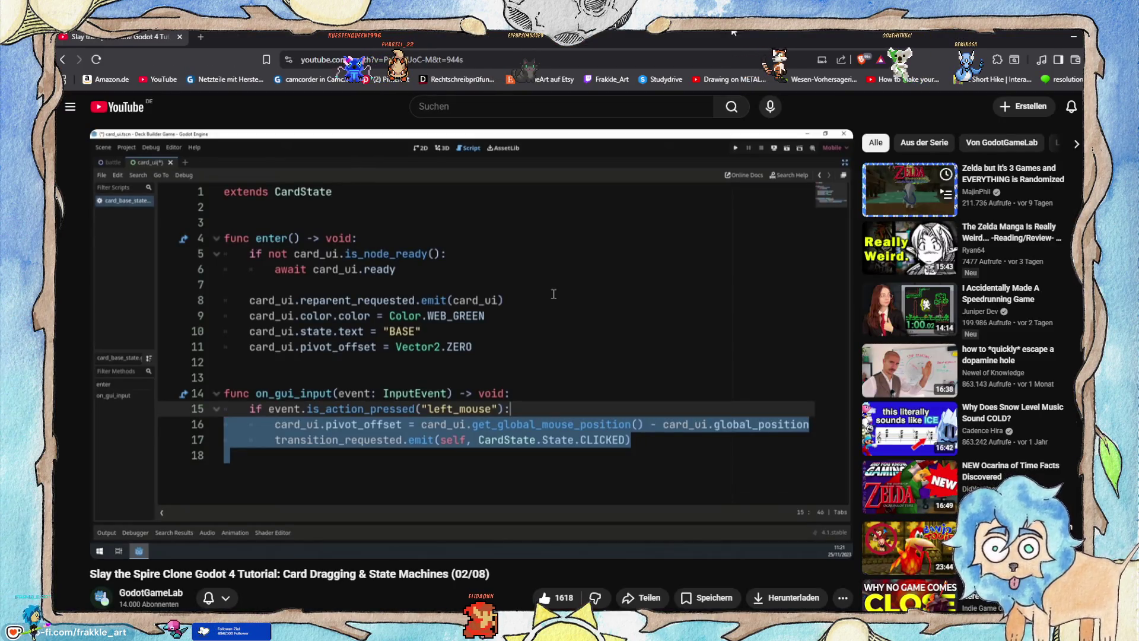
key(alt+Tab)
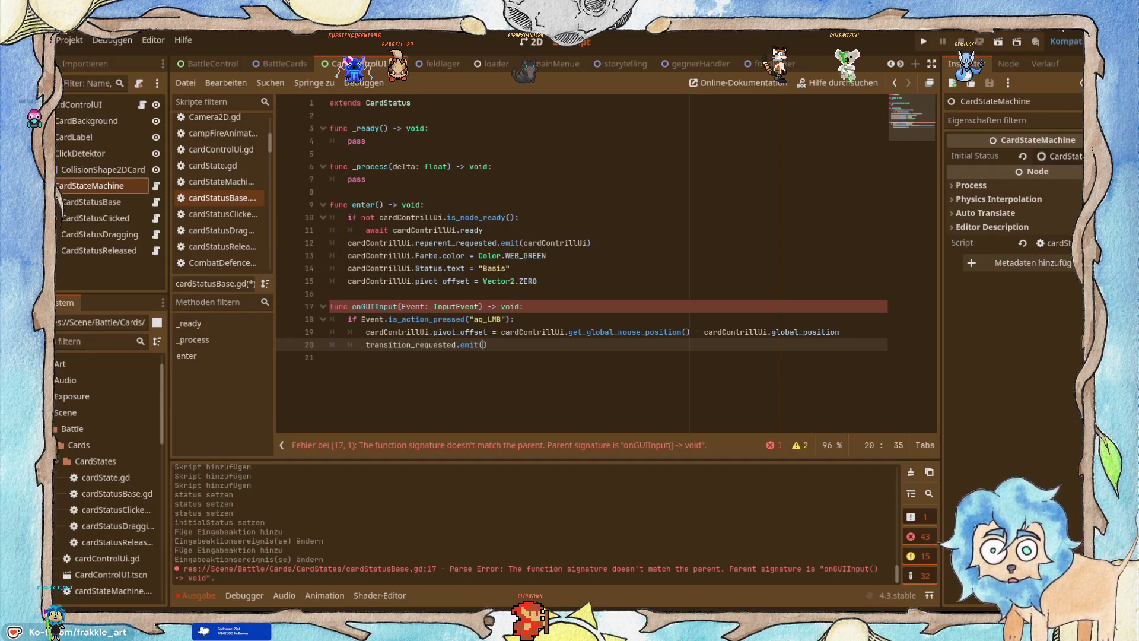
key(BackSpace)
key(Return)
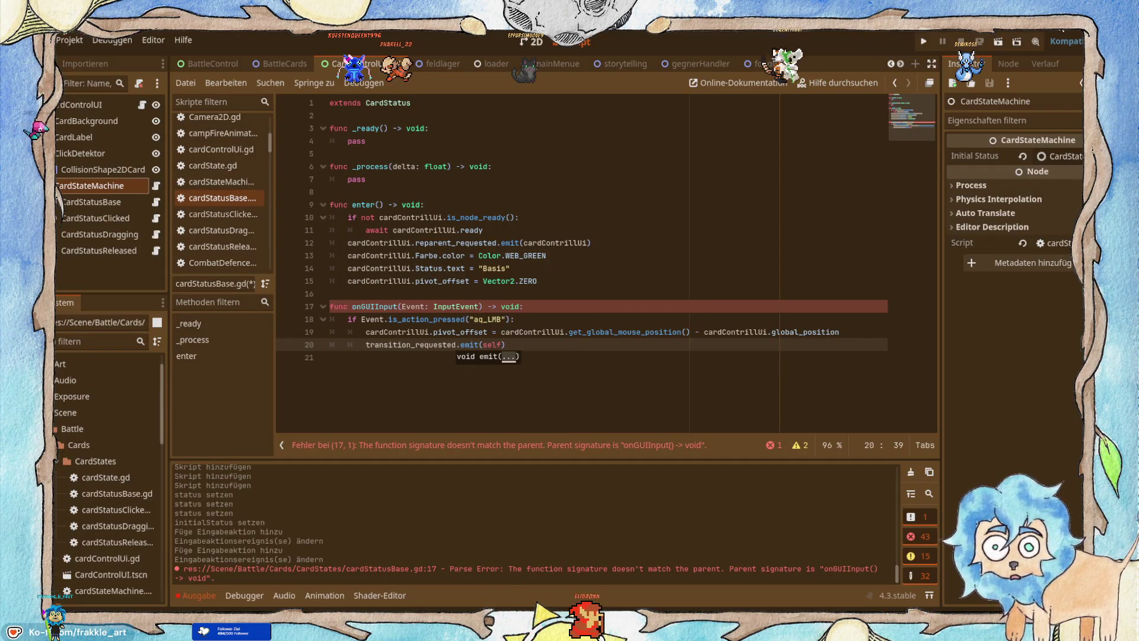
key(alt+Tab)
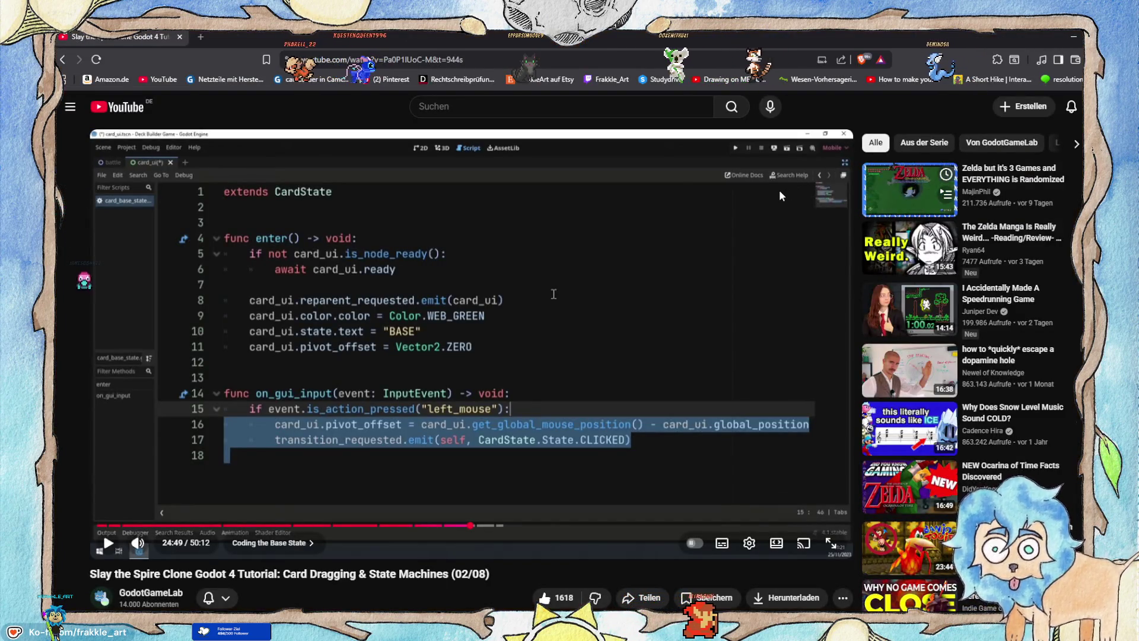
key(alt+Tab)
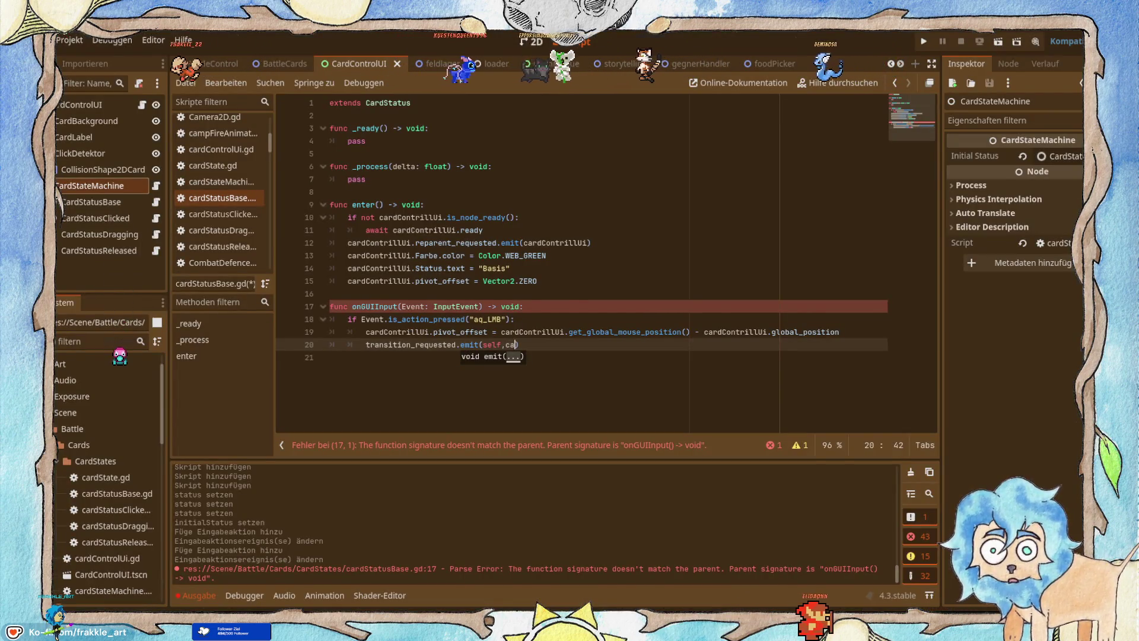
Pass CardStatus.Status.Clicked as the second emit argument.
text(ca)
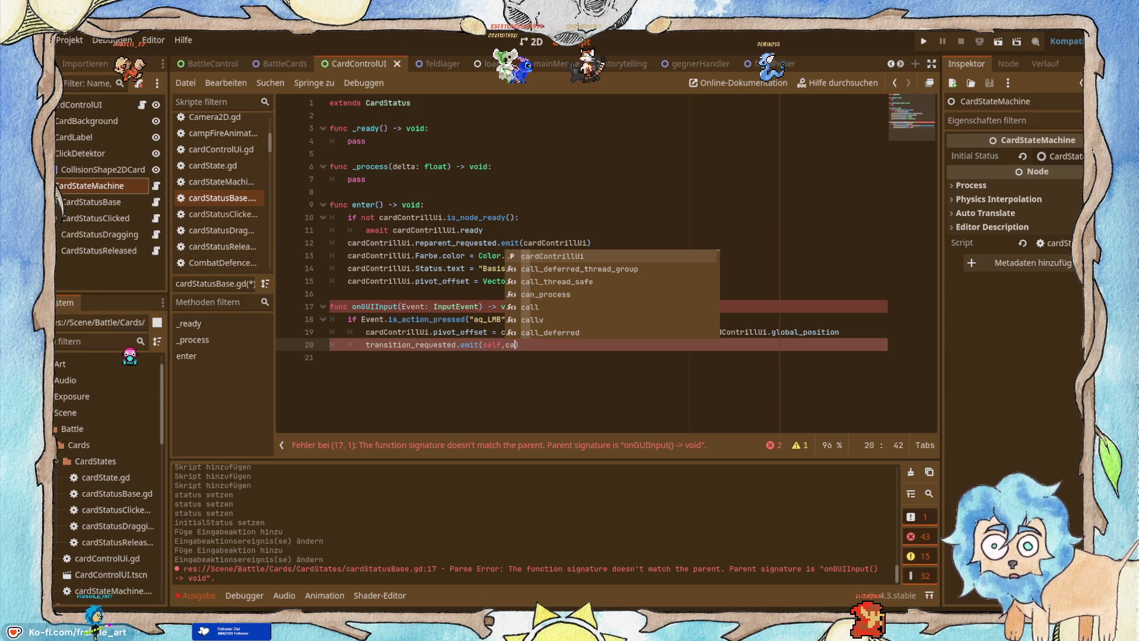
text(rd)
key(Down)
key(Down)
key(Down)
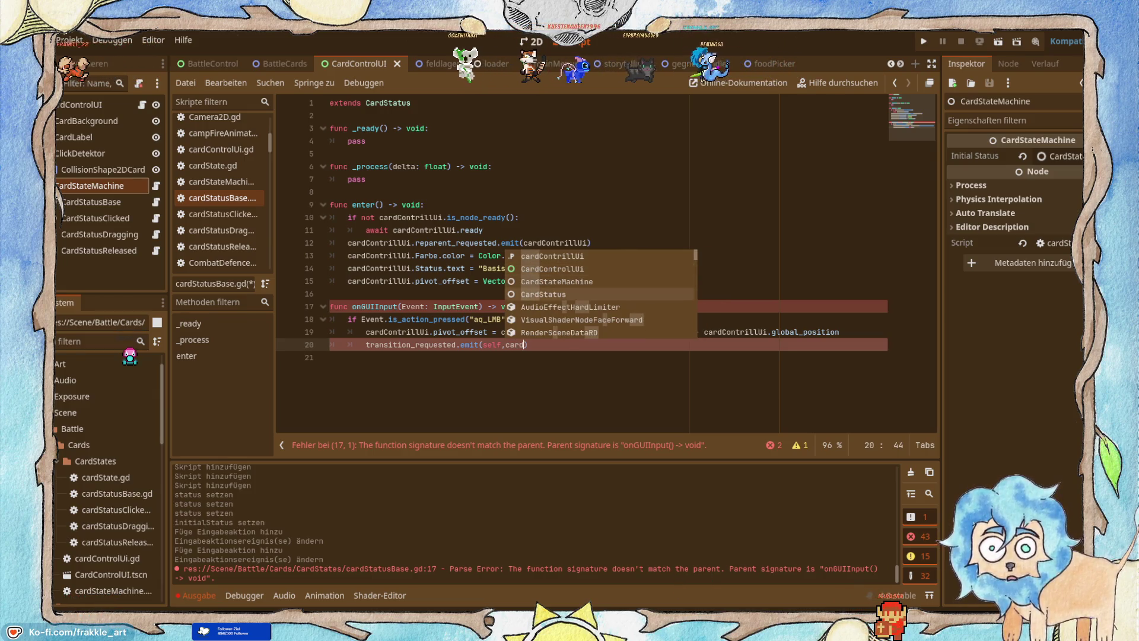
key(Return)
text(.st)
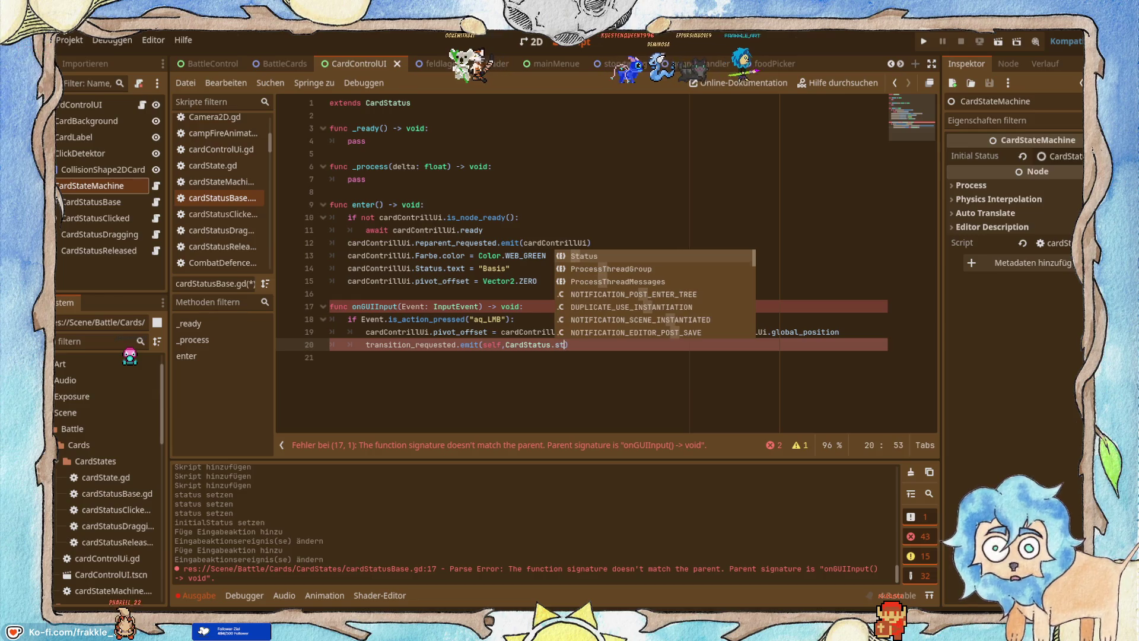
key(Return)
text(-)
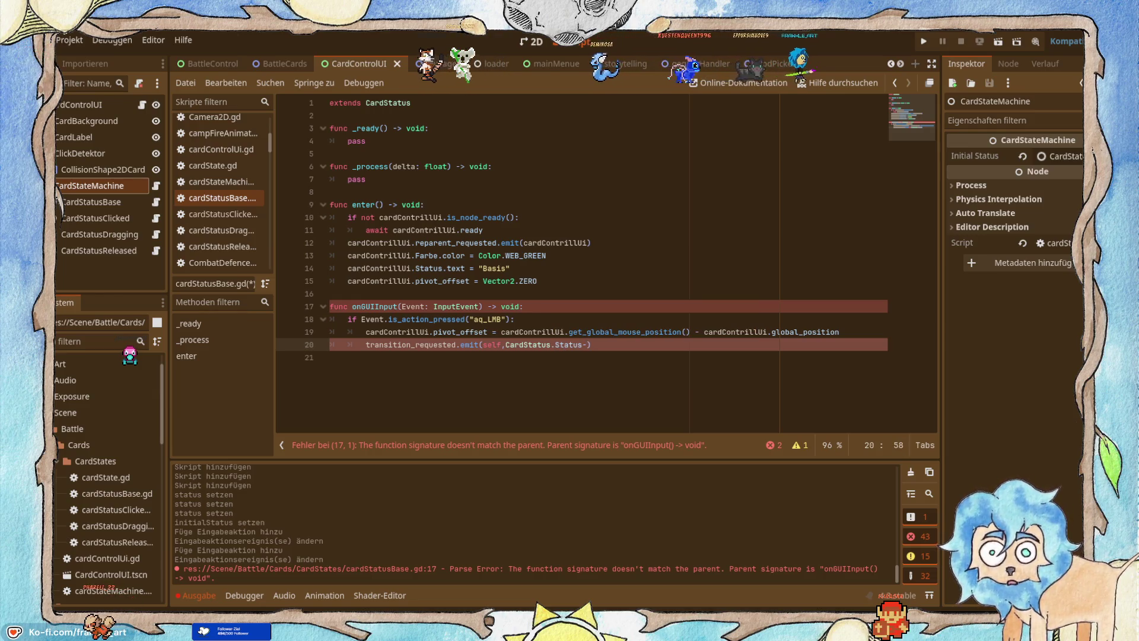
text(C)
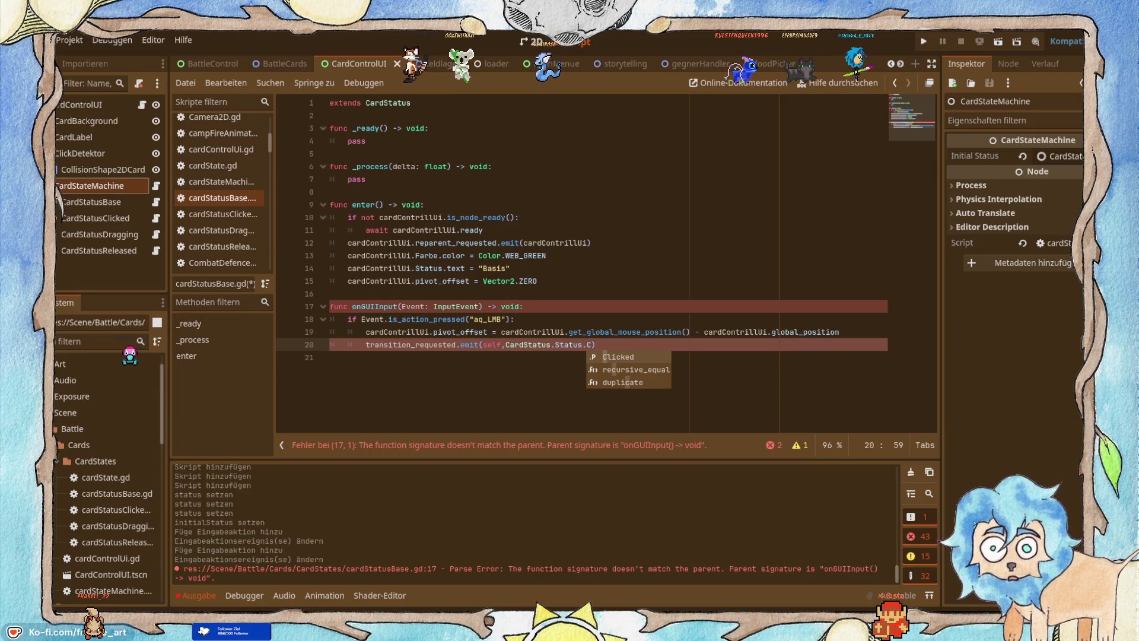
key(Return)
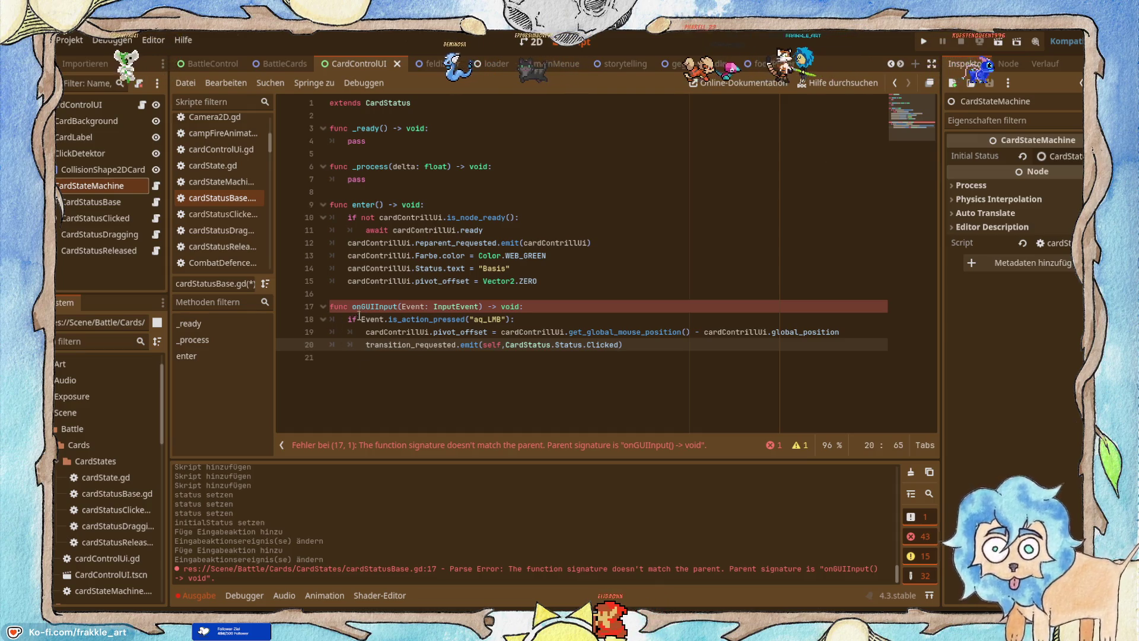
mouse_move(362, 319)
mouse_down()
mouse_move(469, 330)
mouse_move(518, 319)
mouse_move(587, 346)
mouse_move(631, 348)
mouse_up()
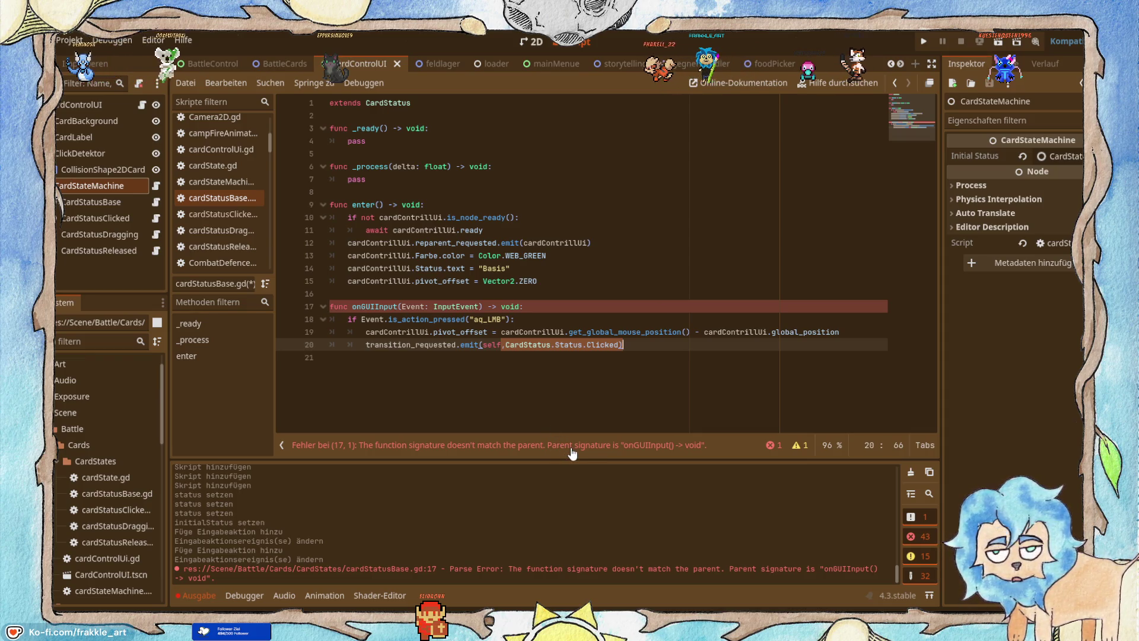
Check the onGUIInput name on line 17 against the tutorial and save cardStatusBase.gd.
key(alt+Tab)
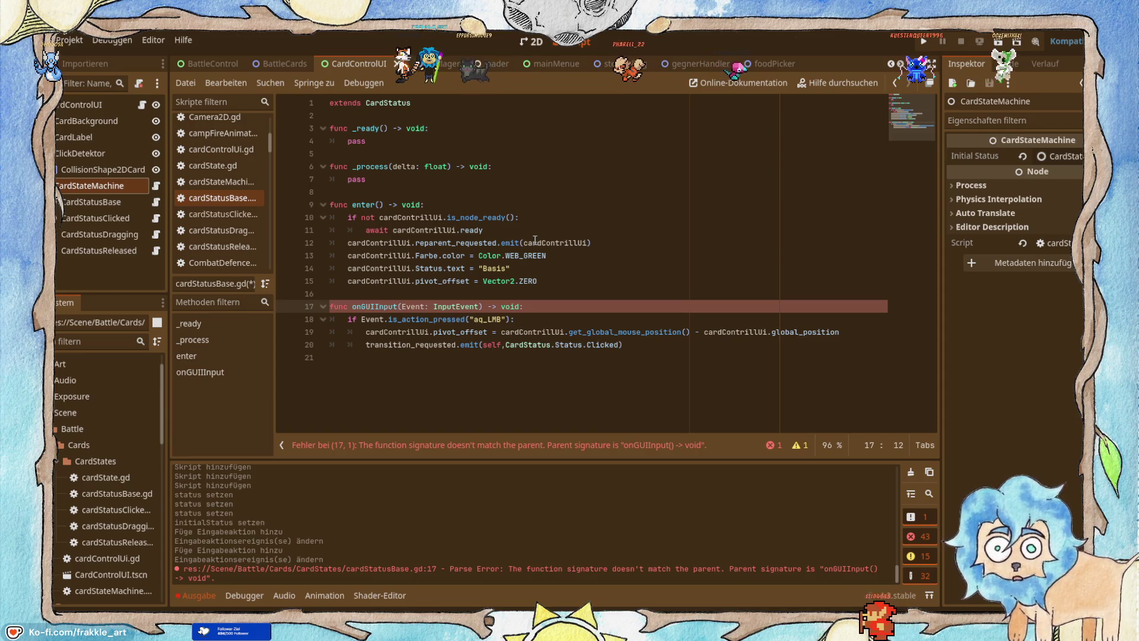
key(Right)
key(Right)
key(Right)
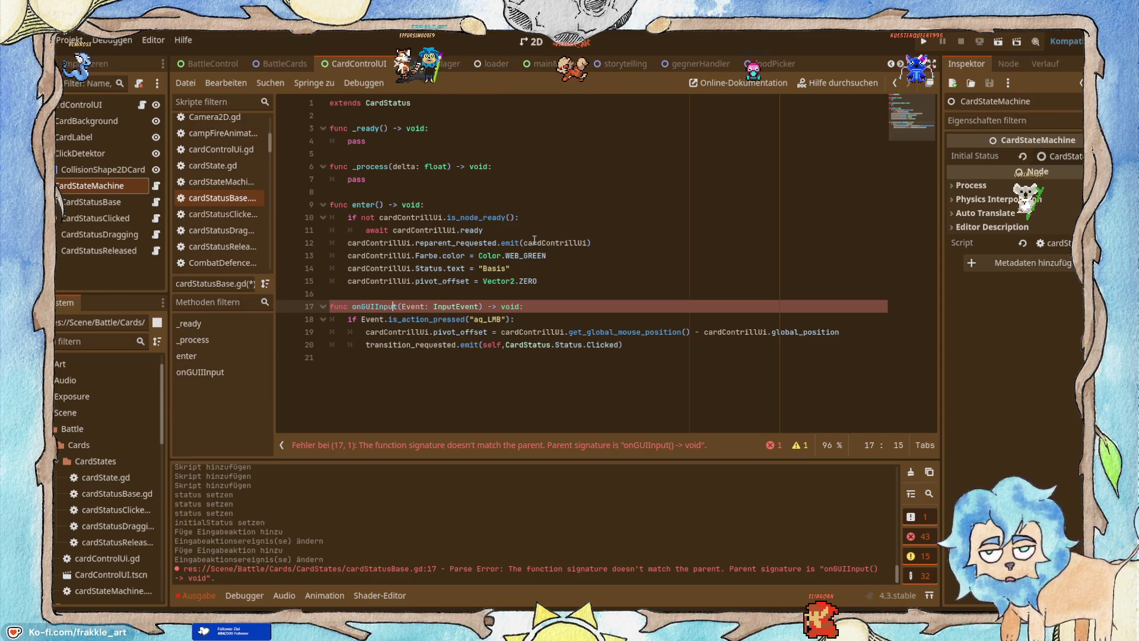
key(Right)
key(ctrl+s)
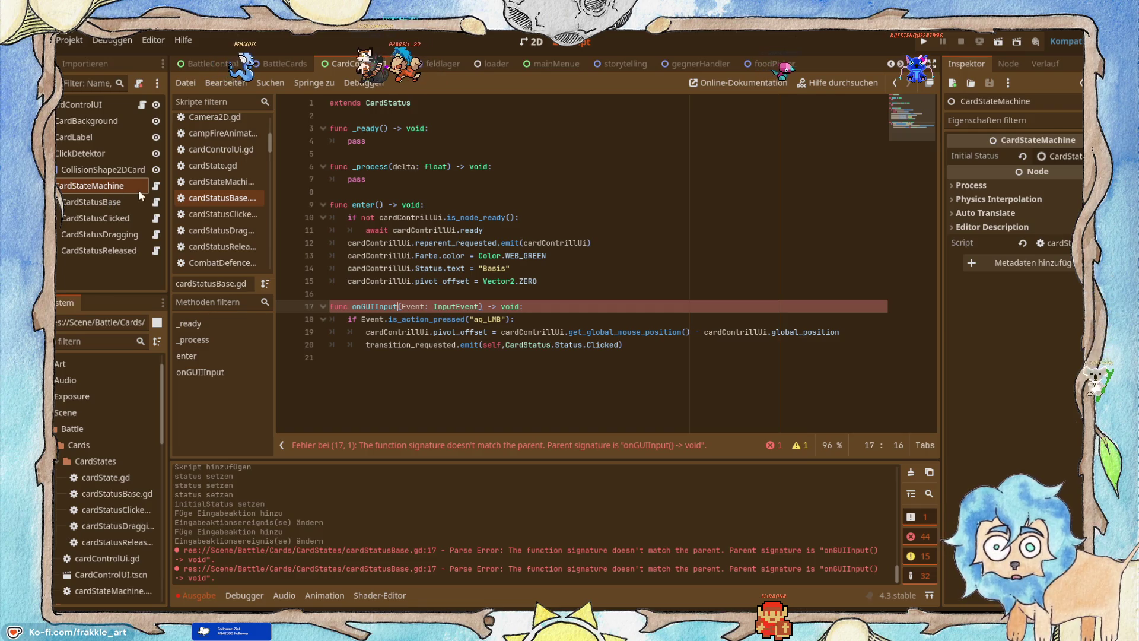
click(225, 181)
Fix the misspelled onGUIInpute handler name to onGUIInput in cardStateMachine.gd.
scroll(433, 303, up, 2)
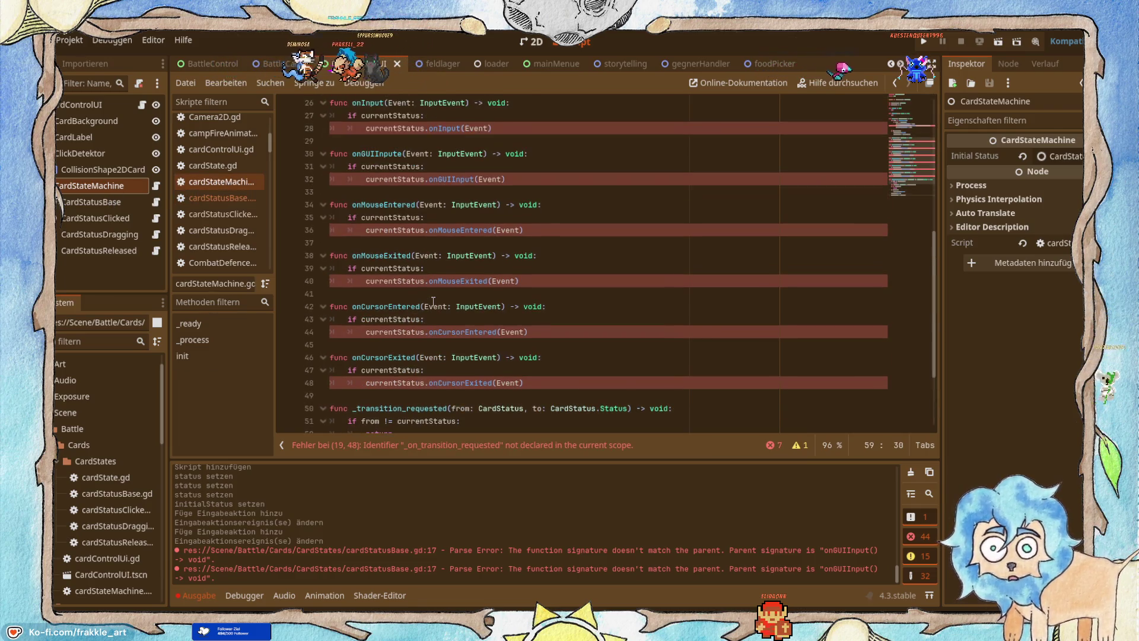
scroll(433, 303, up, 2)
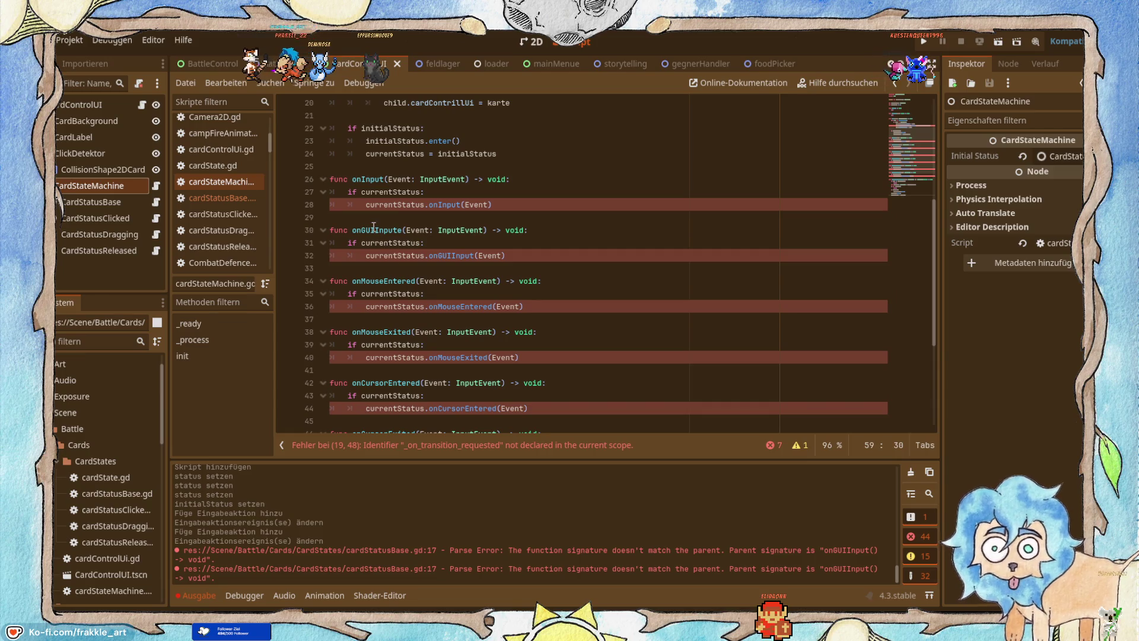
double_click(373, 229)
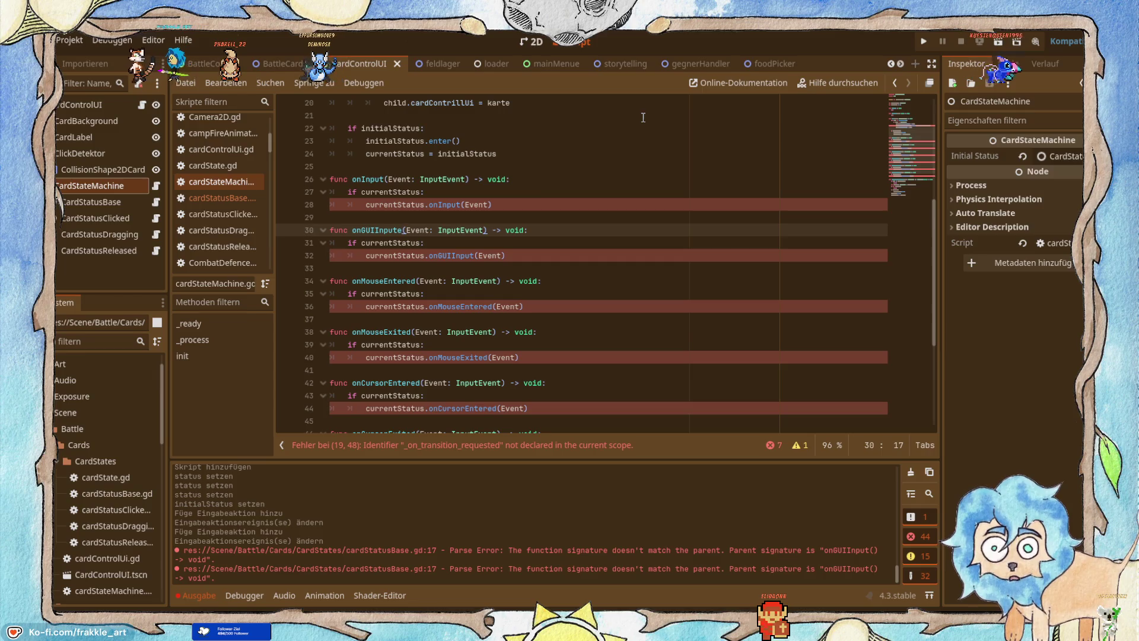
key(BackSpace)
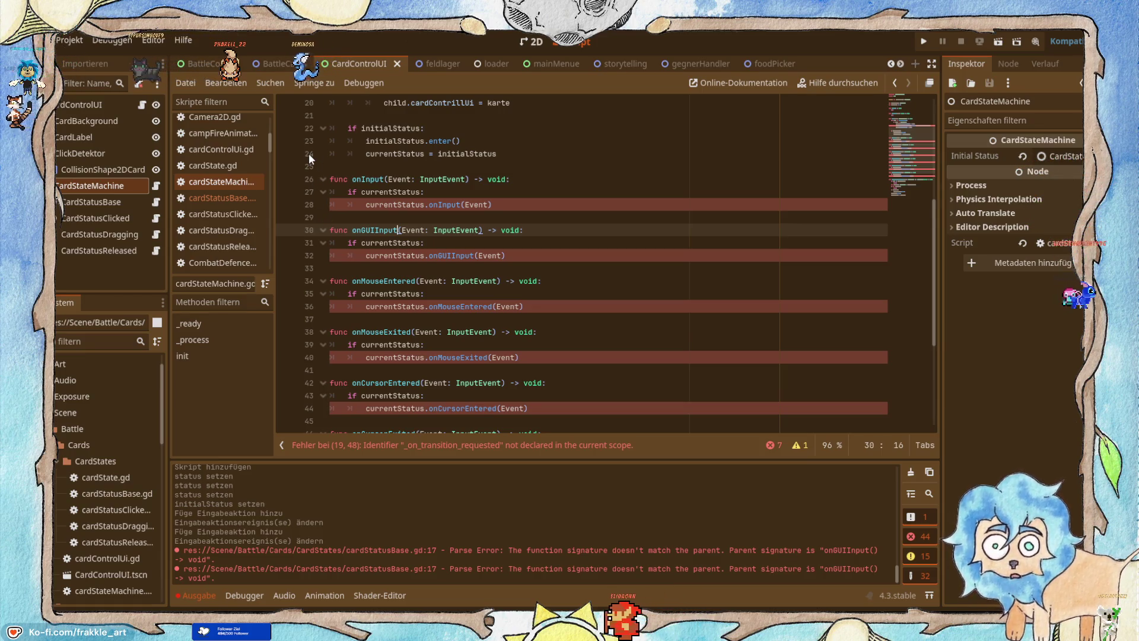
scroll(326, 261, down, 3)
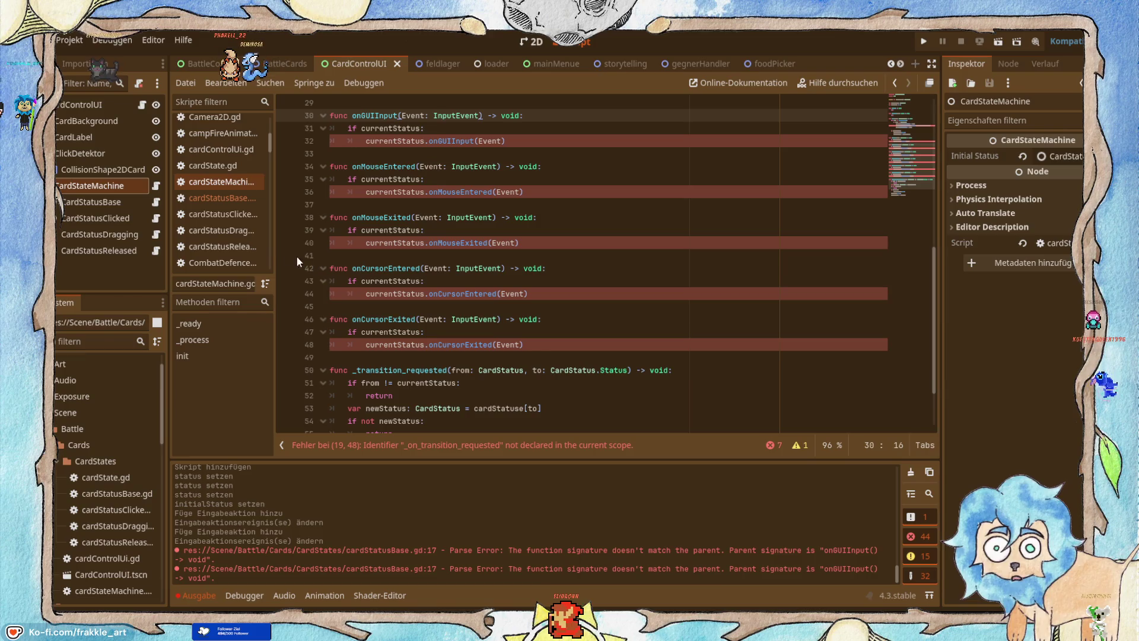
Return to line 17's onGUIInput function in cardStatusBase.gd, then bring up the tutorial.
click(215, 197)
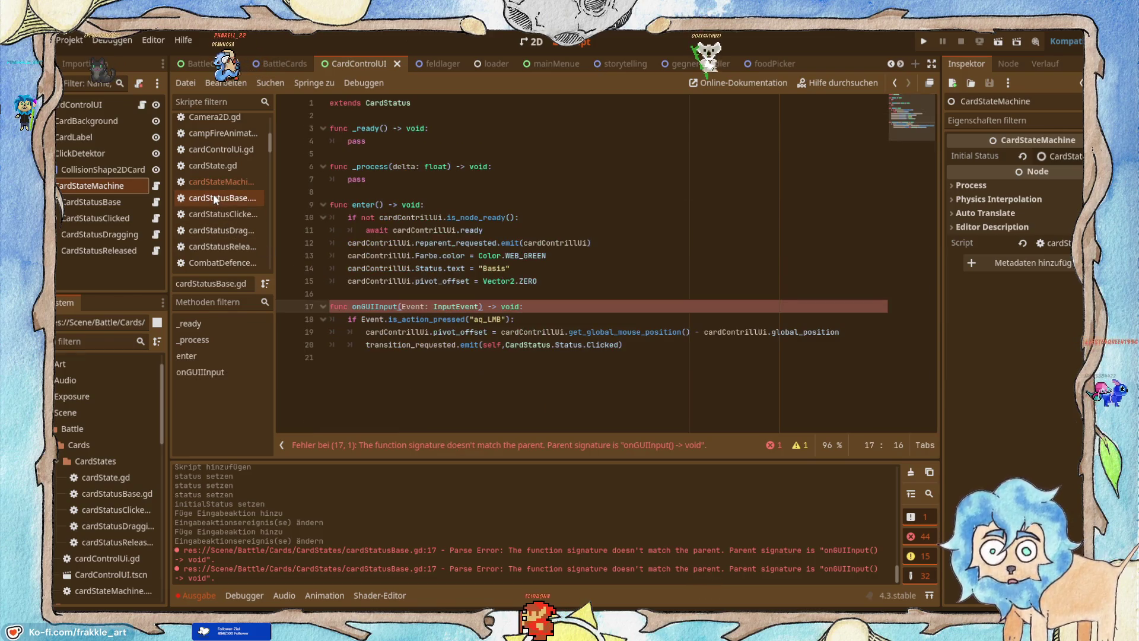
click(414, 319)
click(402, 306)
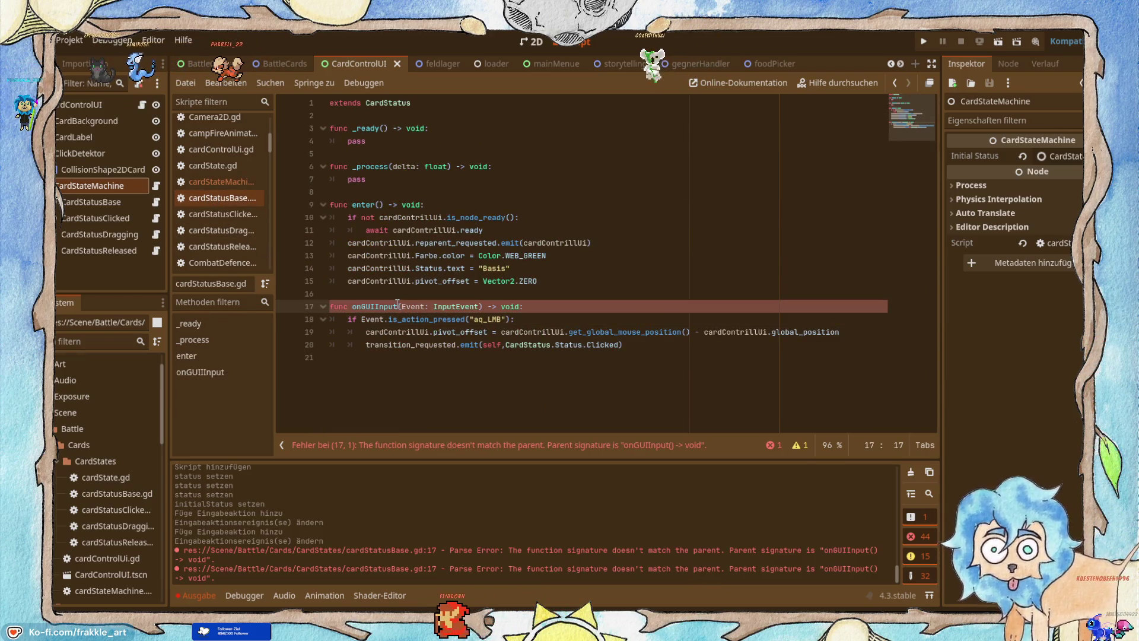
key(alt+Tab)
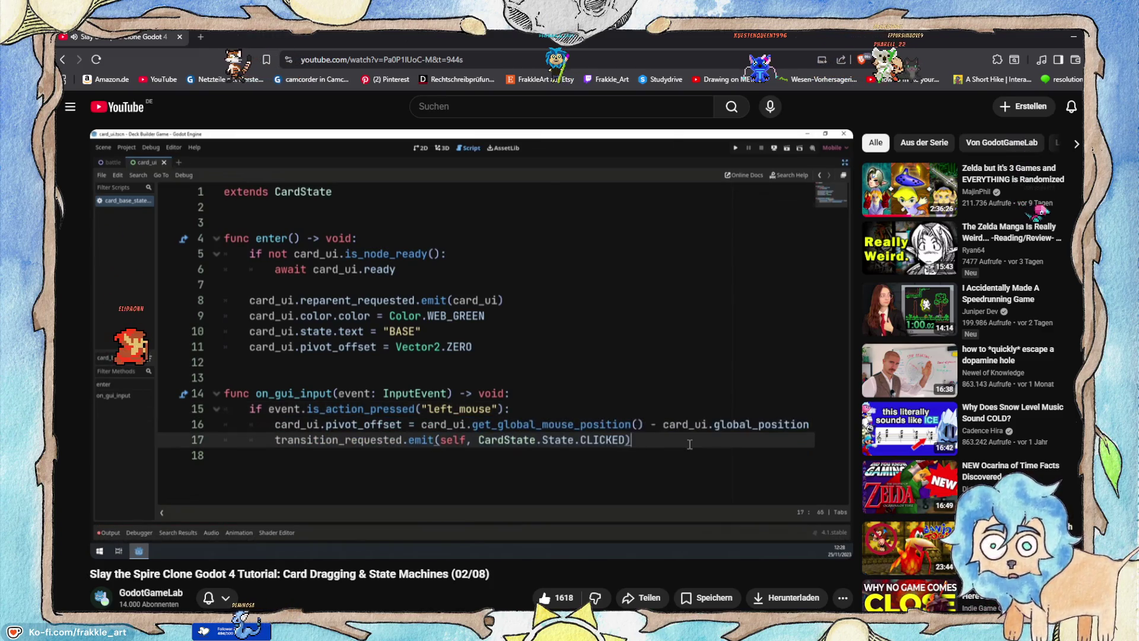
Play the tutorial on and pause it at the clicked state's enter() setting ORANGE and CLICKED.
mouse_move(612, 358)
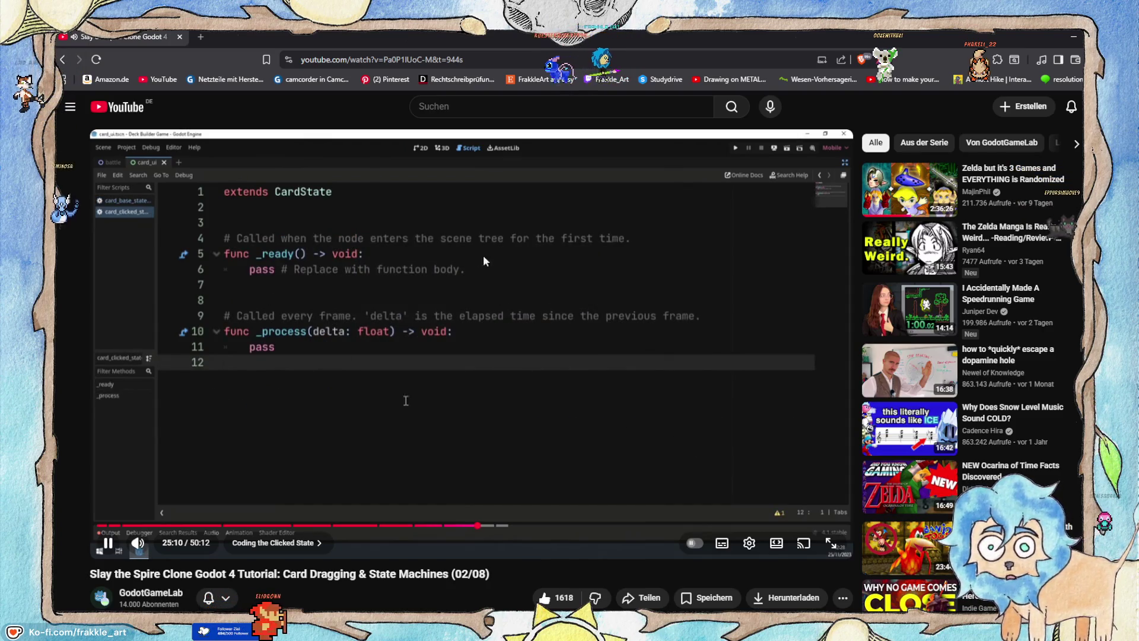
click(460, 252)
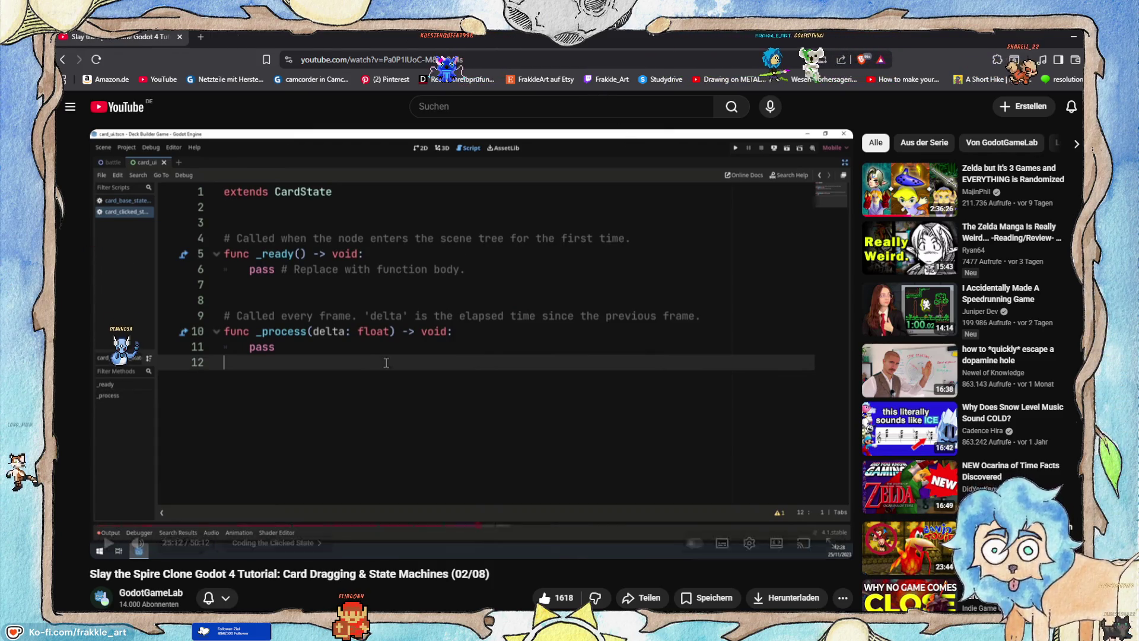
click(1060, 34)
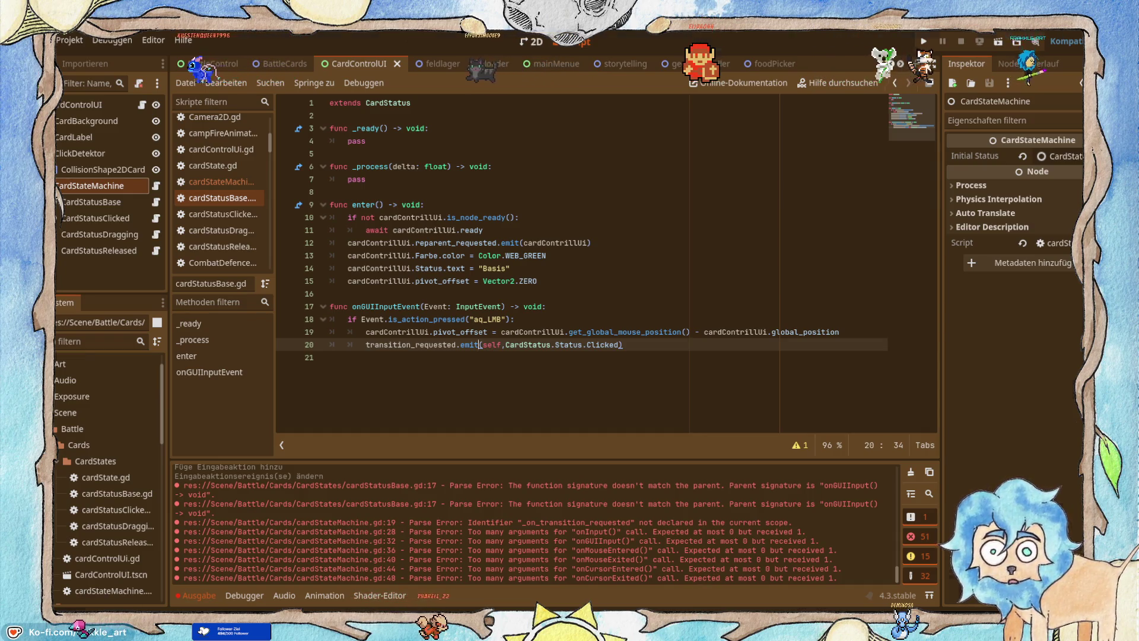
key(alt+Tab)
click(270, 296)
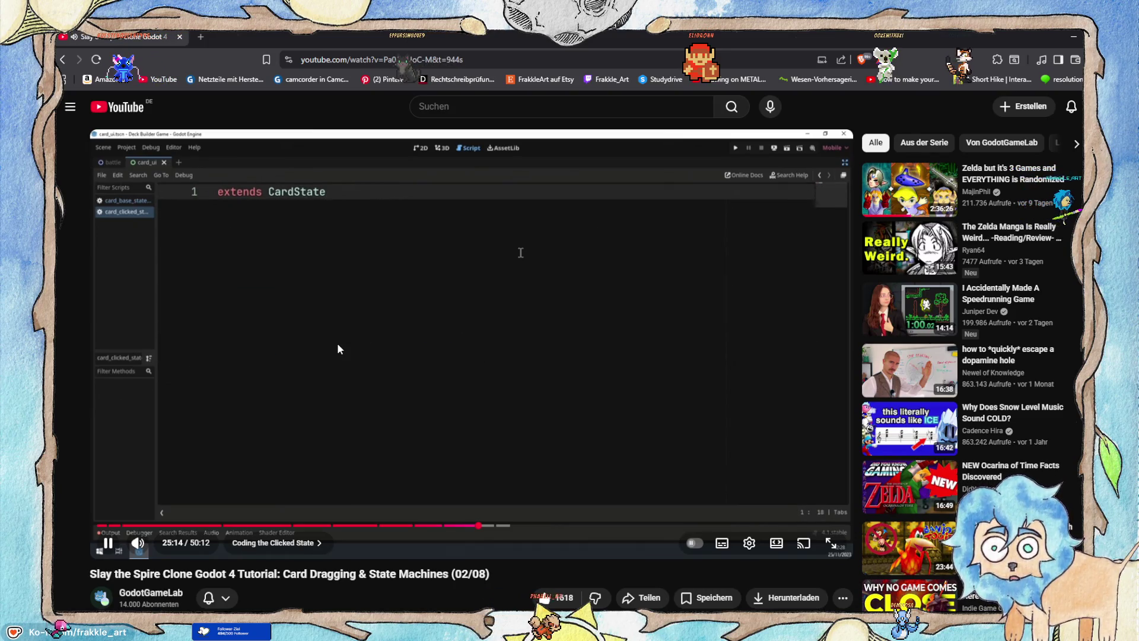
click(397, 306)
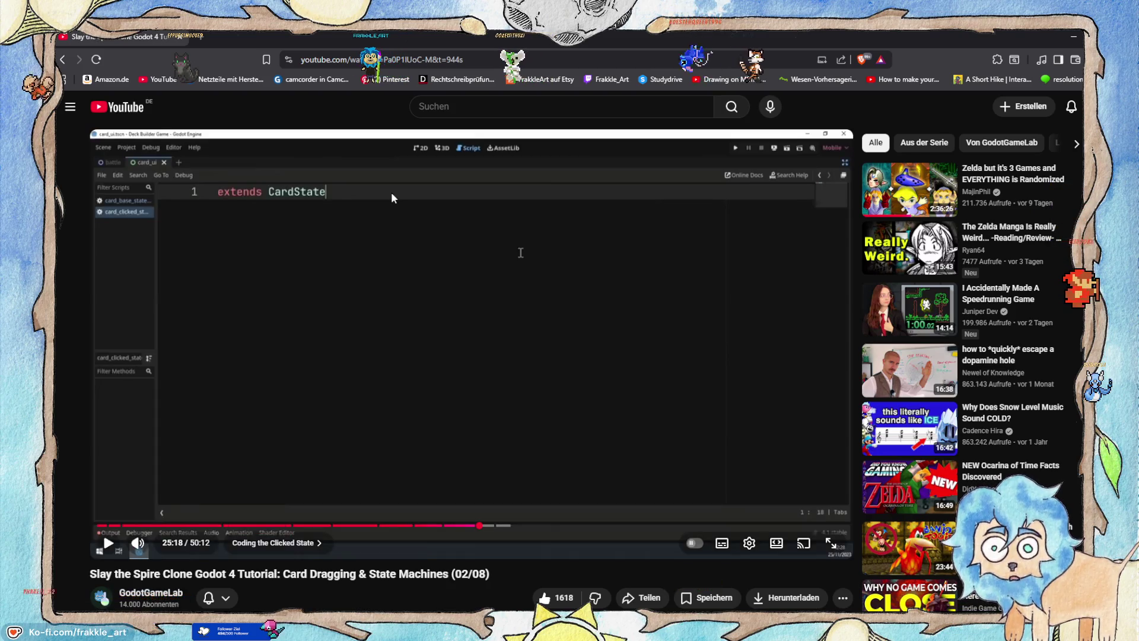
click(422, 257)
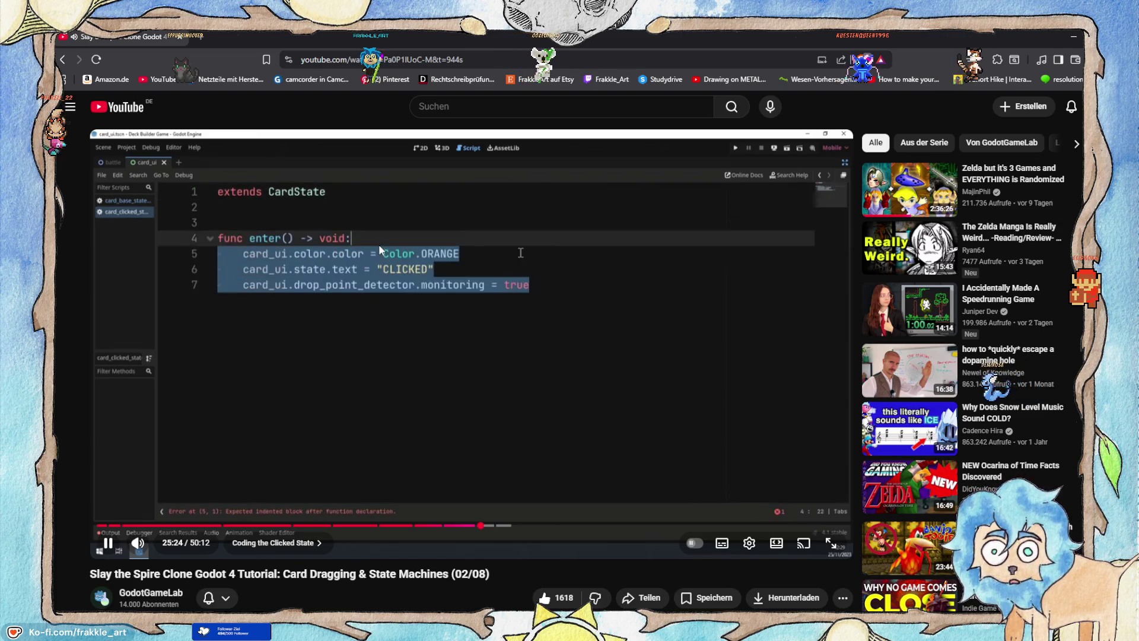
click(387, 212)
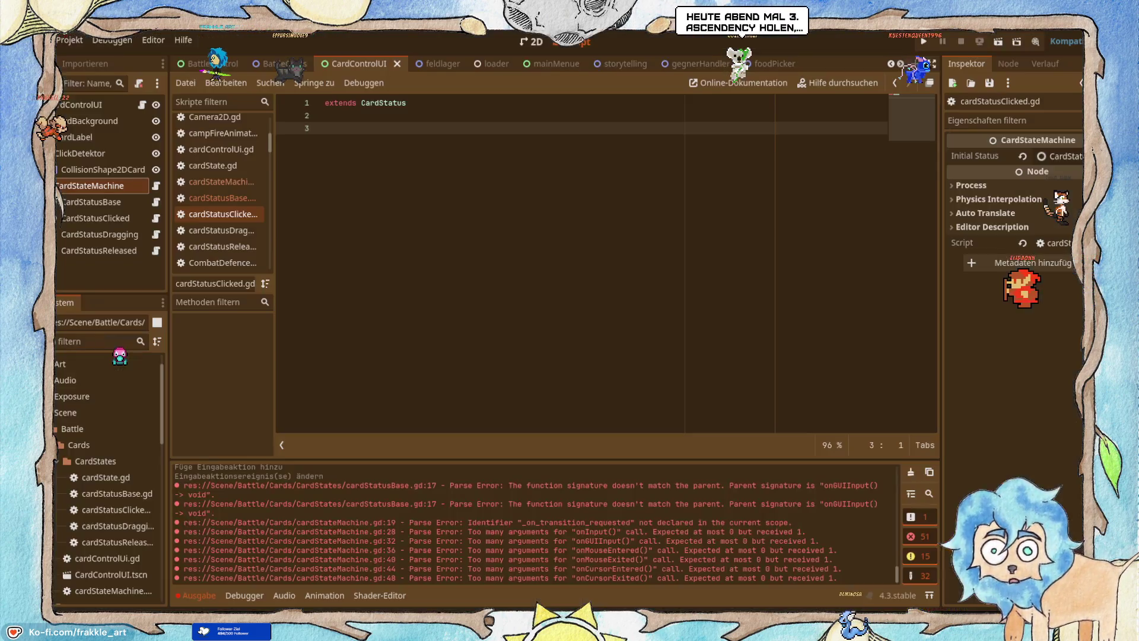
Declare func enter() -> void: in cardStatusClicked.gd.
click(1072, 36)
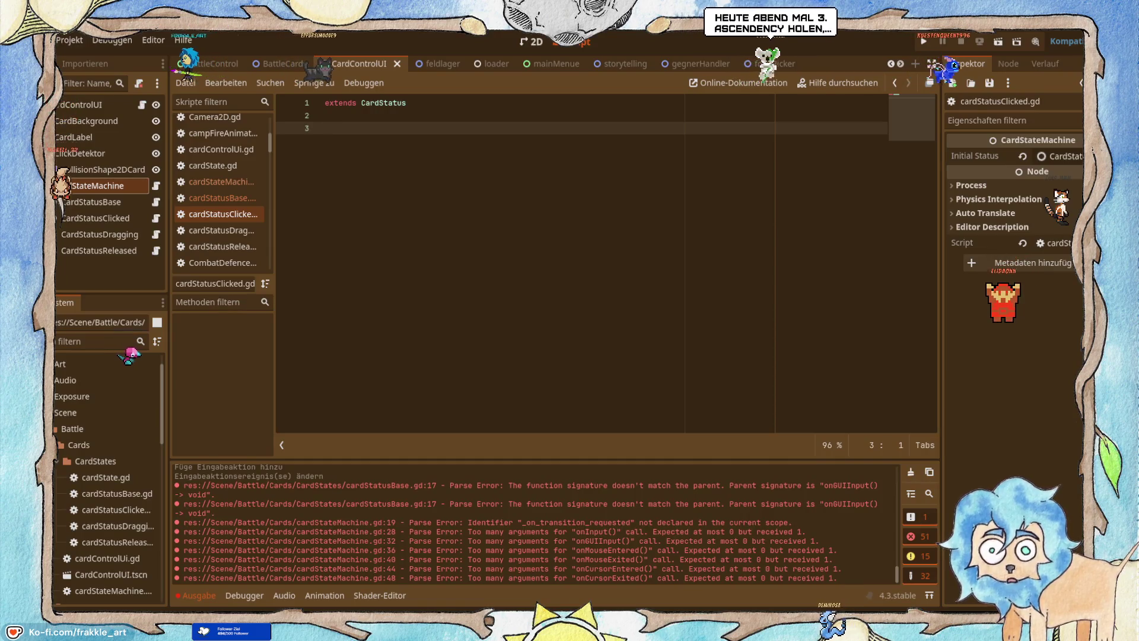
text(func e)
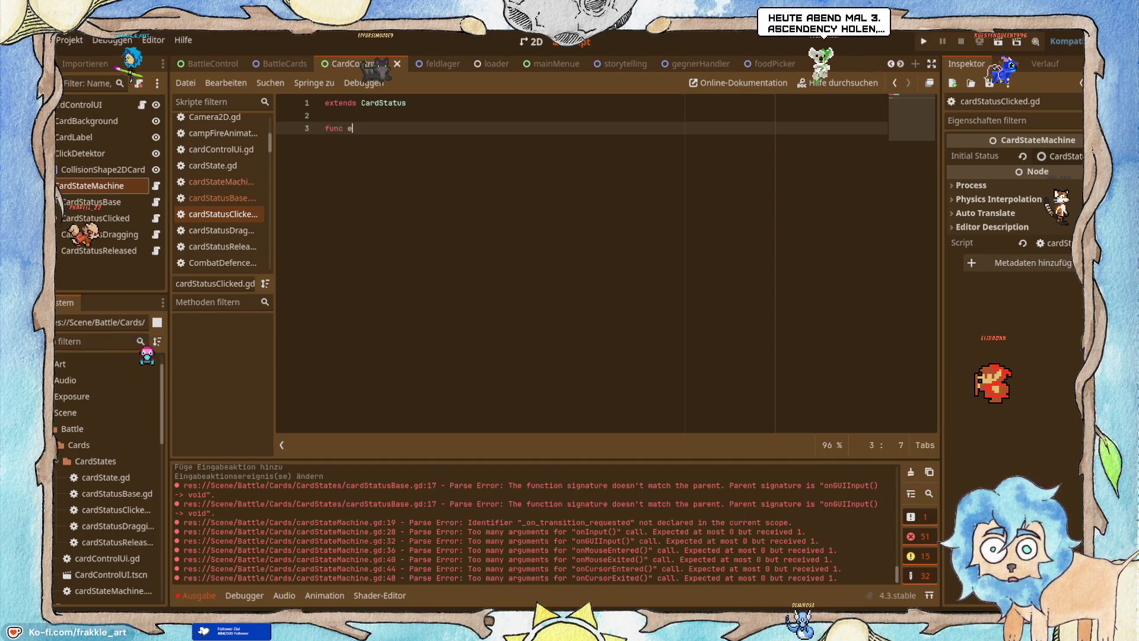
text(nter)
key(Return)
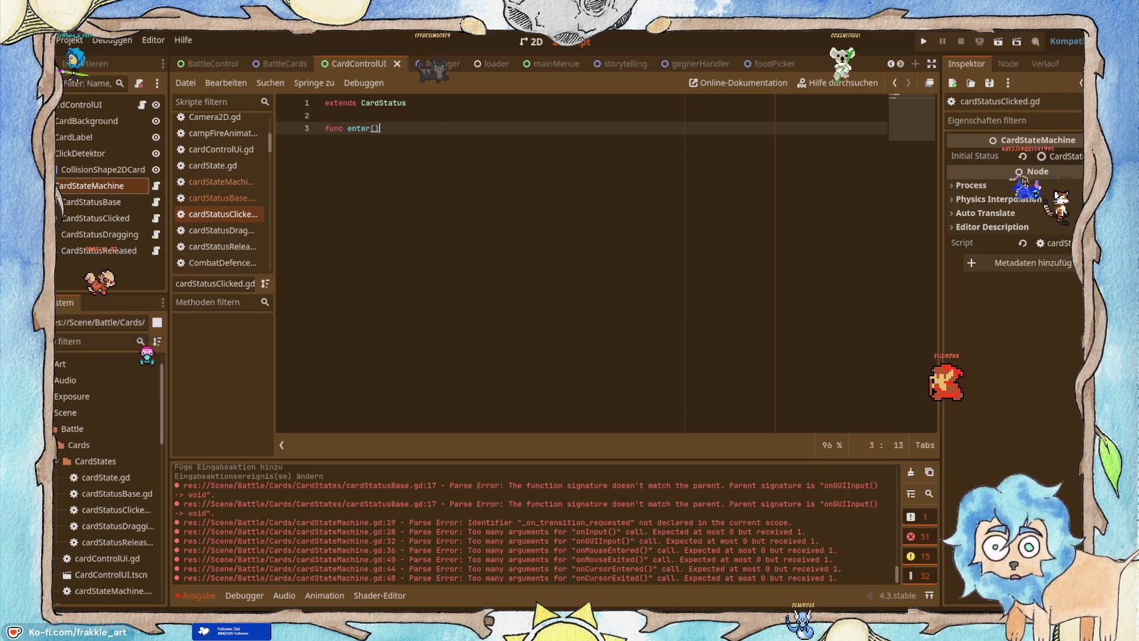
text( -> v)
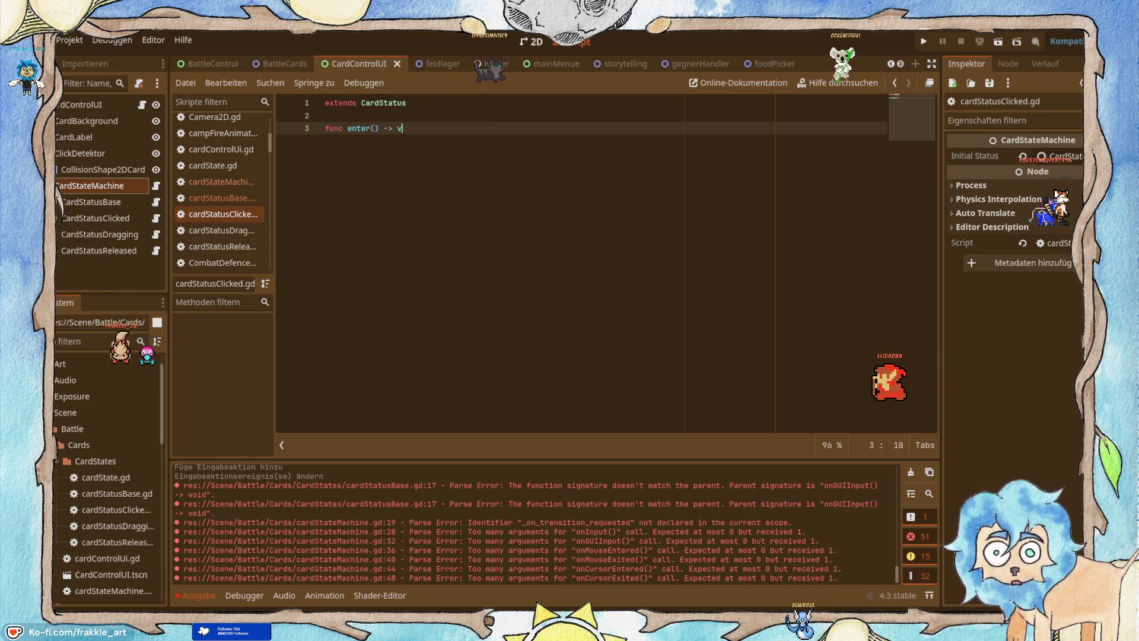
text(oid)
key(Return)
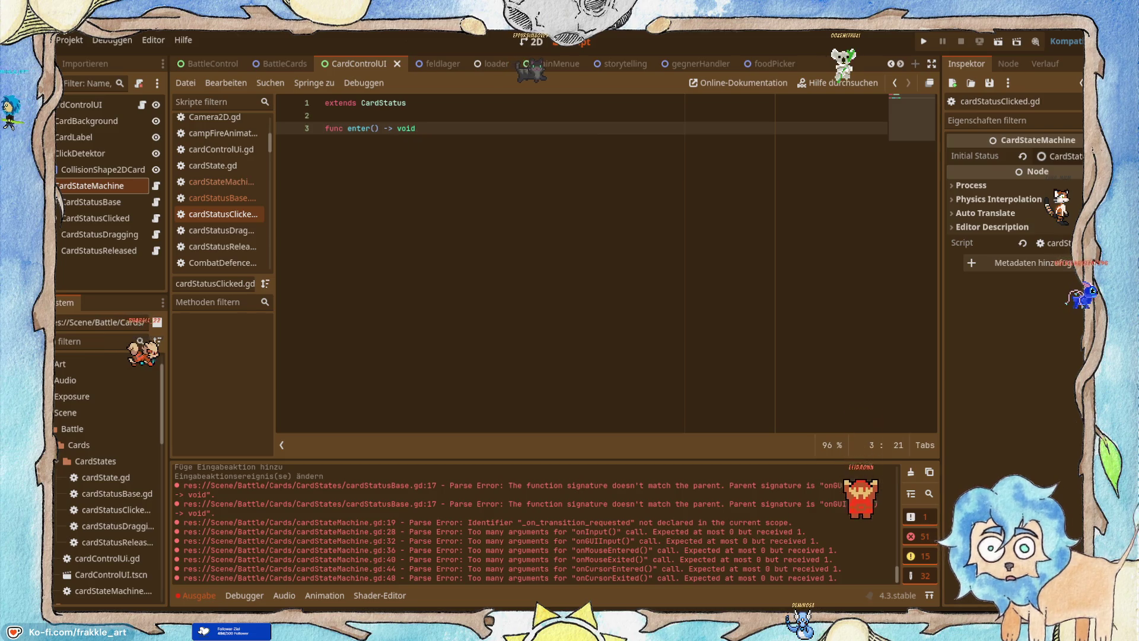
key(alt+Tab)
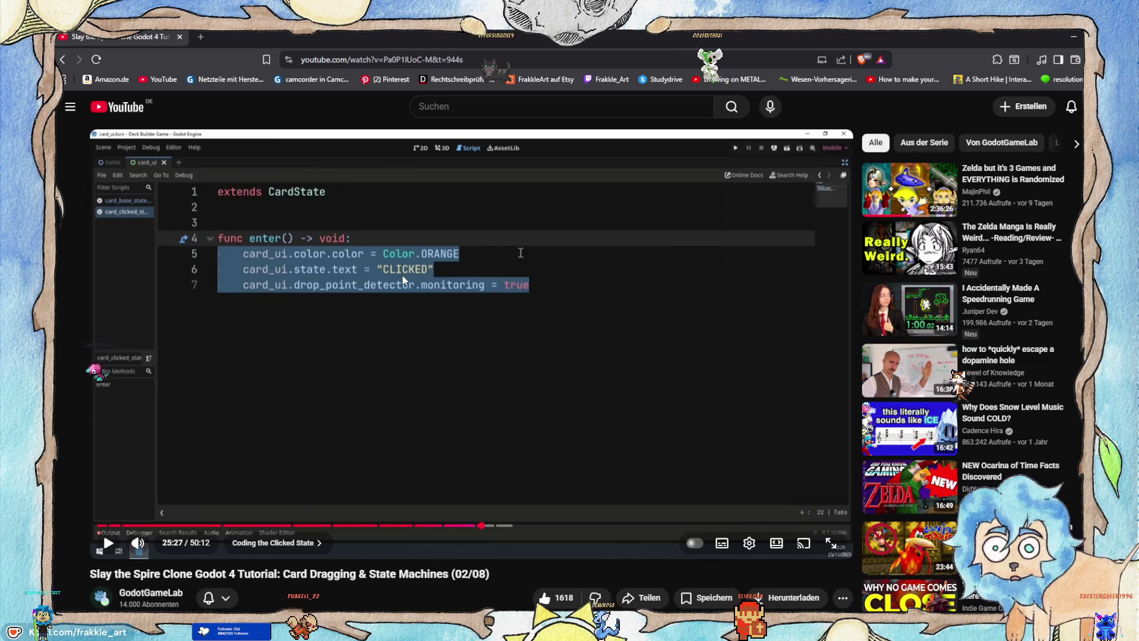
key(alt+Tab)
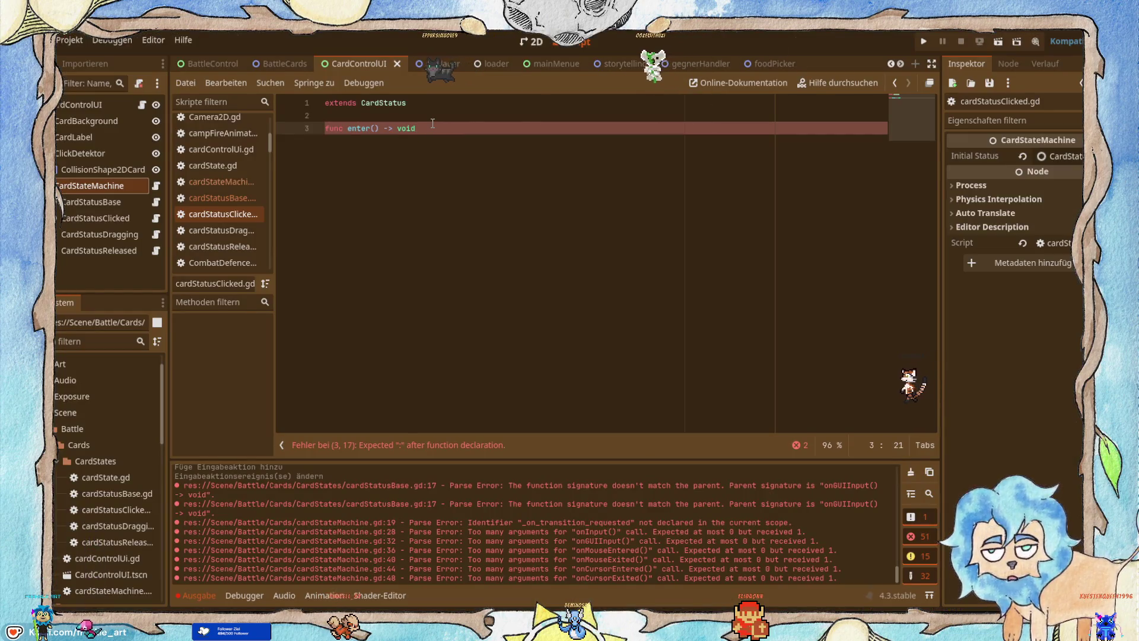
text(:)
key(Return)
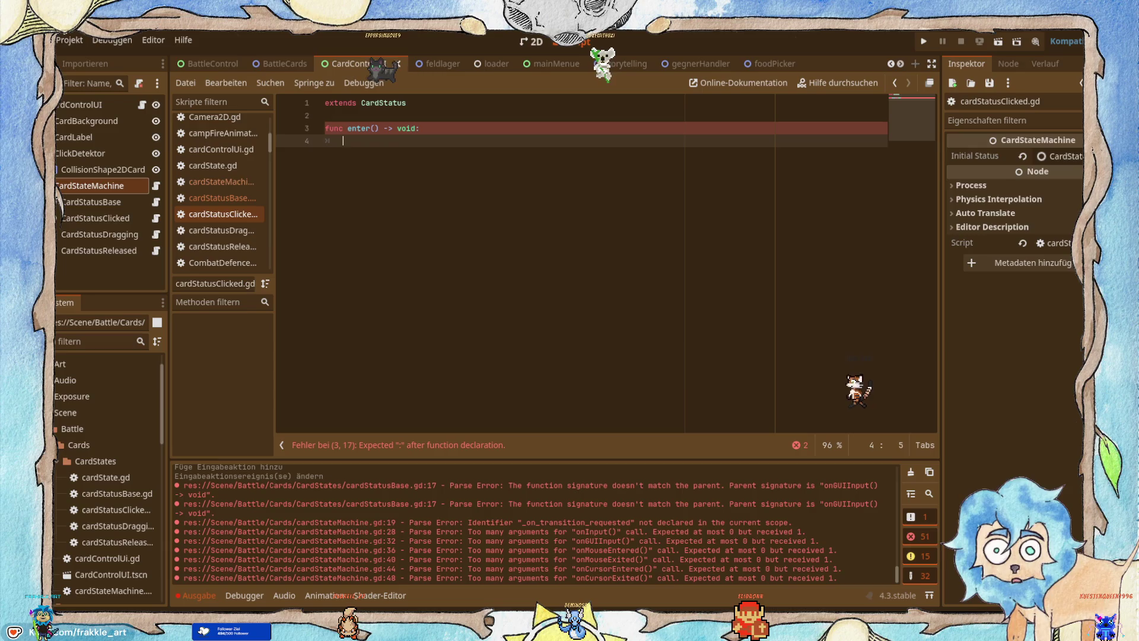
Copy the Farbe.color and status-text lines from cardStatusBase.gd into enter() and fix their indentation.
click(157, 203)
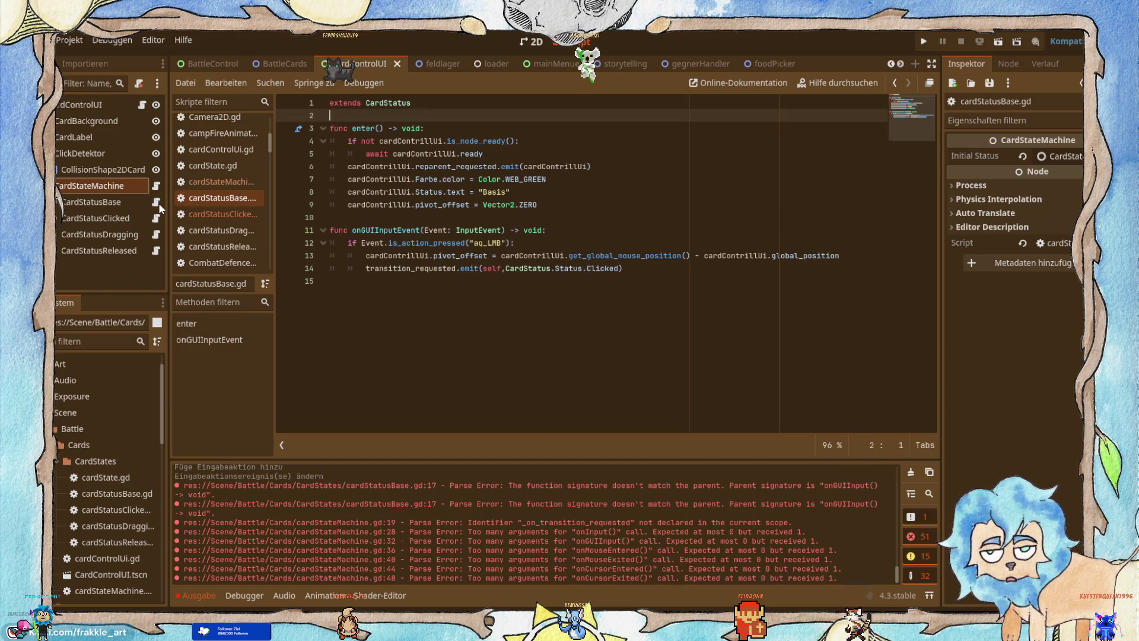
click(514, 179)
drag(565, 196, 312, 179)
key(ctrl+c)
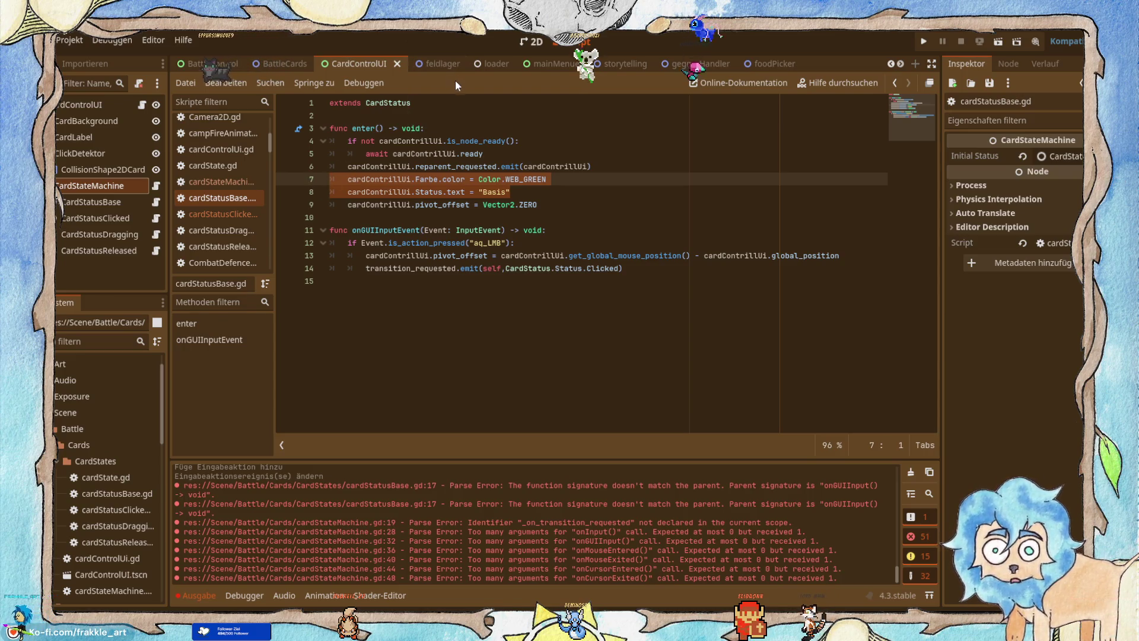
click(245, 215)
key(ctrl+v)
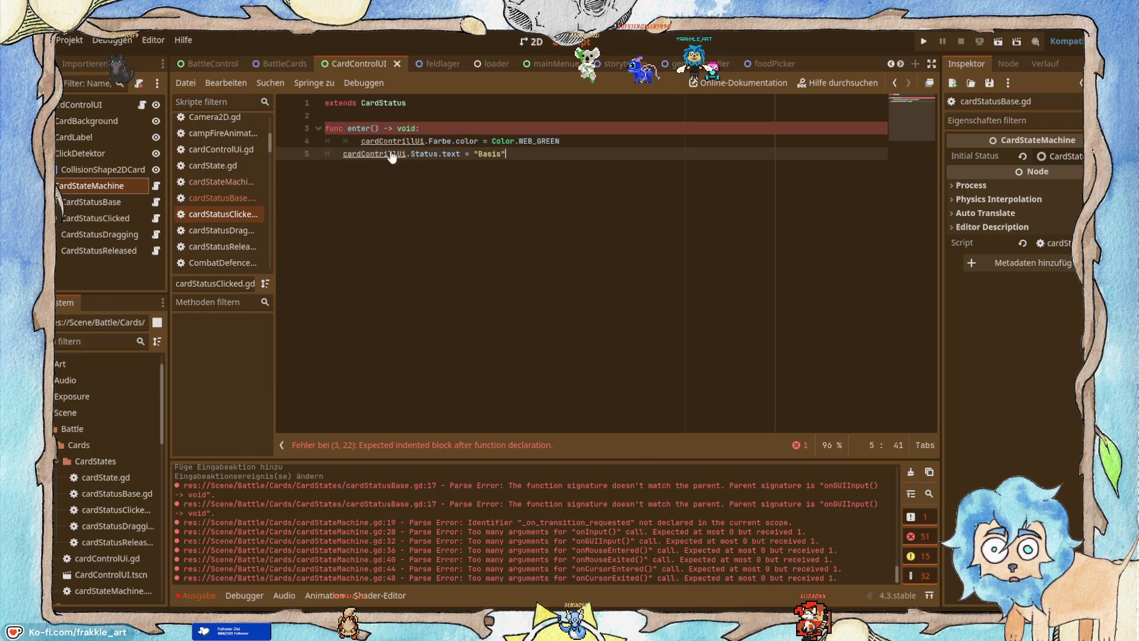
click(374, 141)
key(Home)
key(BackSpace)
key(BackSpace)
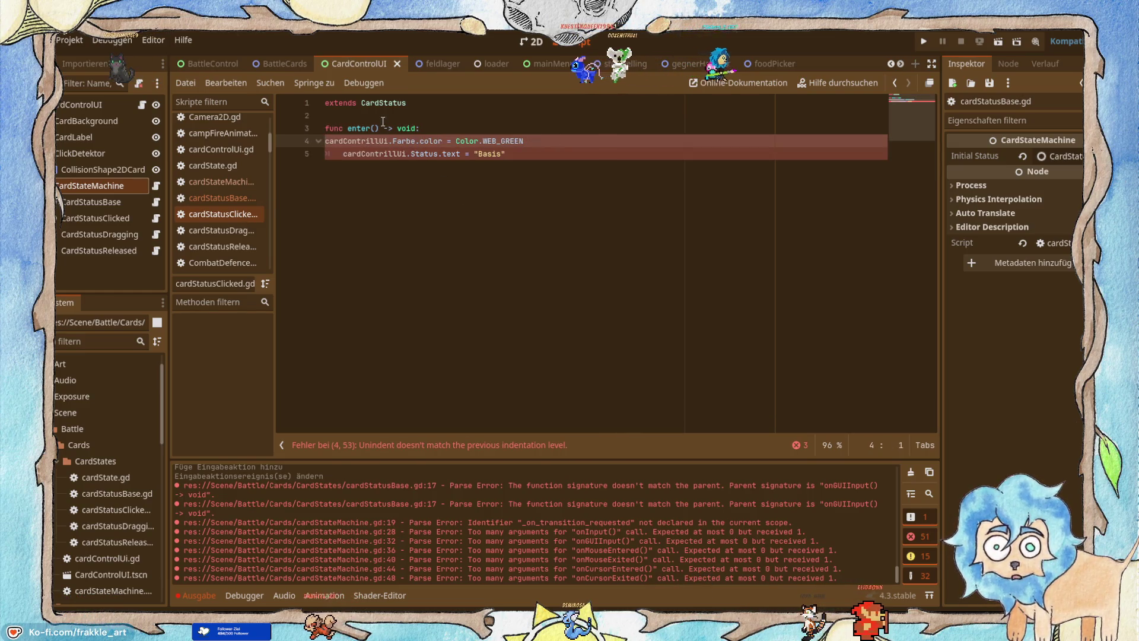
key(Tab)
click(534, 155)
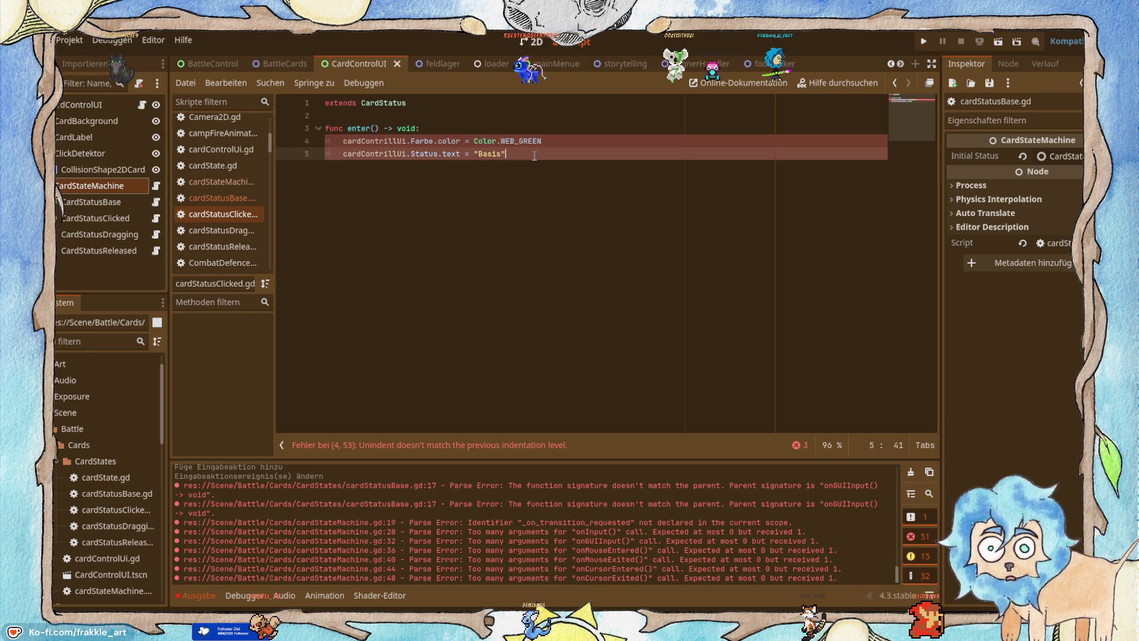
key(alt+Tab)
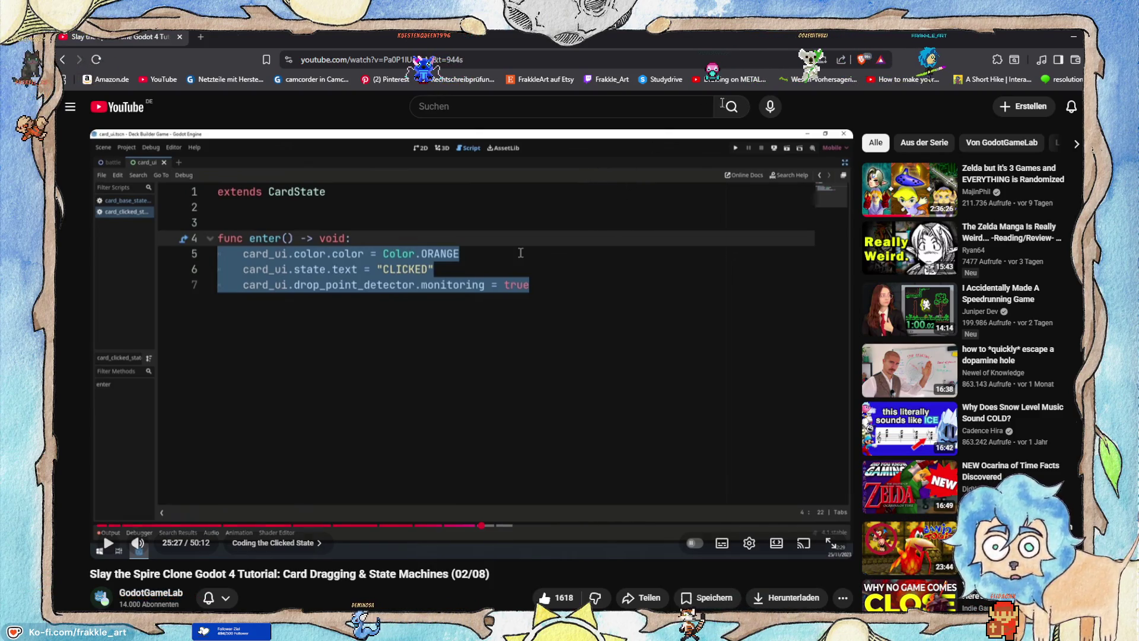
Change enter()'s status text to "Klick" and its colour from WEB_GREEN to Color.ORANGE.
click(1075, 39)
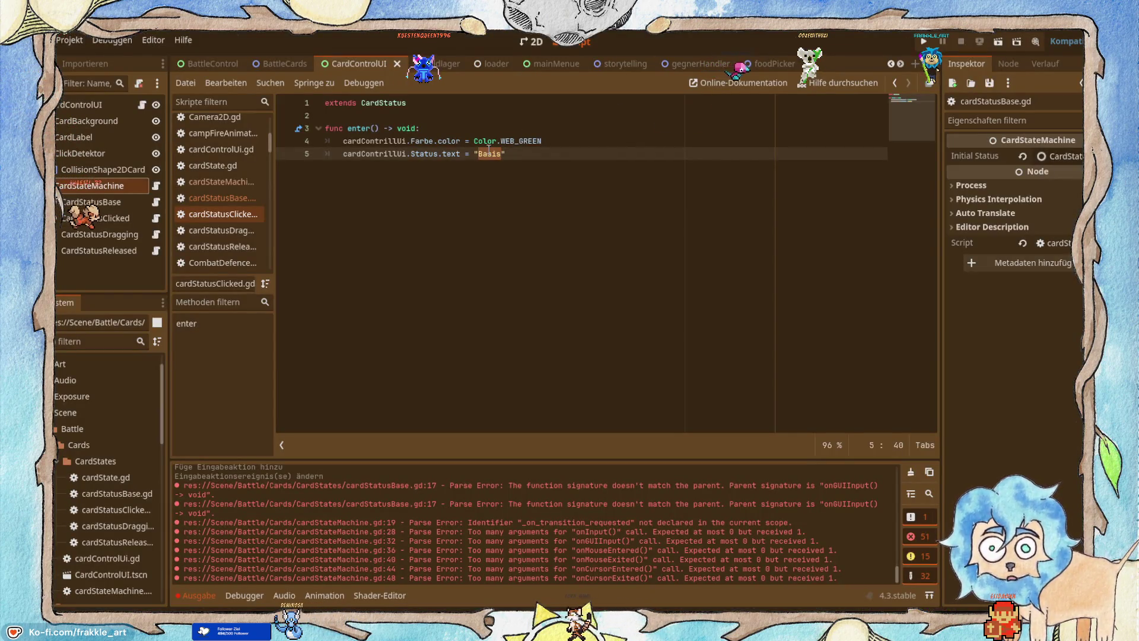
text(ick)
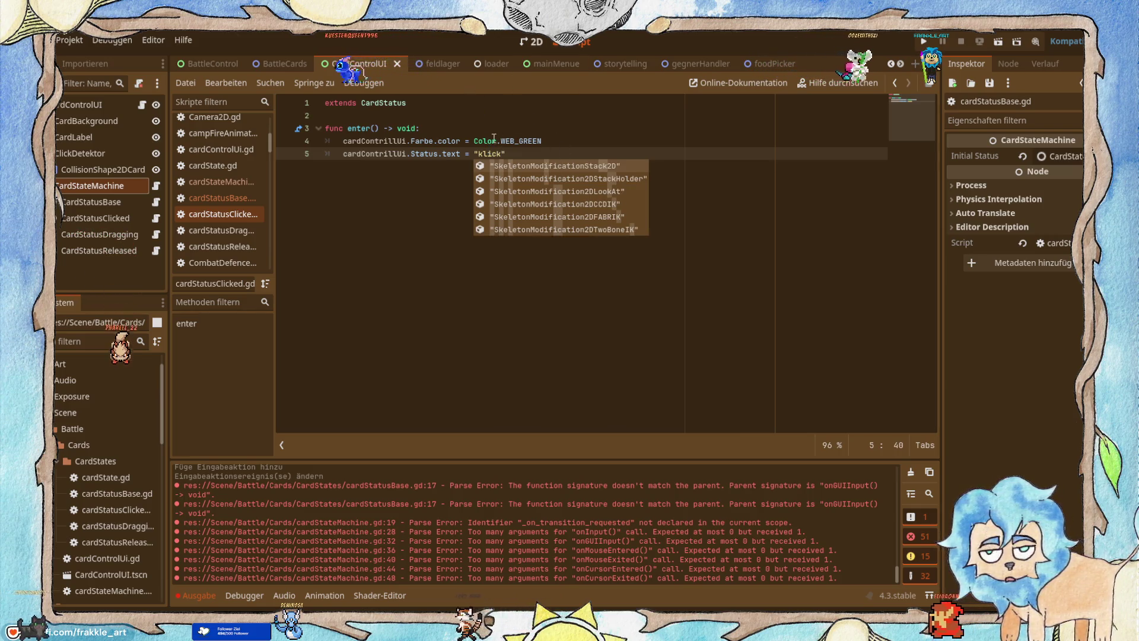
click(558, 140)
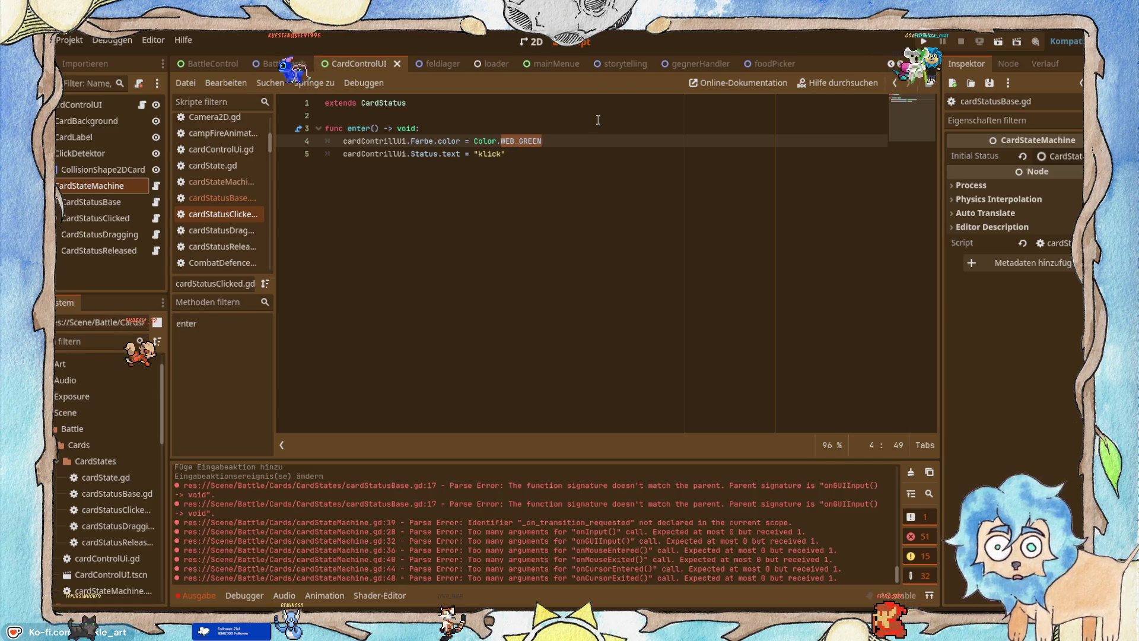
text(Ora)
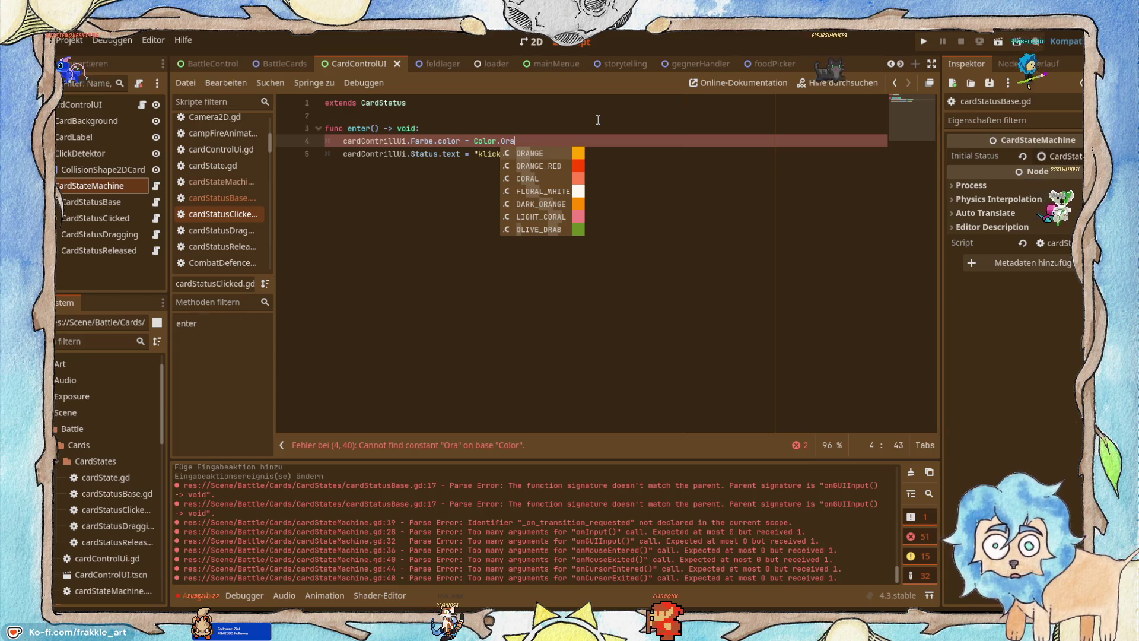
key(Return)
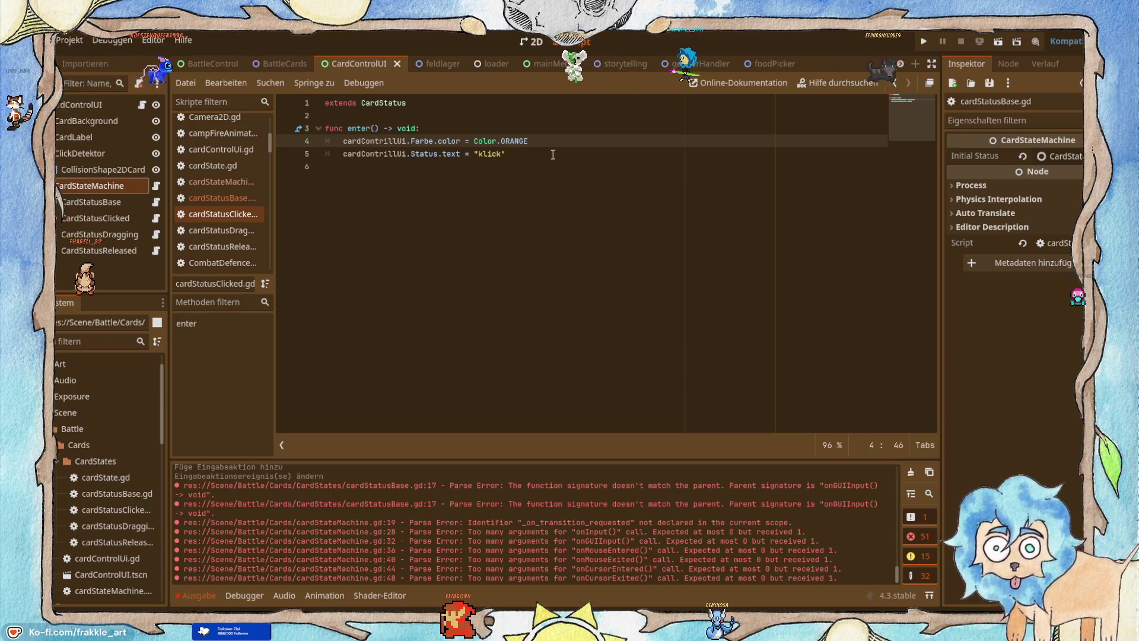
key(Down)
key(Down)
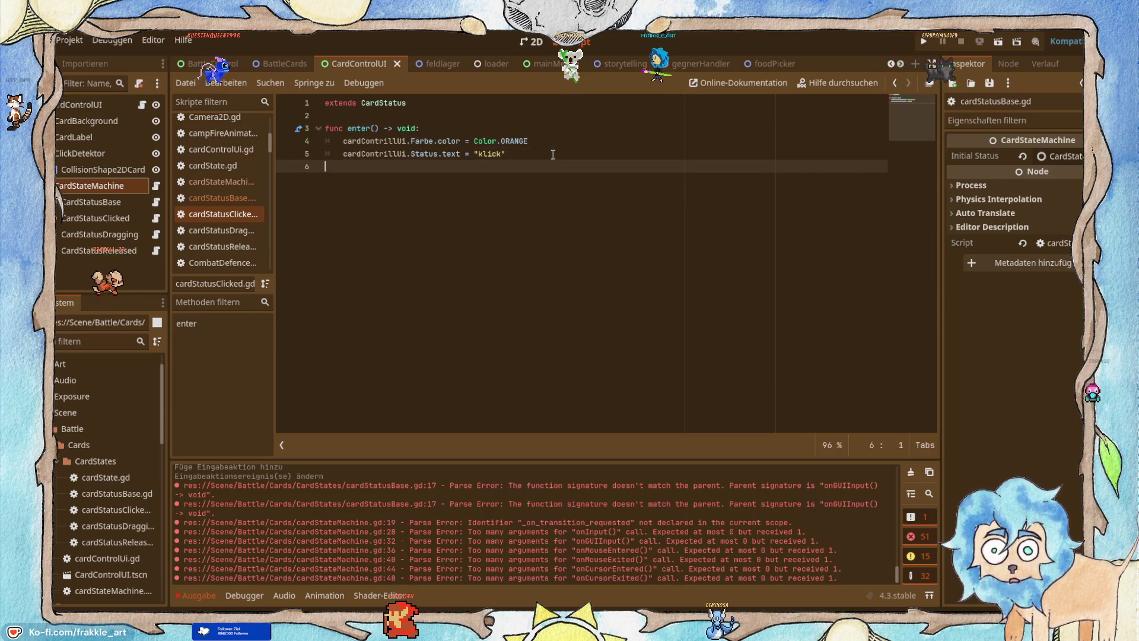
Begin line 6 with the card UI's drop_point_detector reference, checking the tutorial's code.
key(alt+Tab)
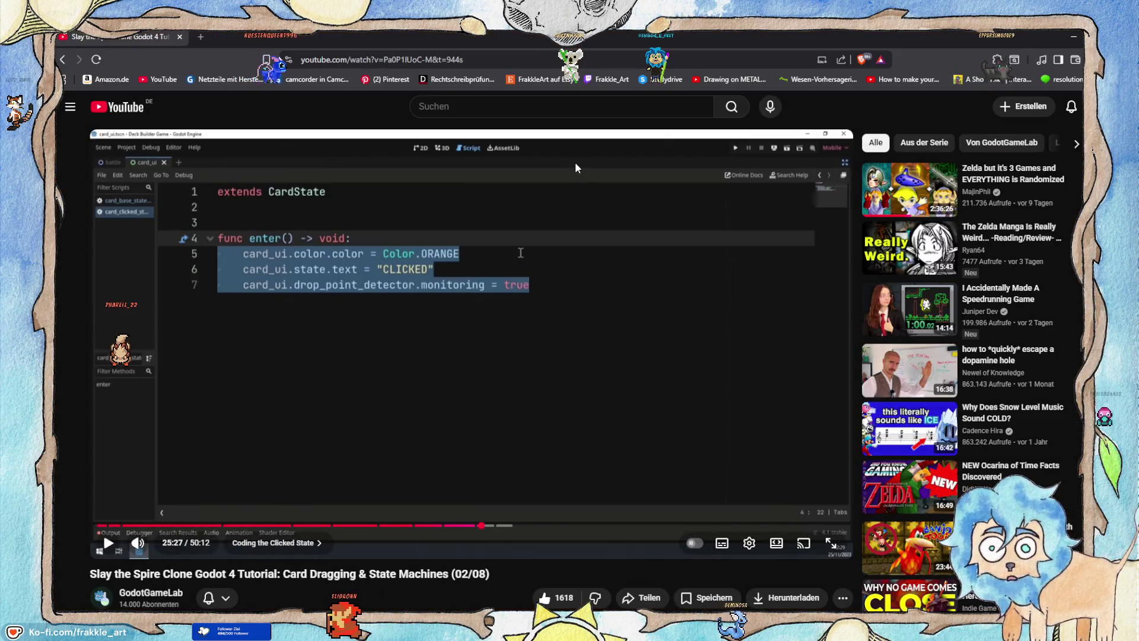
key(alt+Tab)
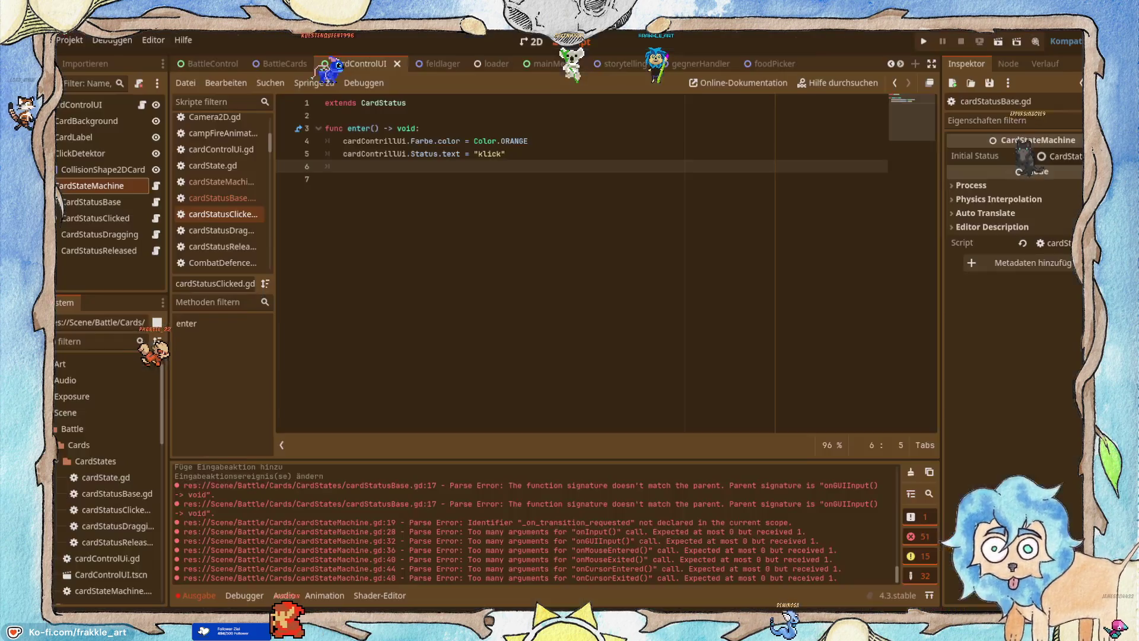
text(c)
key(Escape)
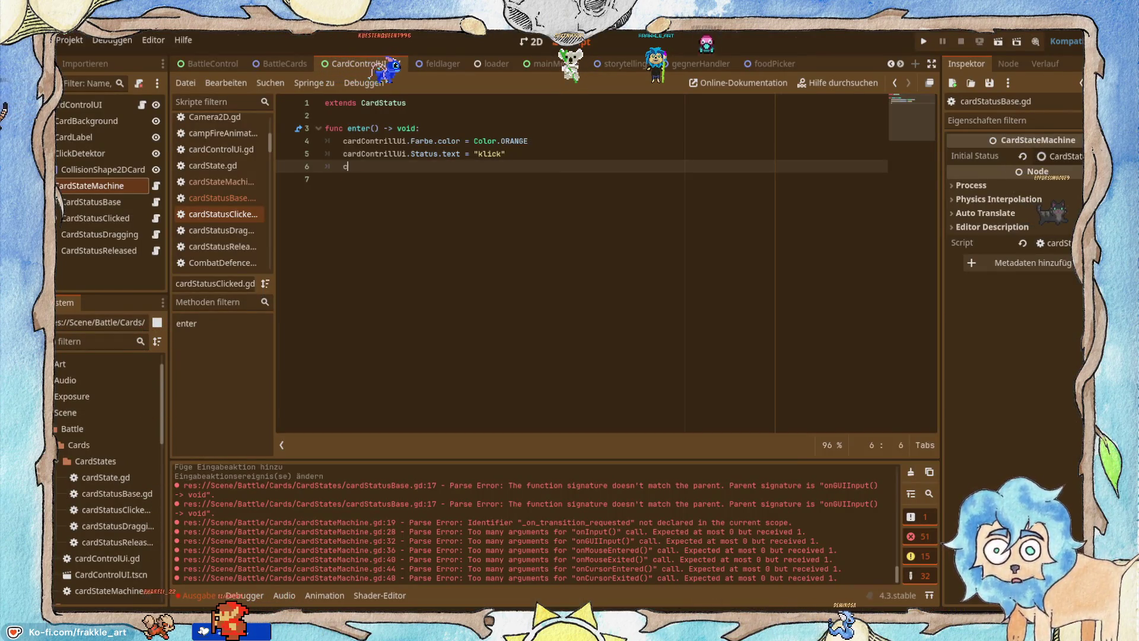
text(ar)
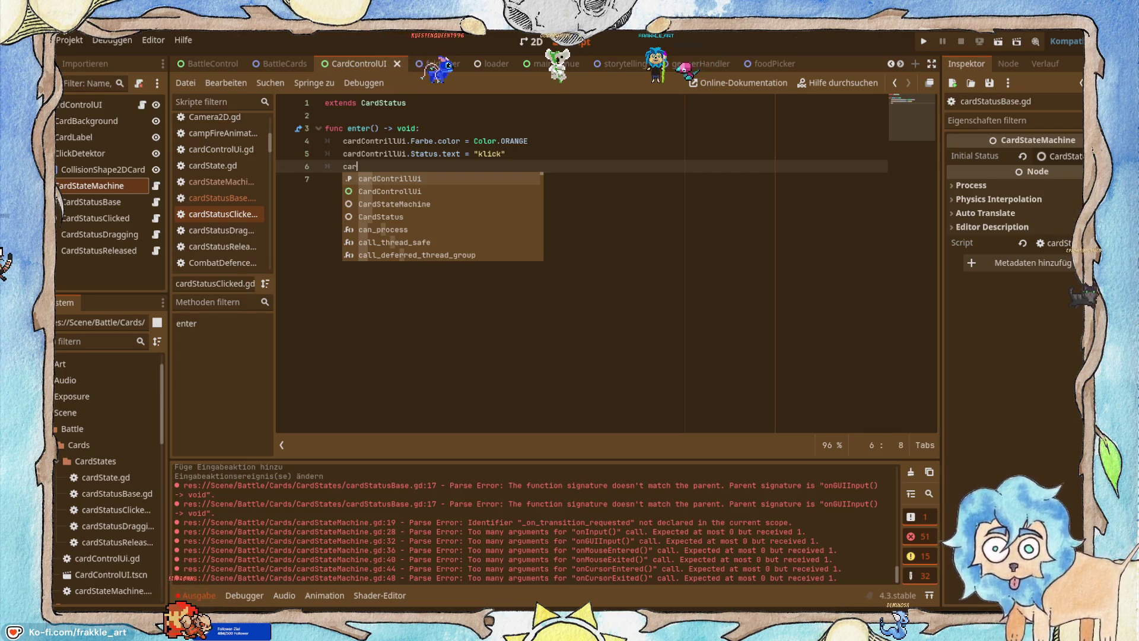
text(d)
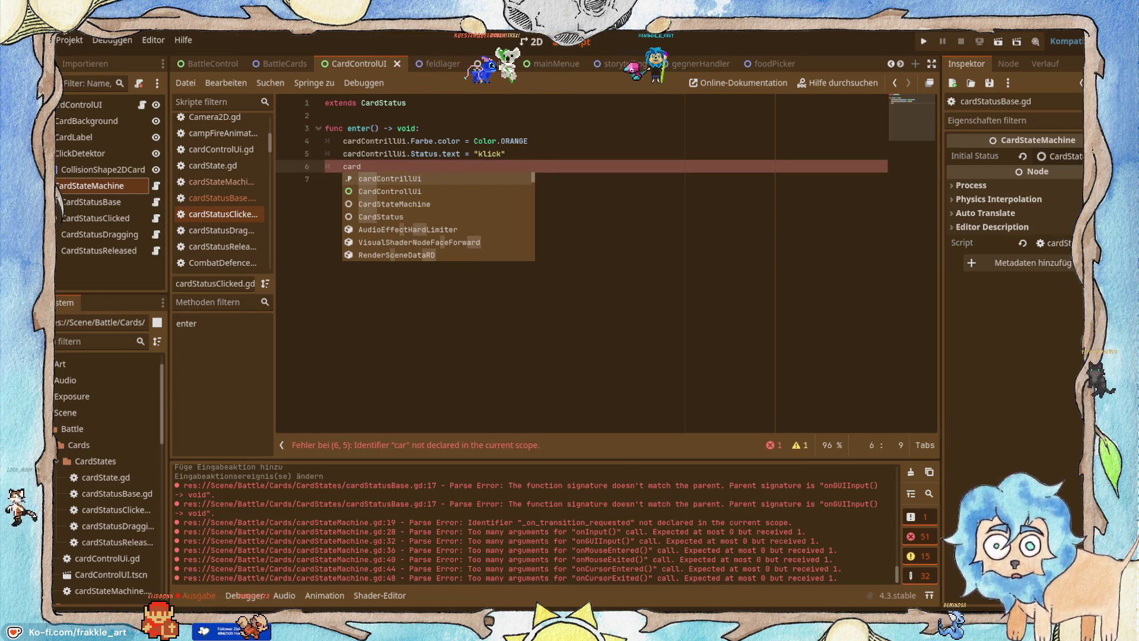
text(UI)
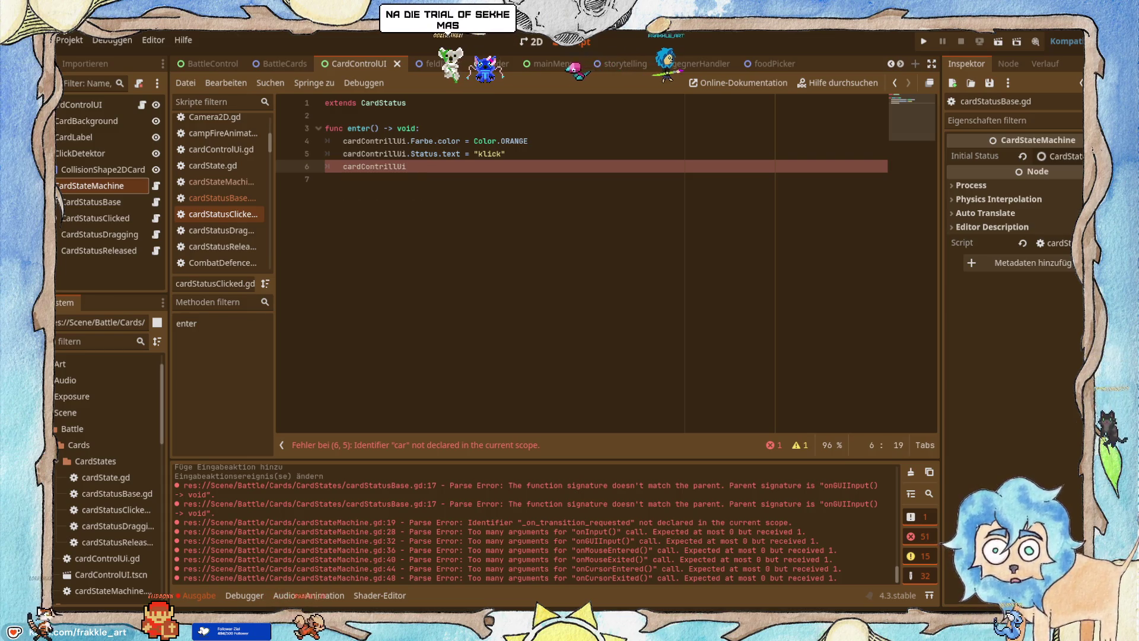
key(alt+Tab)
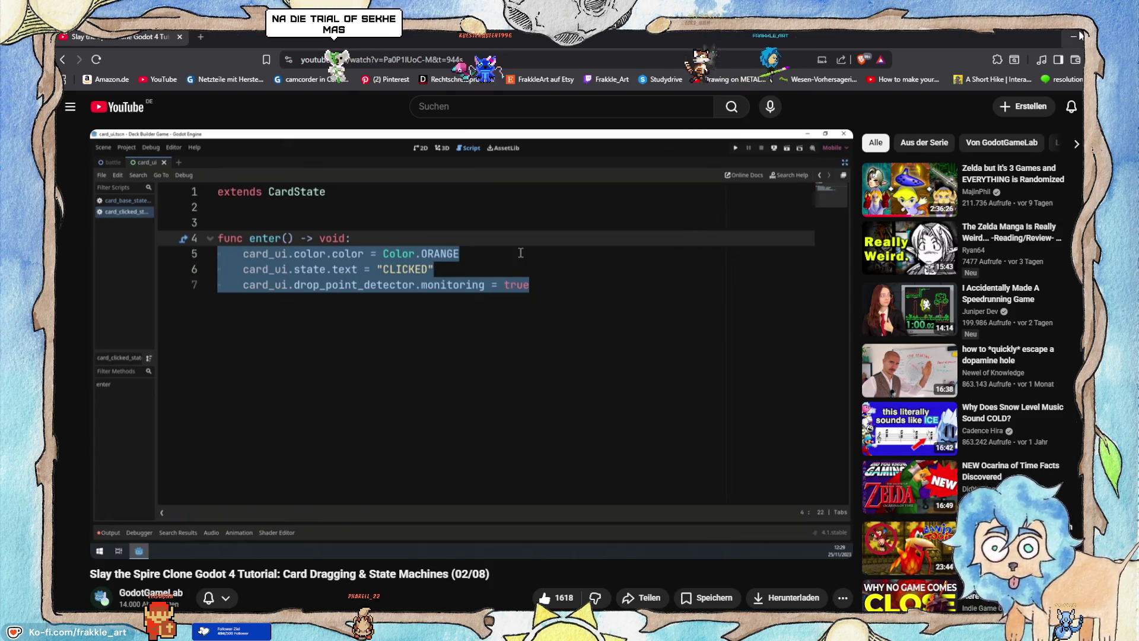
key(alt+Tab)
text(.drop)
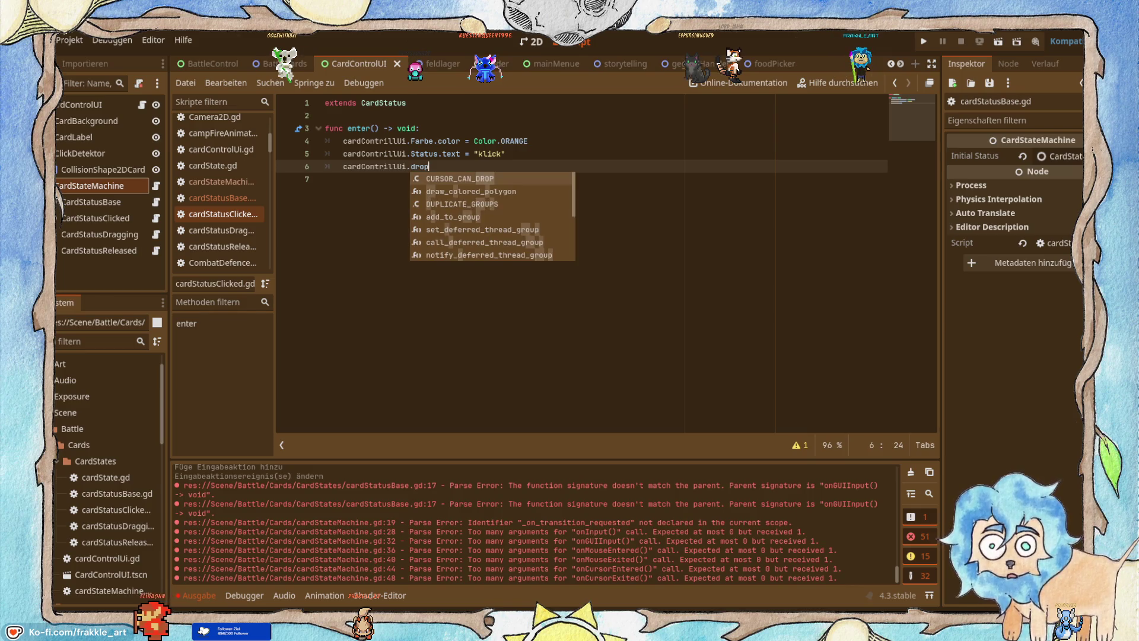
text(:)
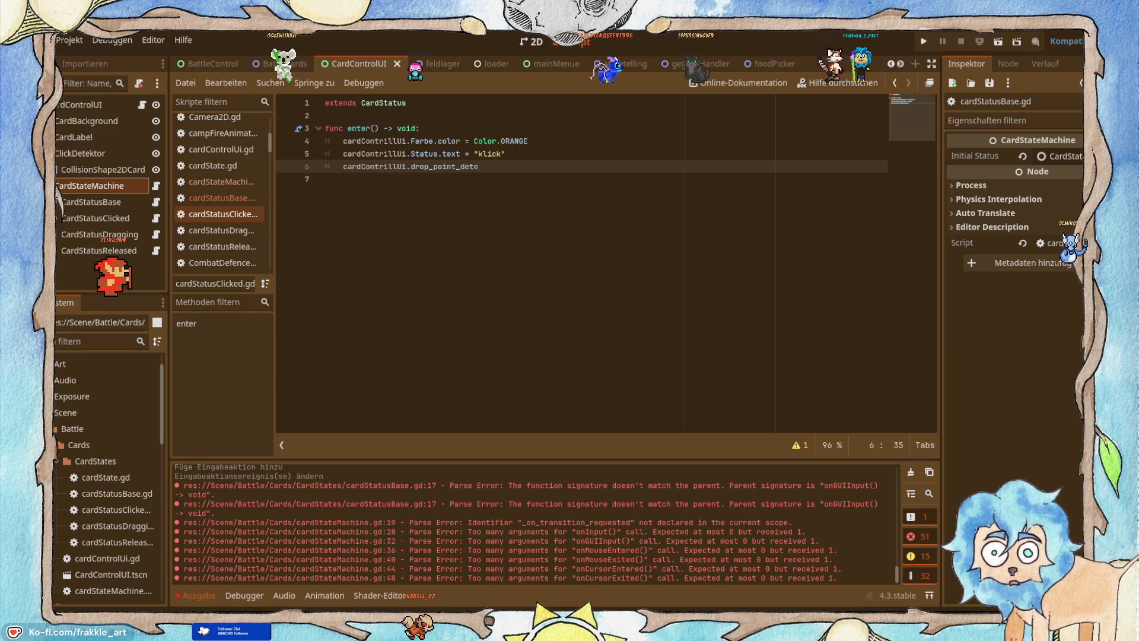
text(tor)
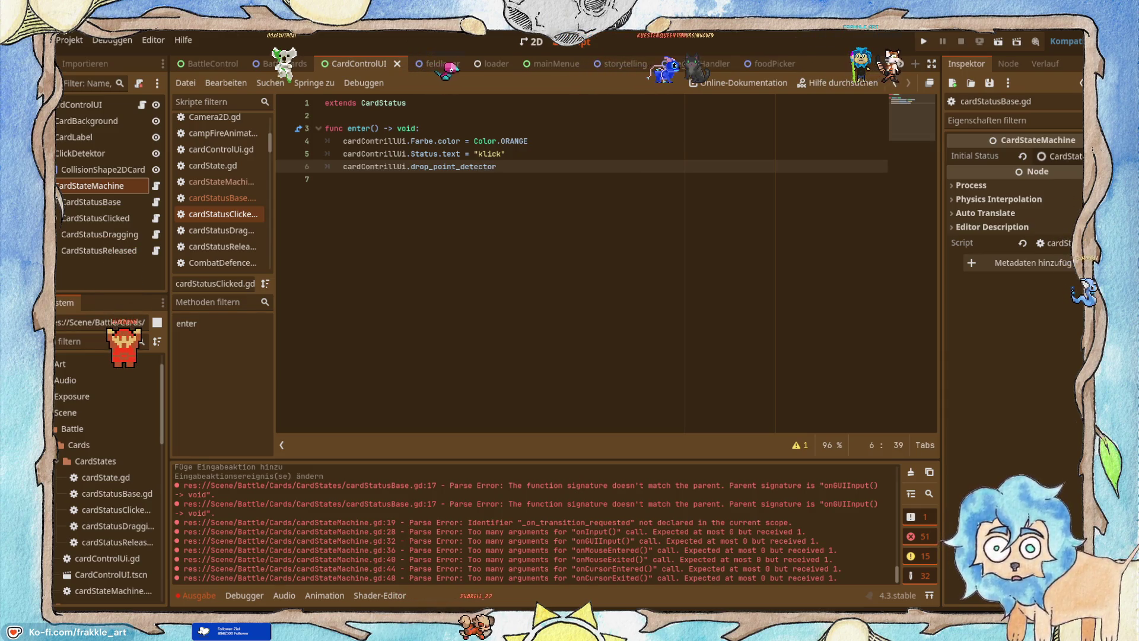
click(1078, 35)
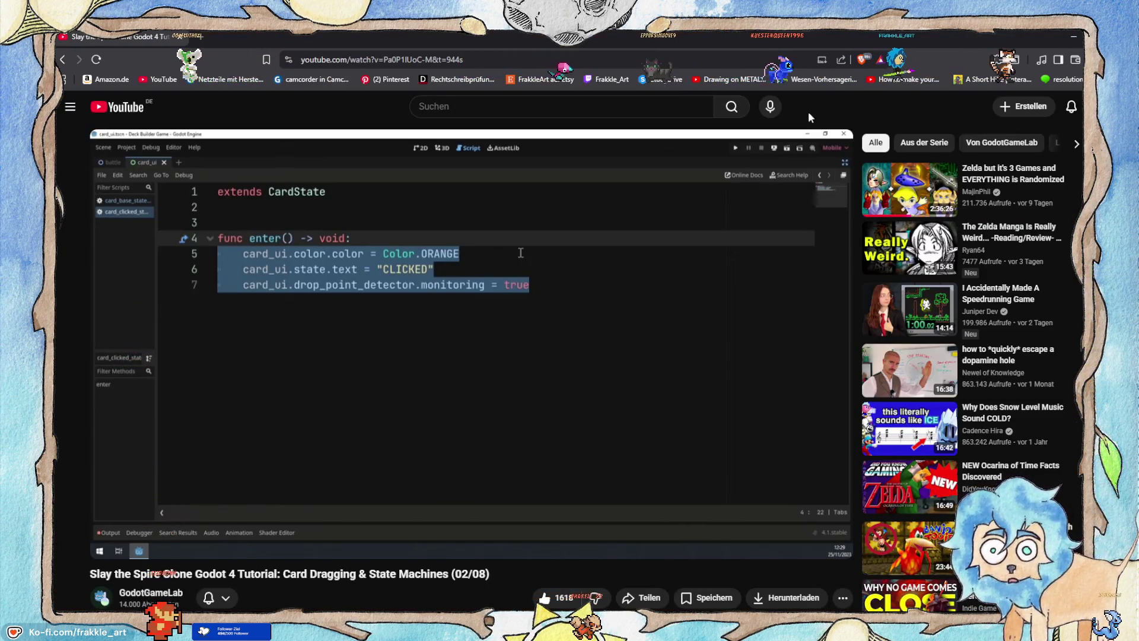
click(1068, 35)
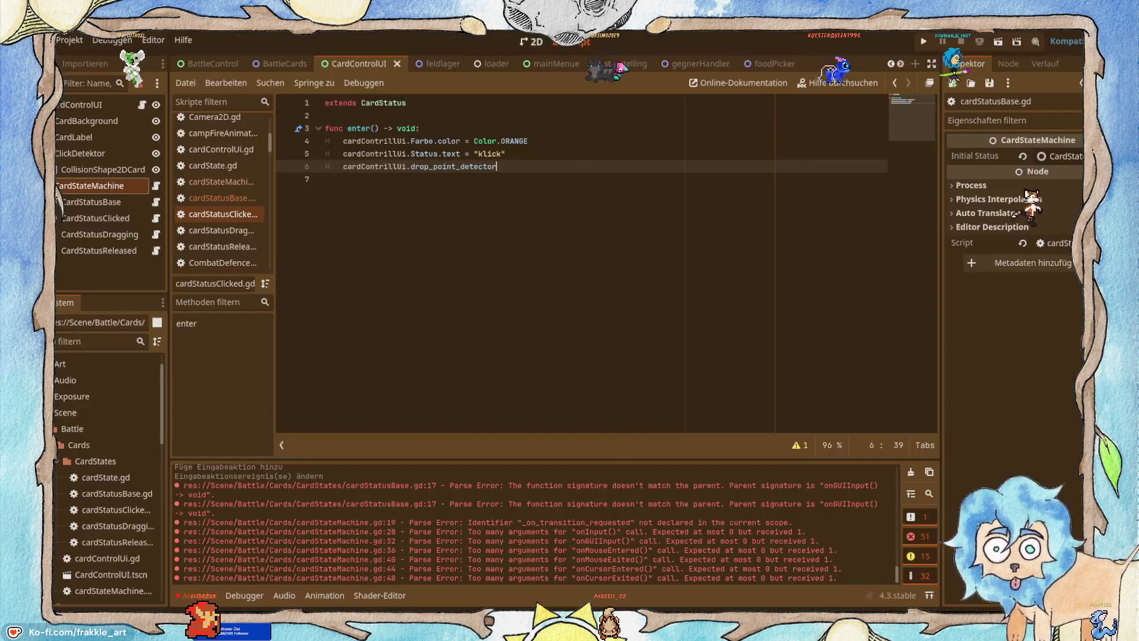
Finish line 6 as cardContrillUi.drop_point_detector.monitoring = true and resume the tutorial.
text(.mo)
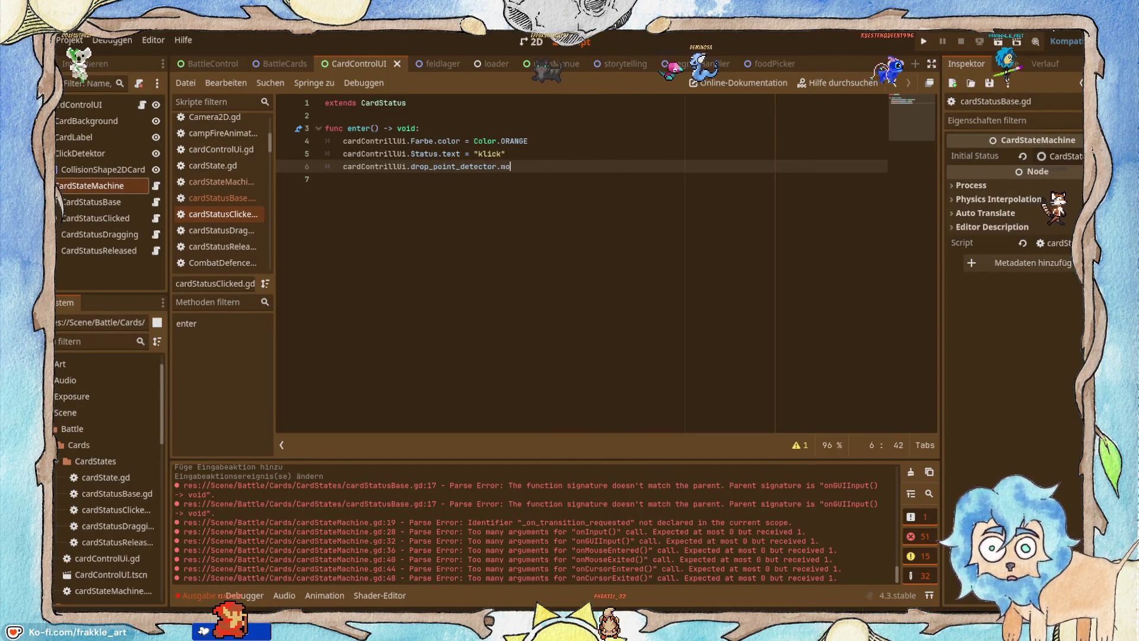
text(nitor)
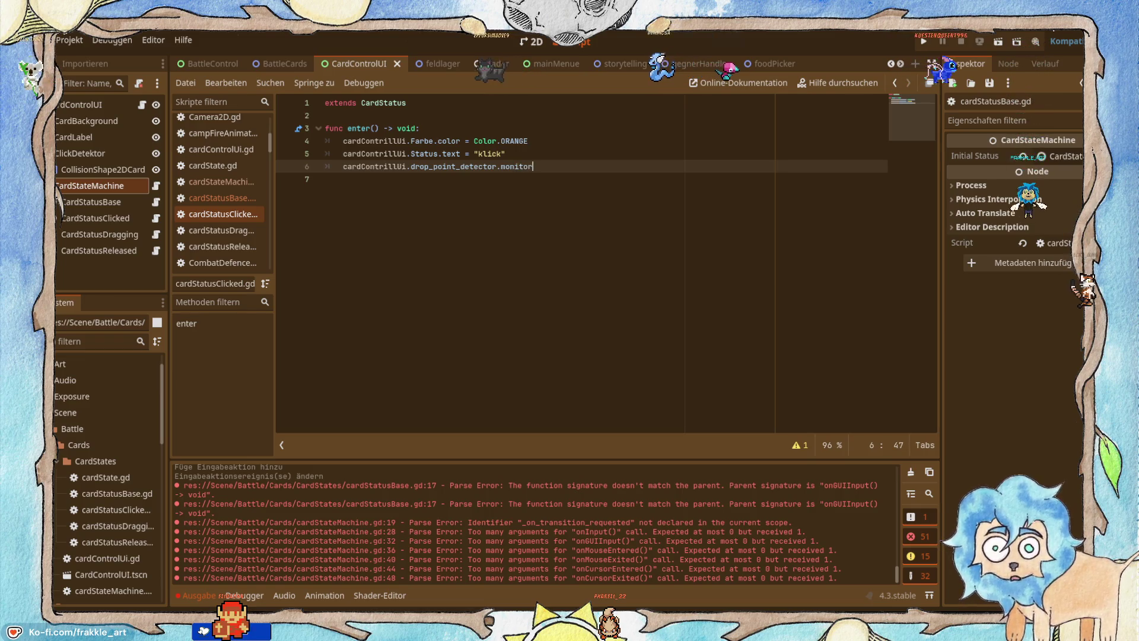
text(ing)
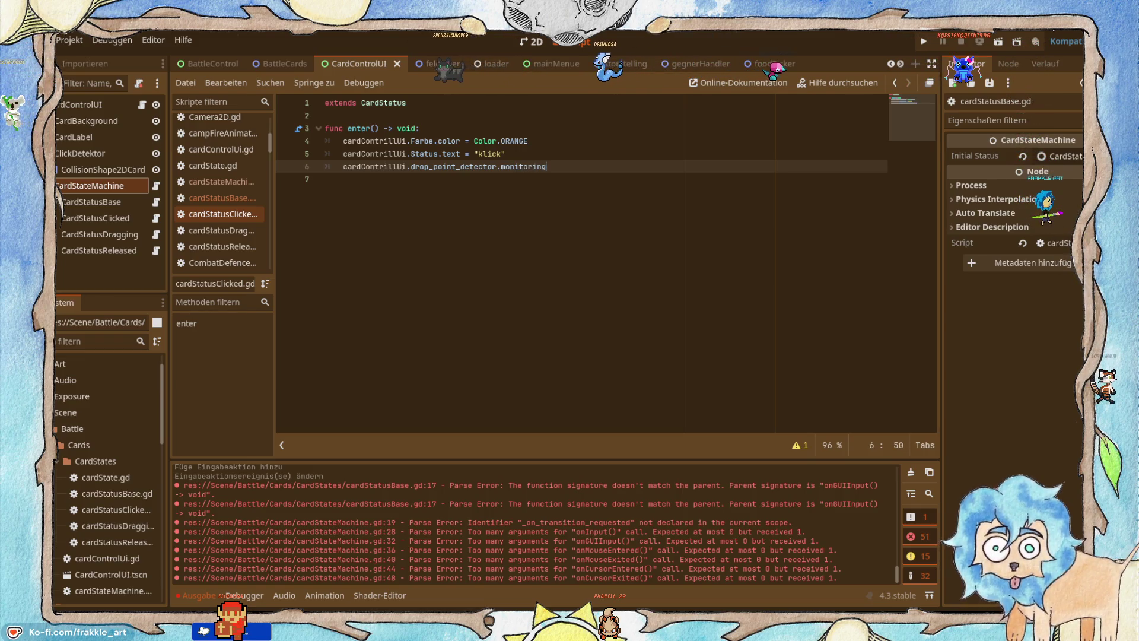
key(alt+Tab)
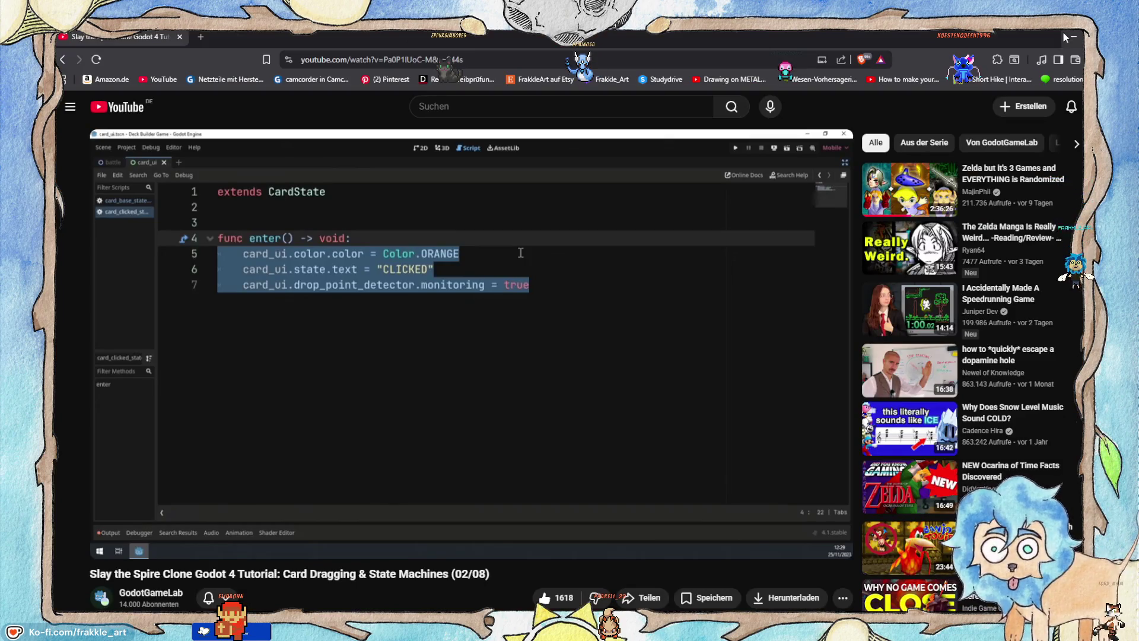
key(alt+Tab)
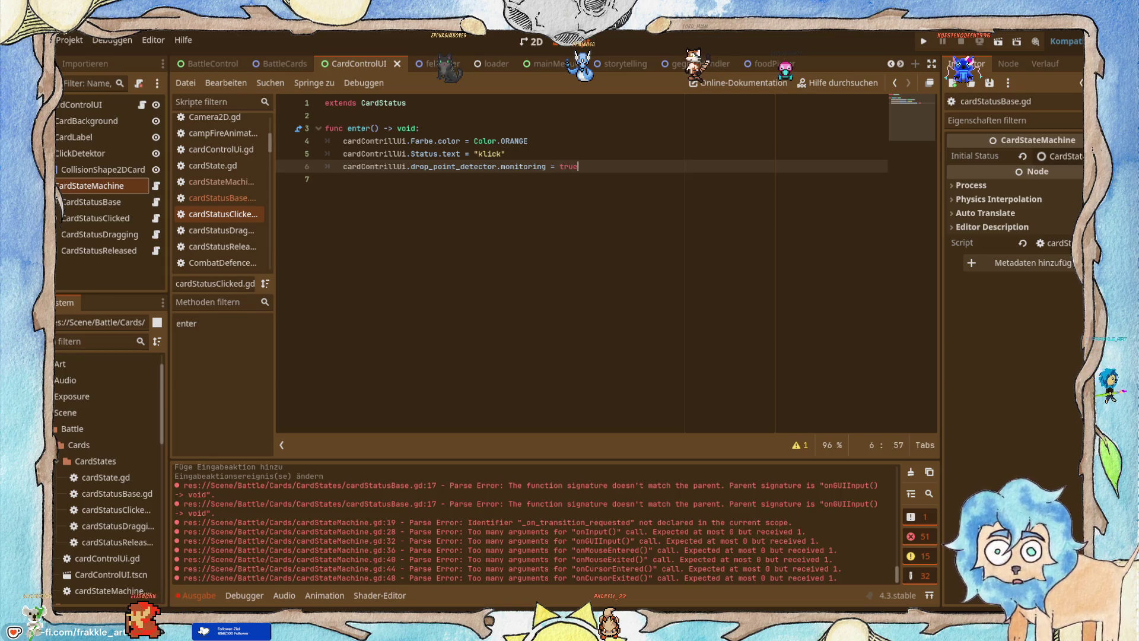
key(Escape)
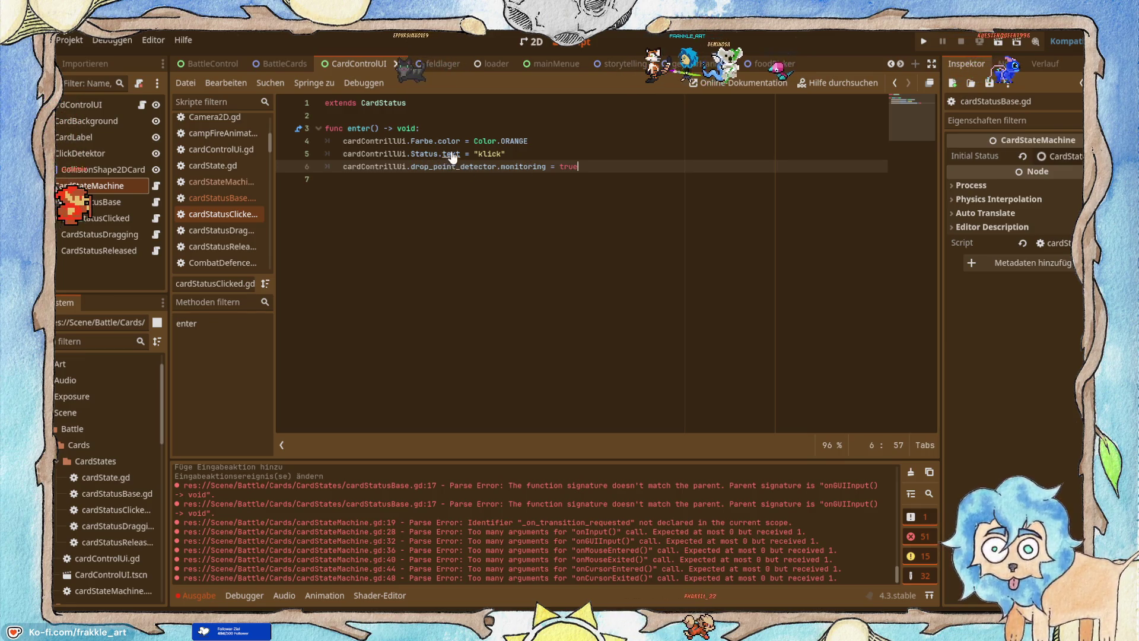
key(alt+Tab)
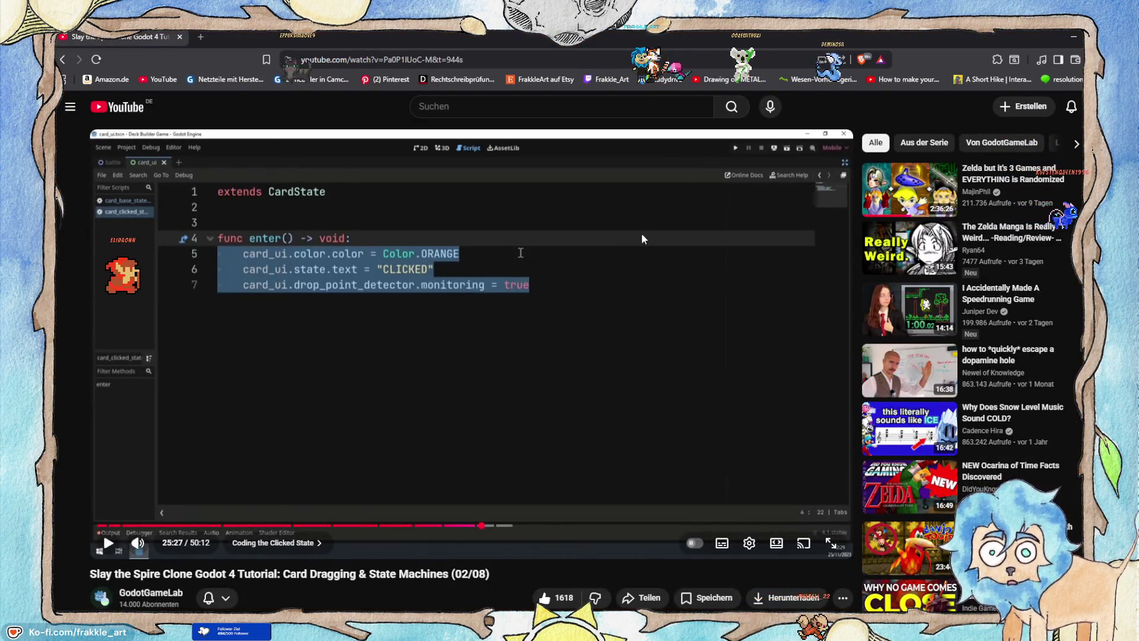
click(623, 276)
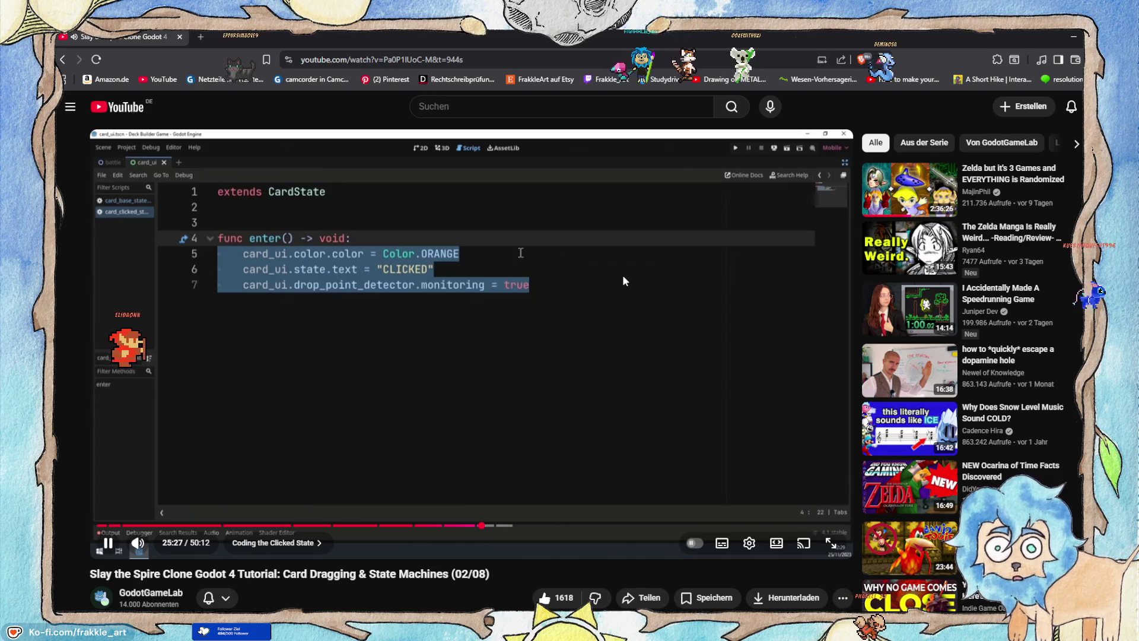
Play the tutorial from 25:29 to 25:58, where on_input(event: InputEvent) is declared.
click(623, 277)
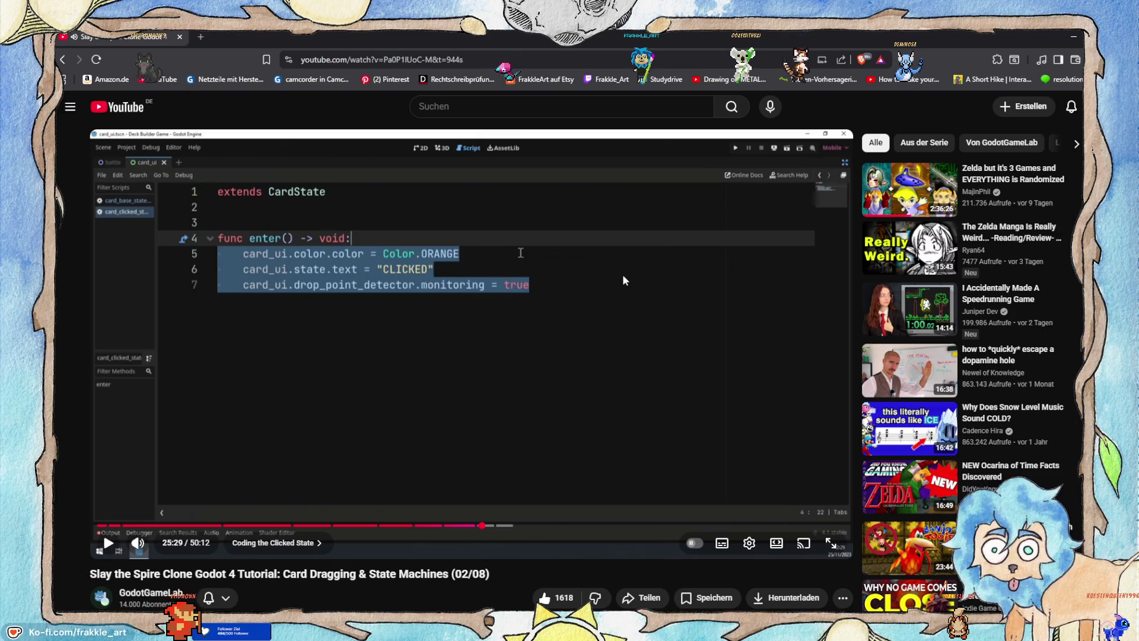
click(434, 358)
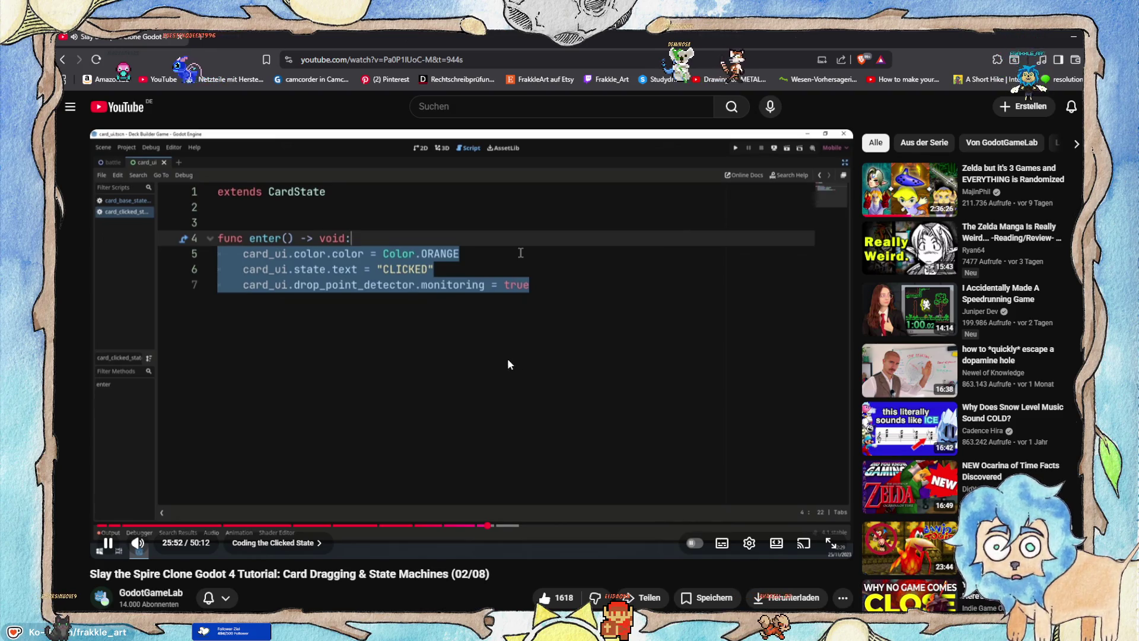
click(396, 325)
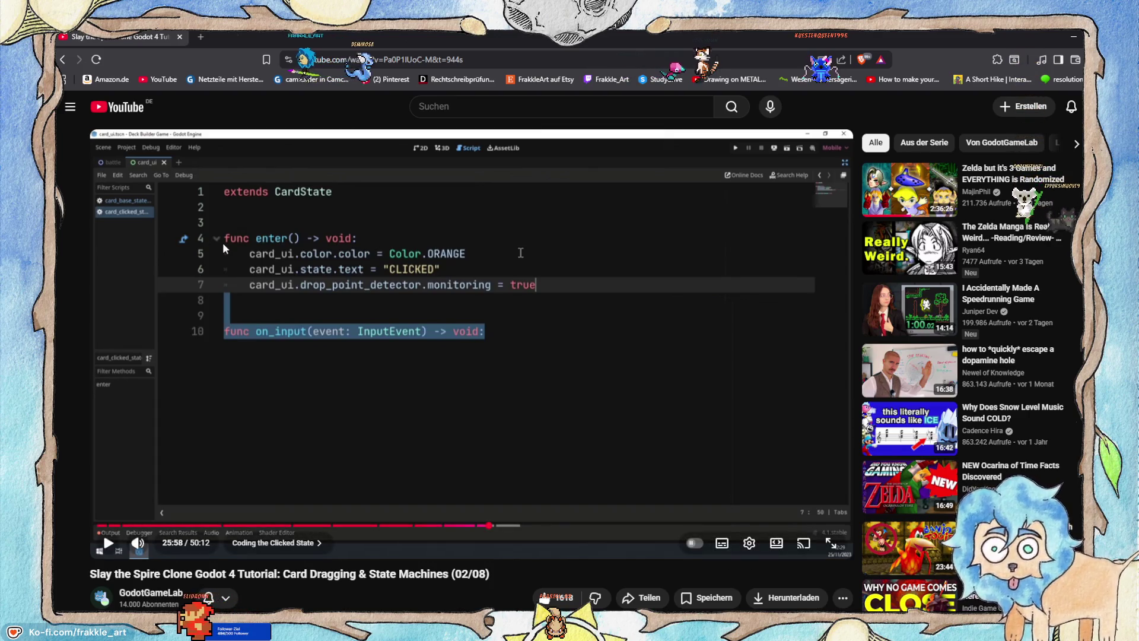
Watch the tutorial's on_input code emitting a Dragging transition on InputEventMouseMotion.
click(293, 251)
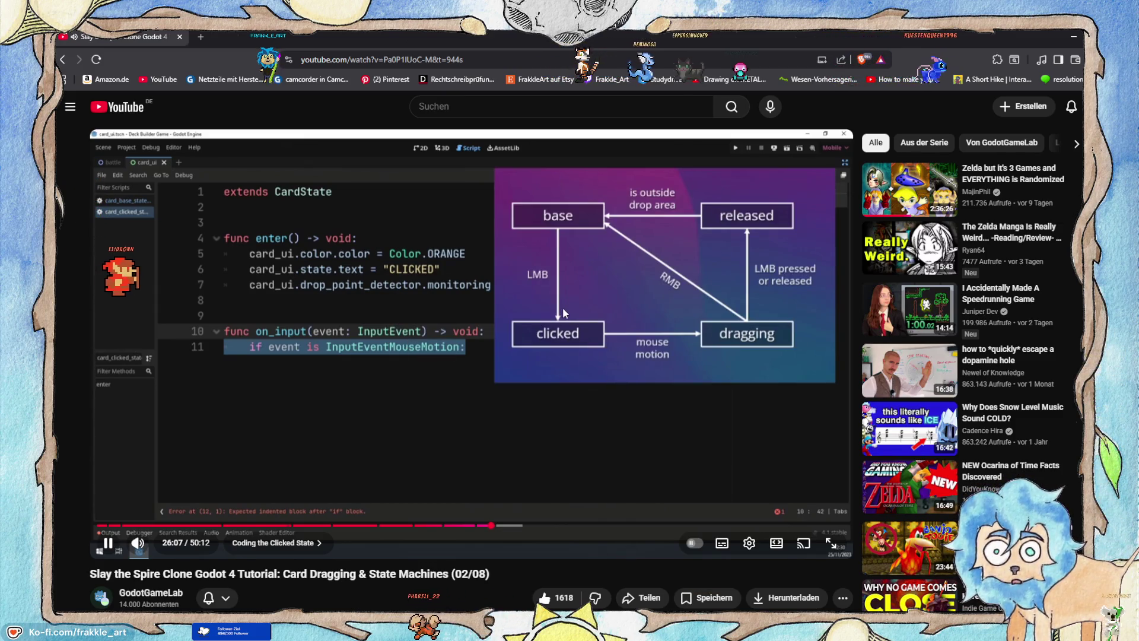
click(581, 298)
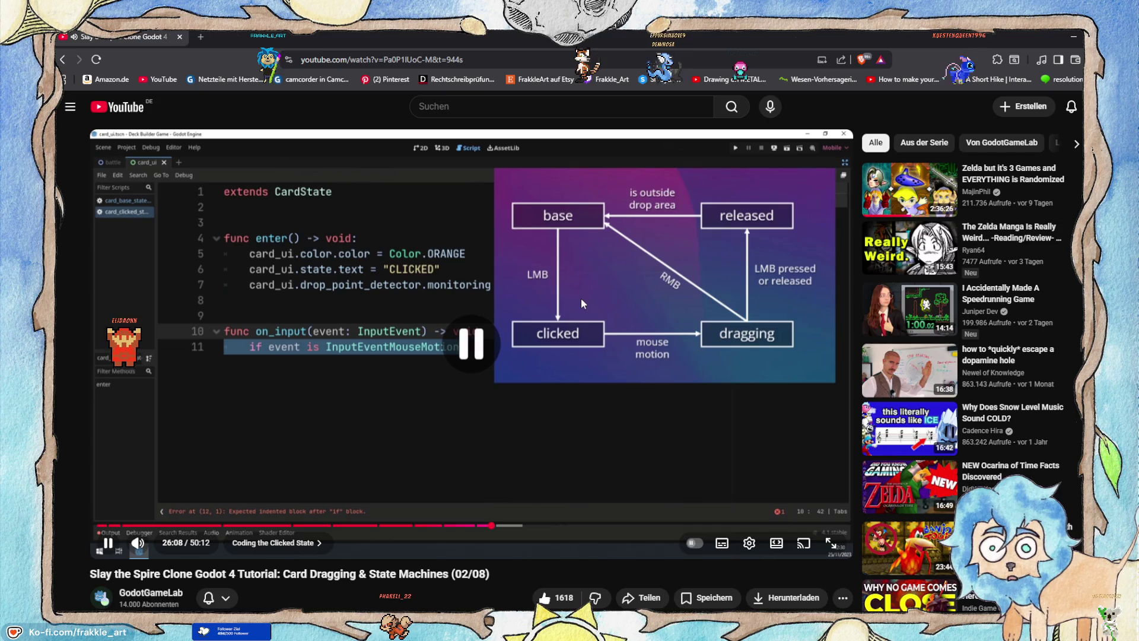
click(618, 309)
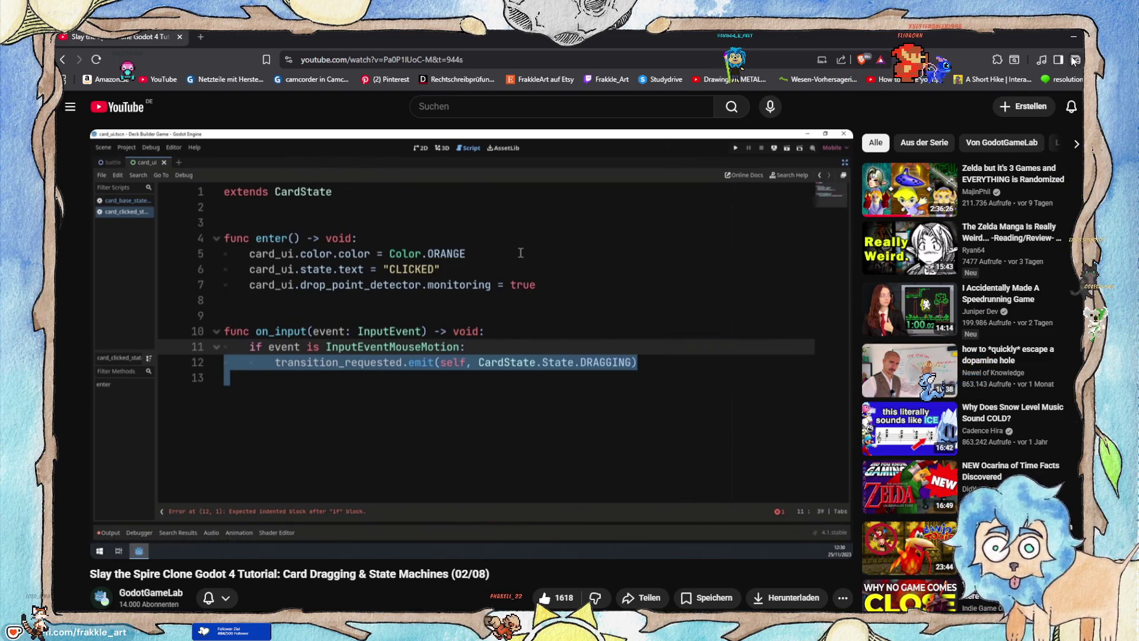
click(1073, 36)
text(func on)
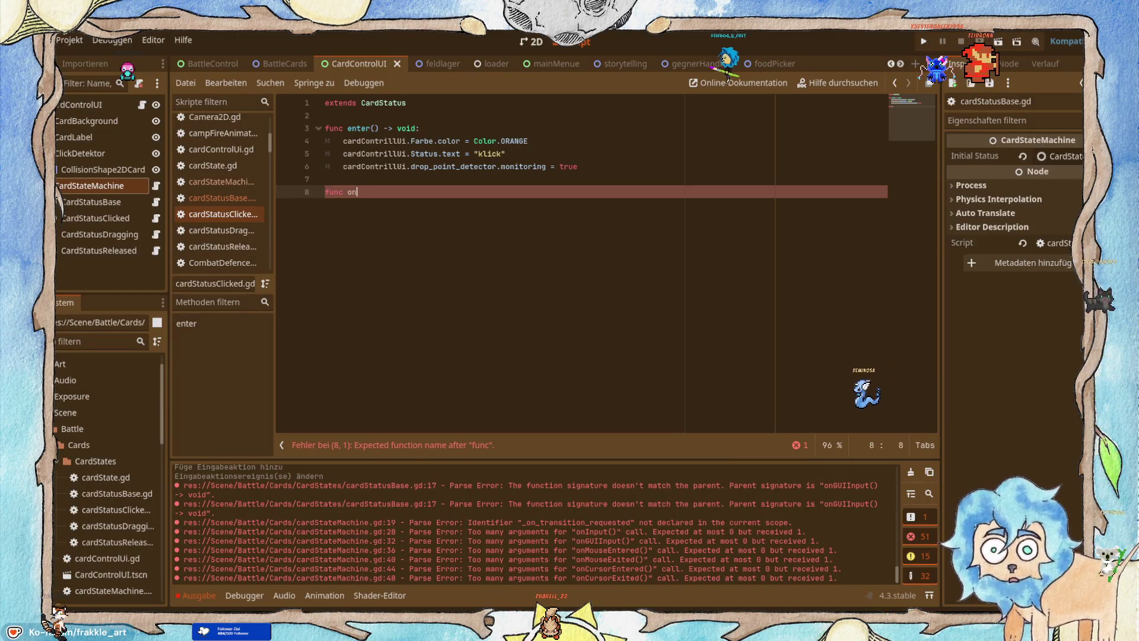
Write the func onInput(Event: InputEvent) declaration on line 8, then view the tutorial at 26:10.
text(Input)
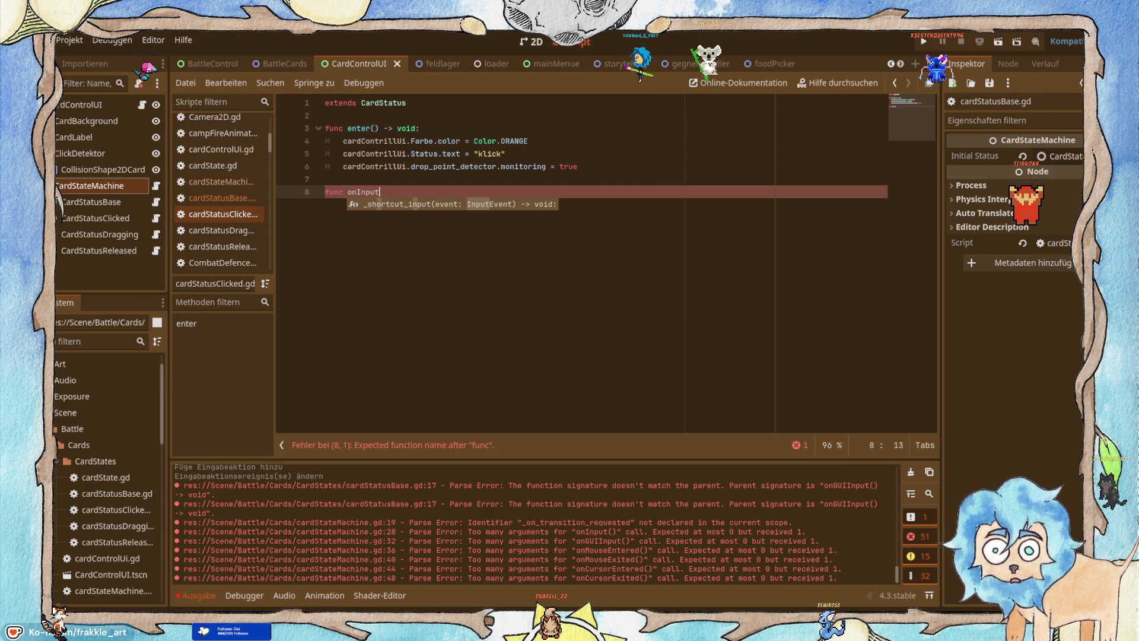
text((e)
key(BackSpace)
text(E)
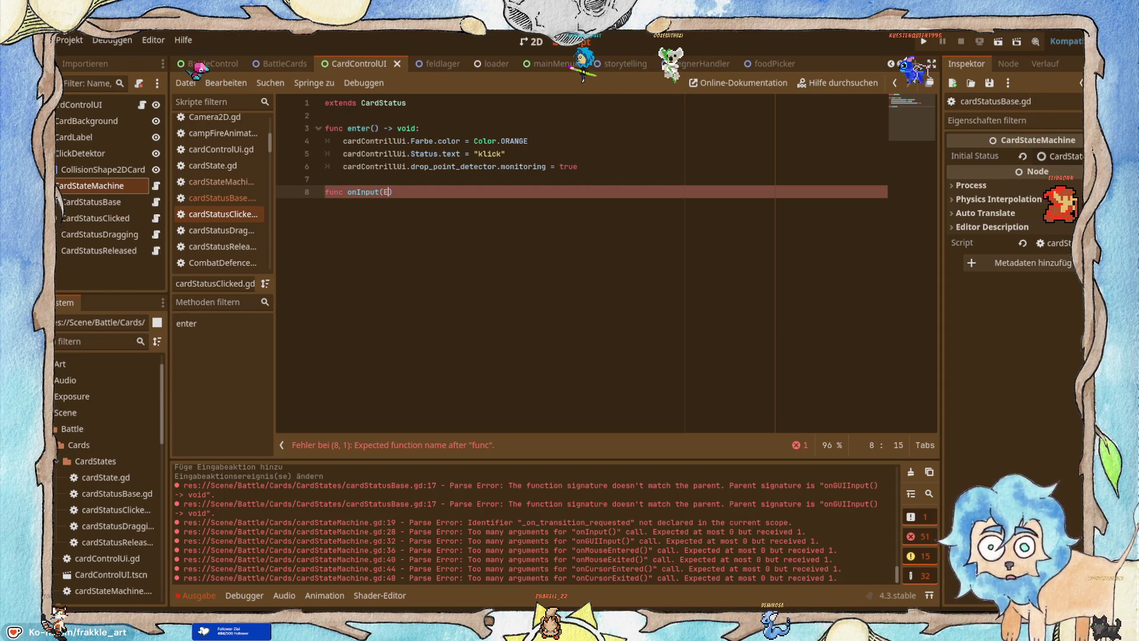
text(vent:)
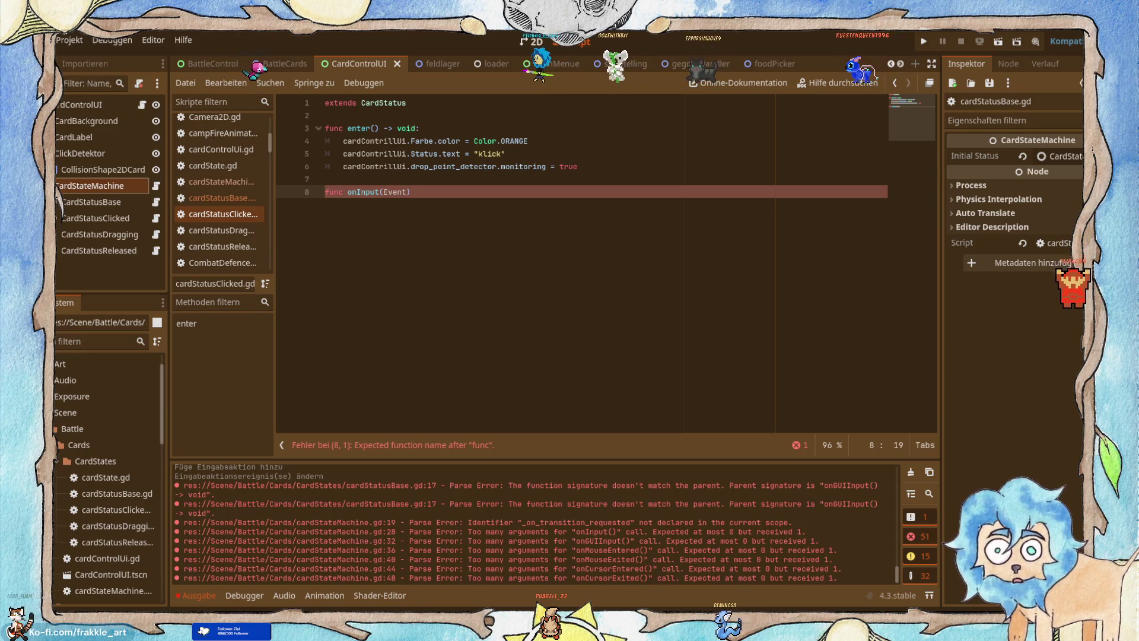
text( In)
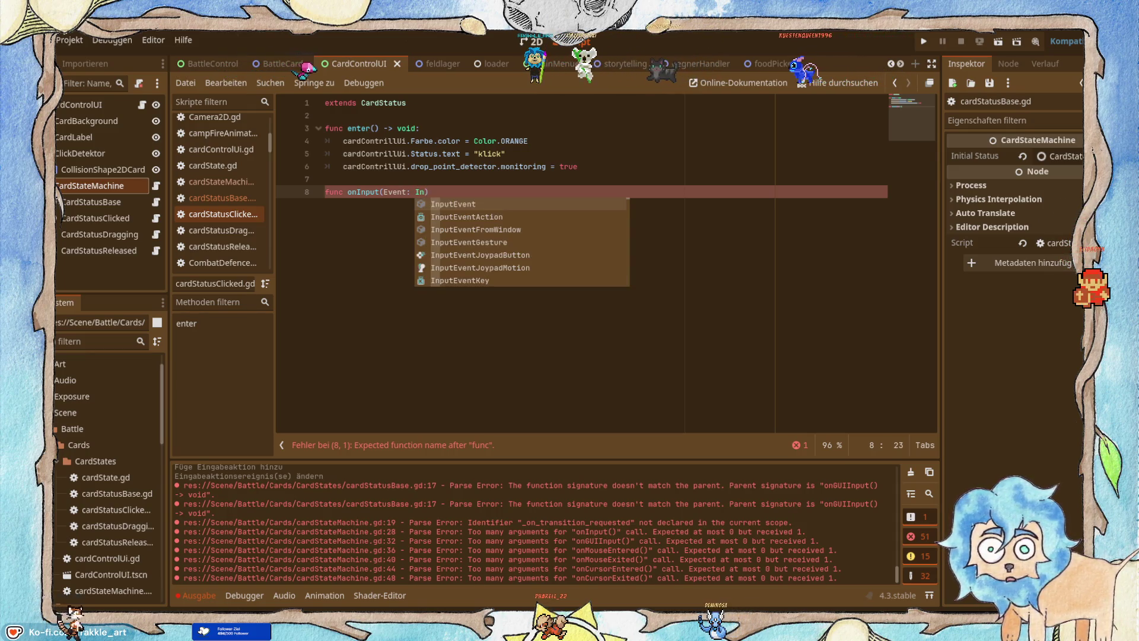
key(Return)
key(End)
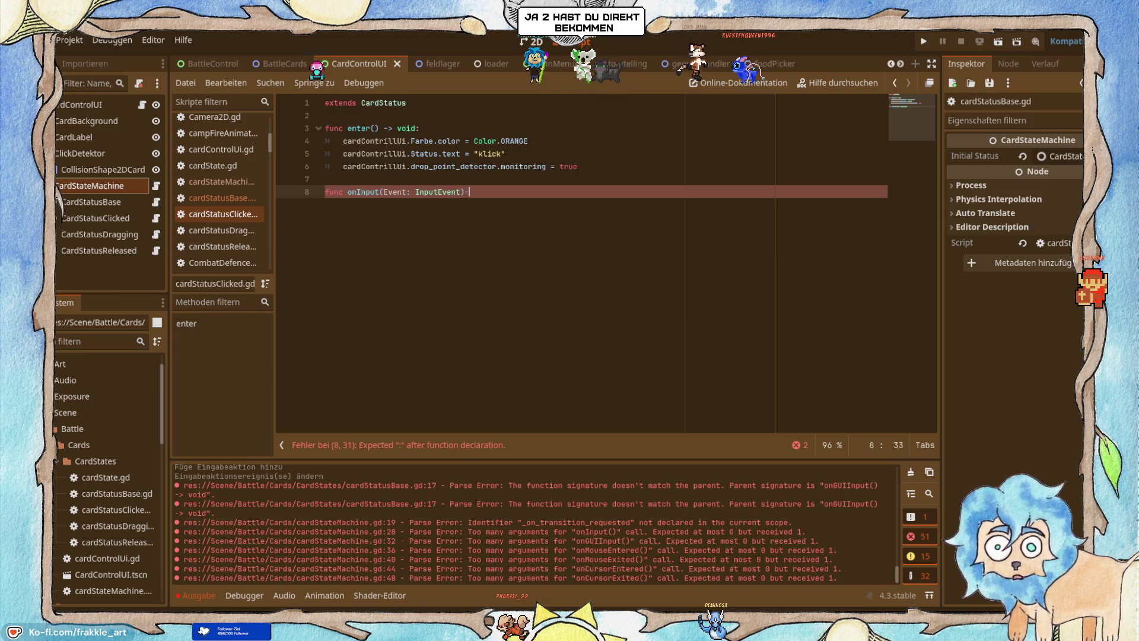
text(-)
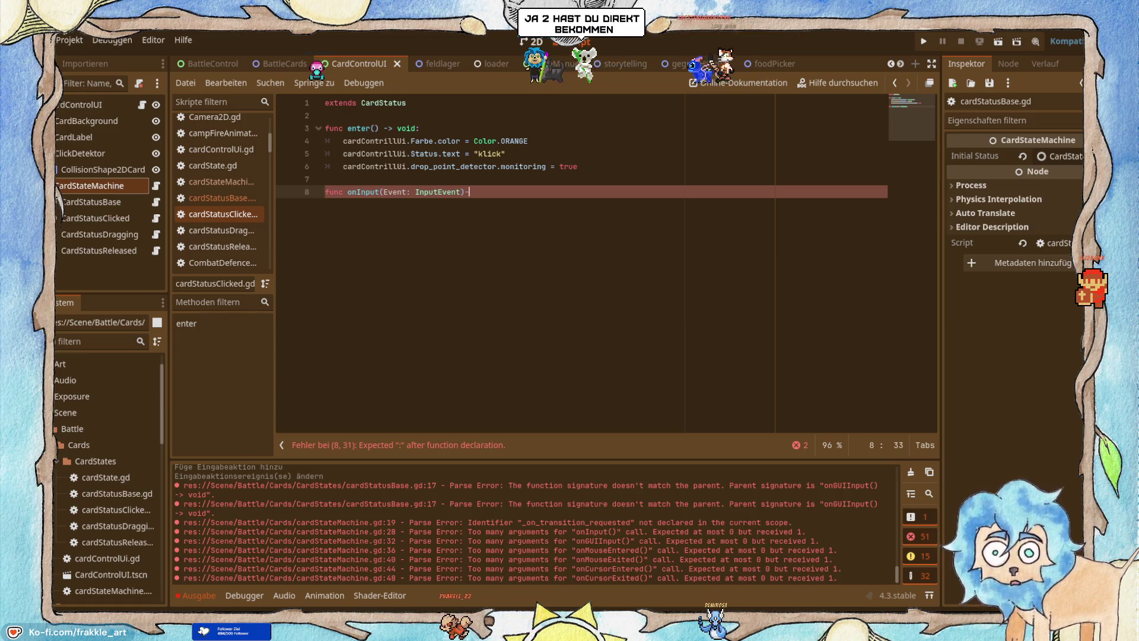
key(BackSpace)
text(->)
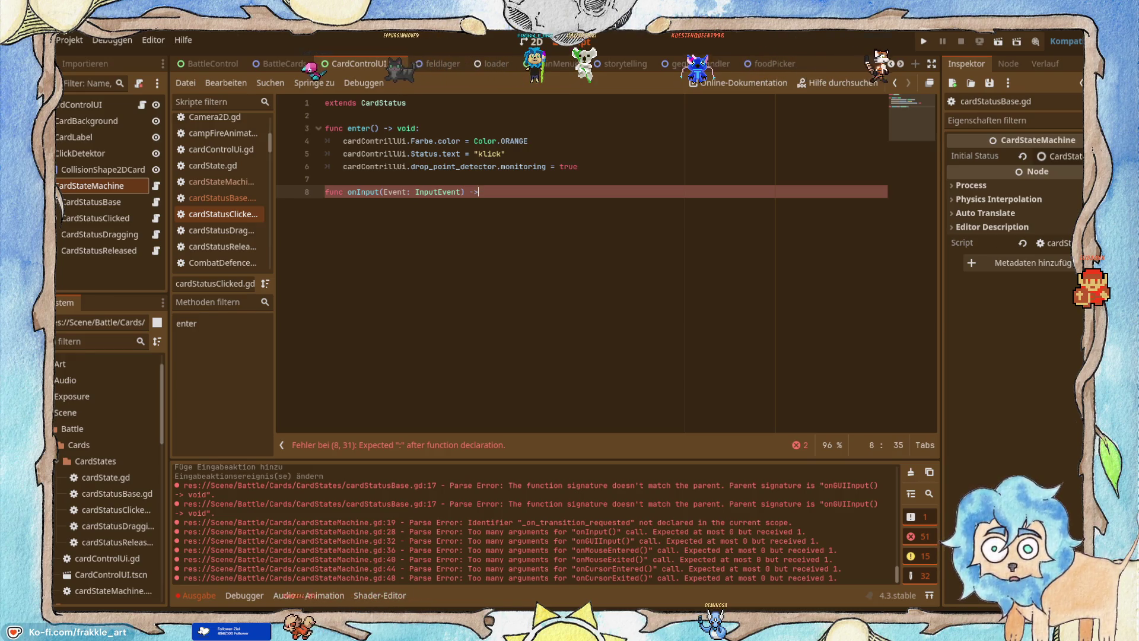
key(alt+Tab)
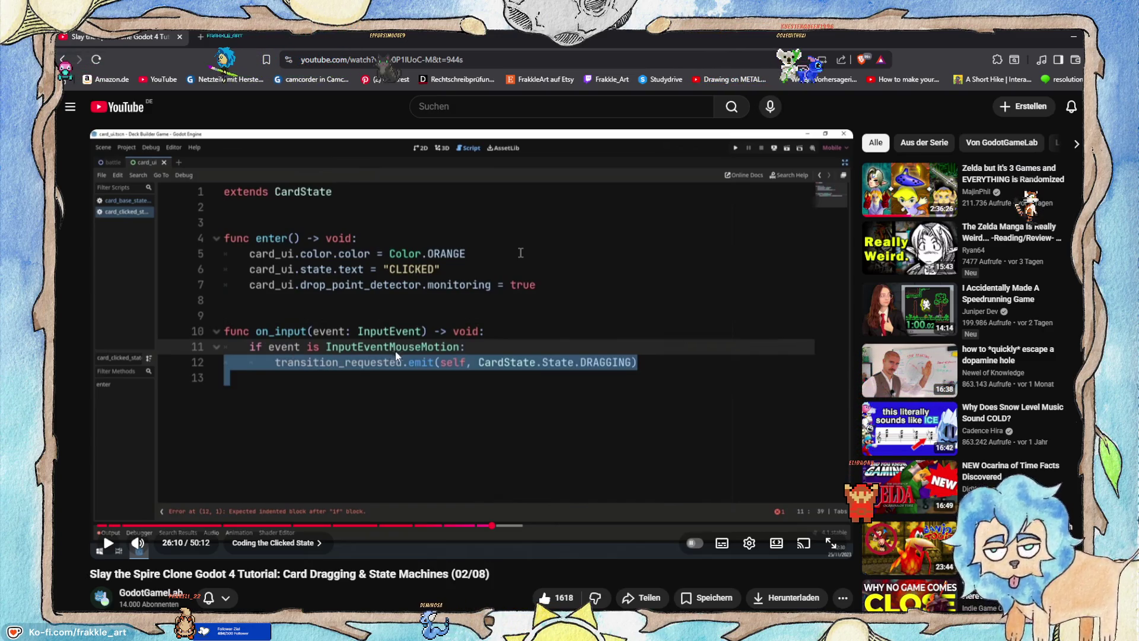
Begin line 9's type check, accepting InputEvent from autocomplete, and compare with the tutorial.
click(1074, 34)
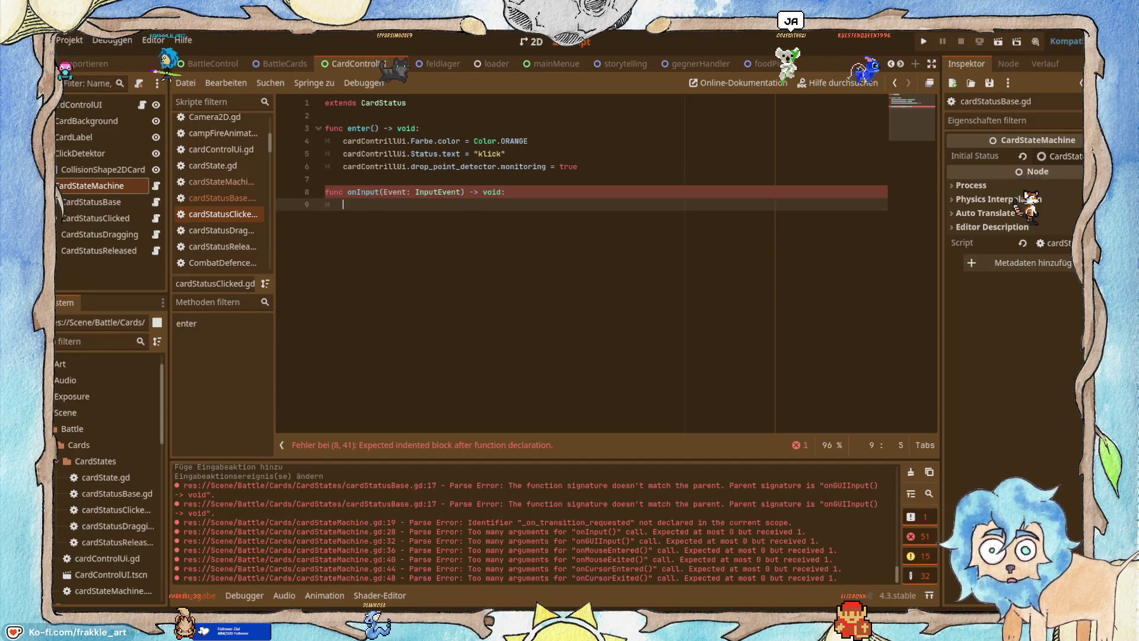
text(ife)
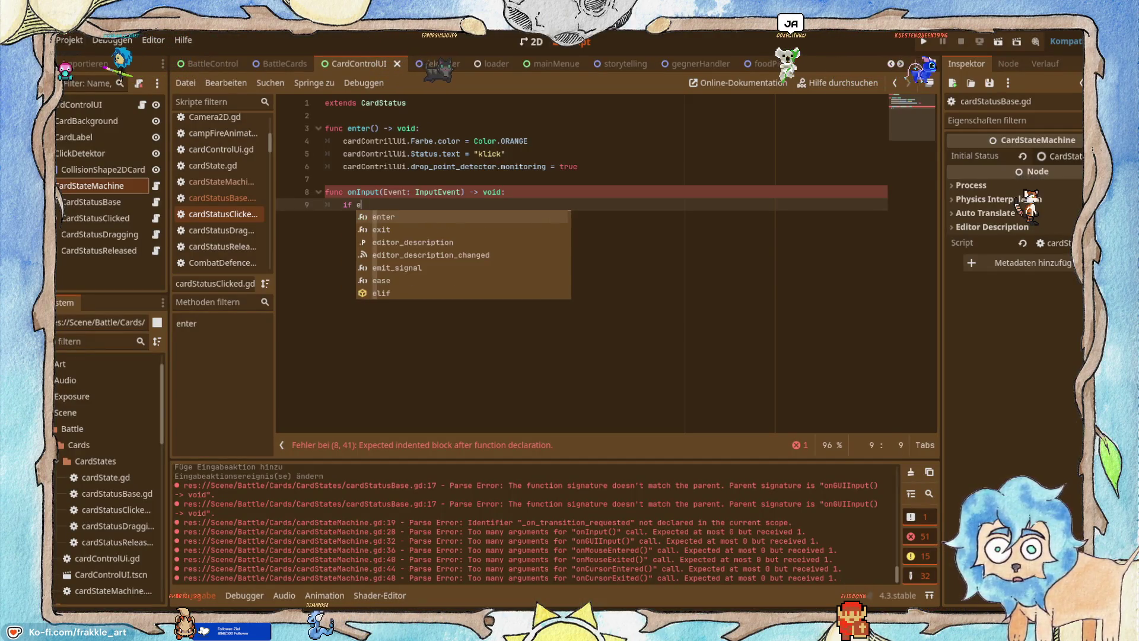
text(vent is)
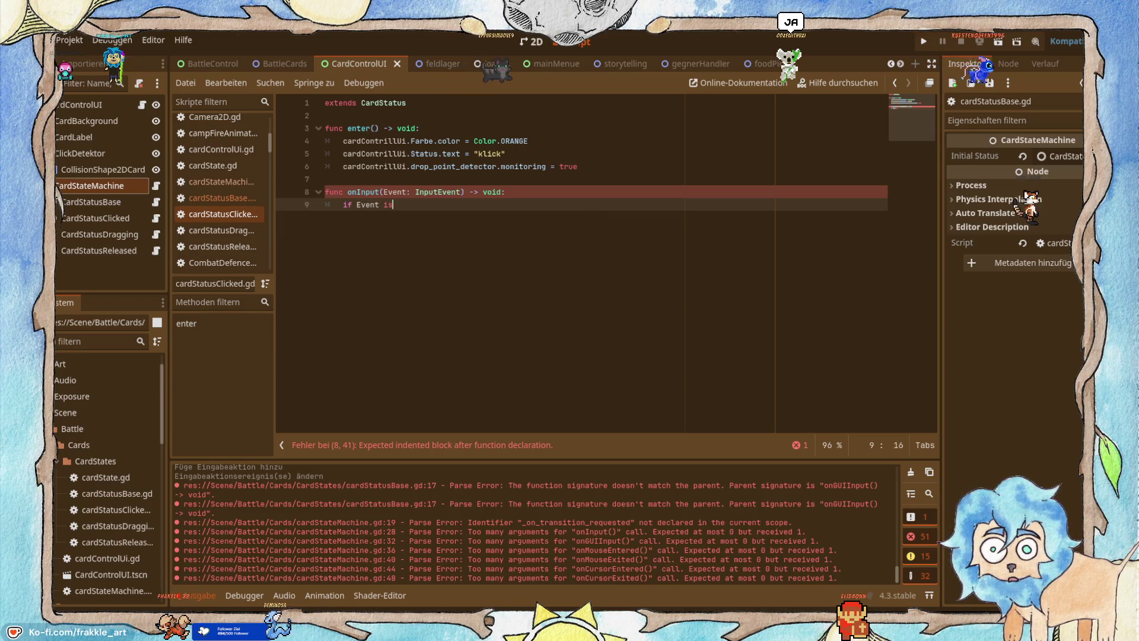
text( inp)
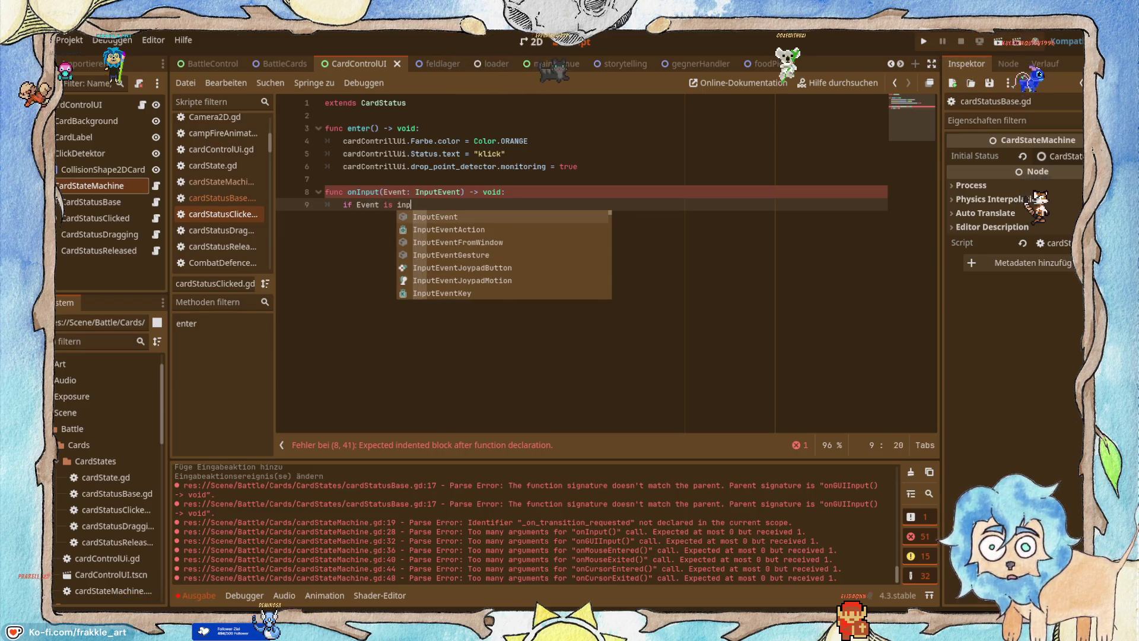
key(Down)
key(Return)
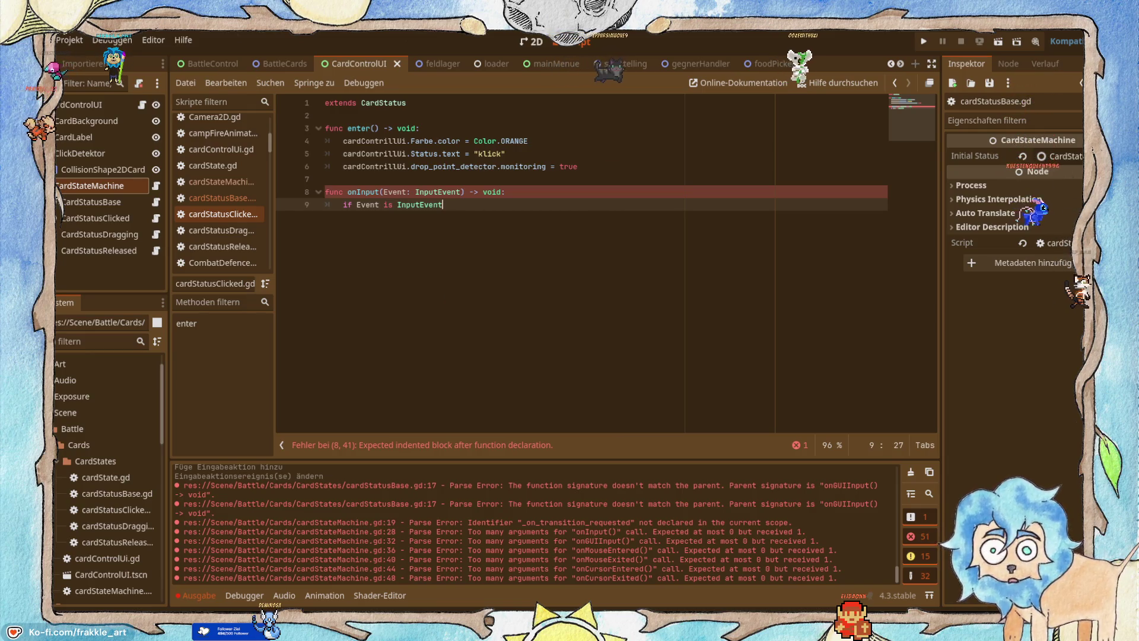
key(alt+Tab)
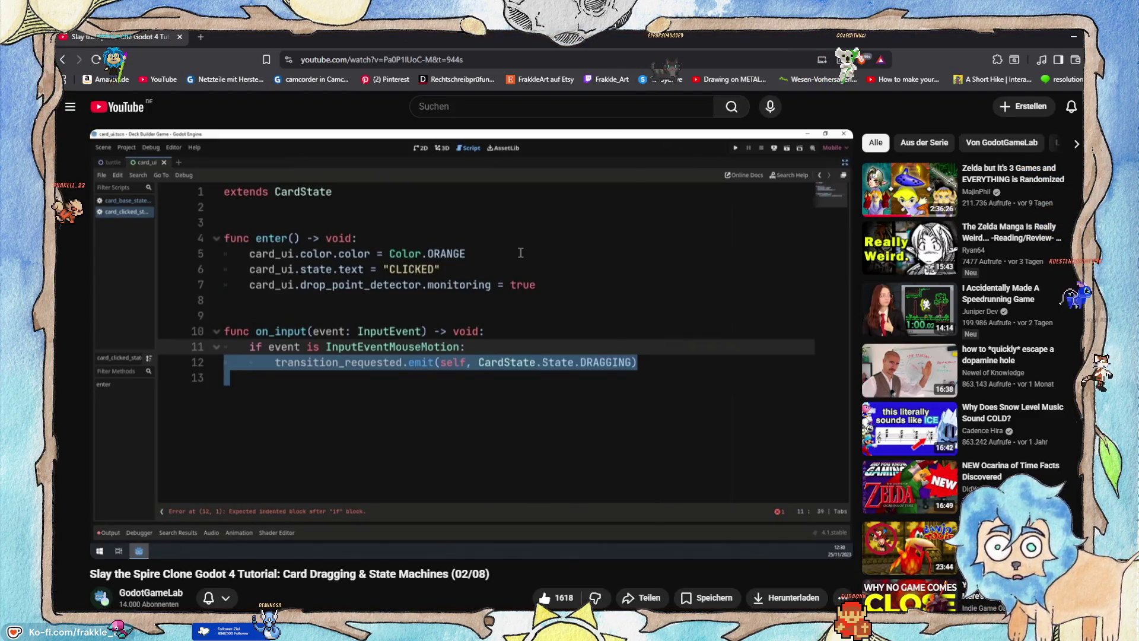
Complete the check as 'if Event is InputEventMouseMotion' and review the tutorial again.
click(1071, 39)
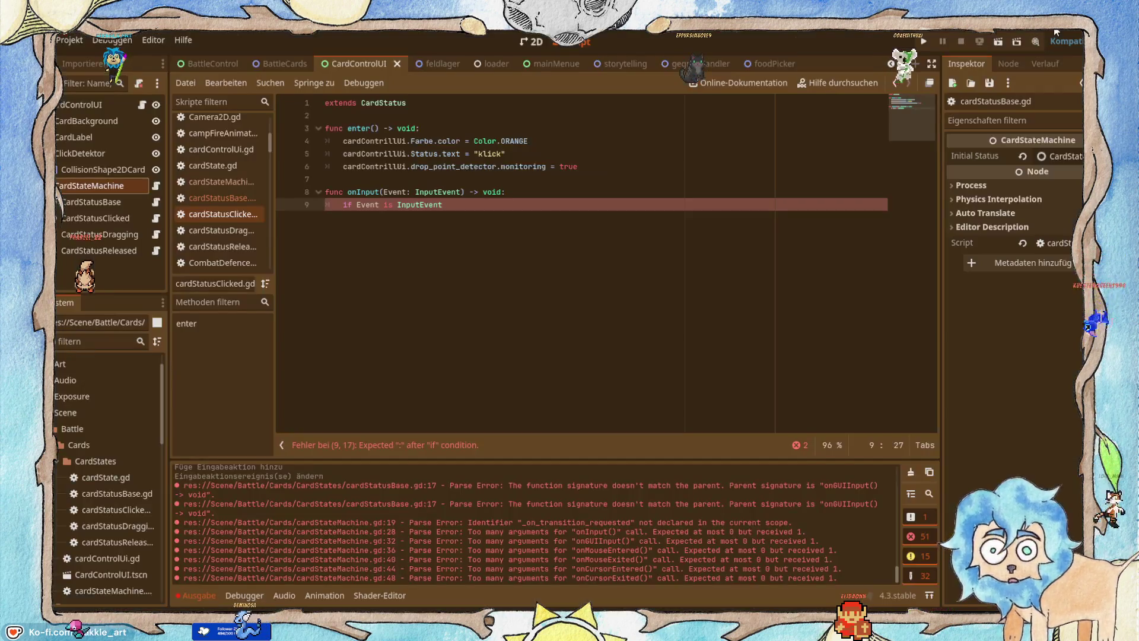
text(Mo)
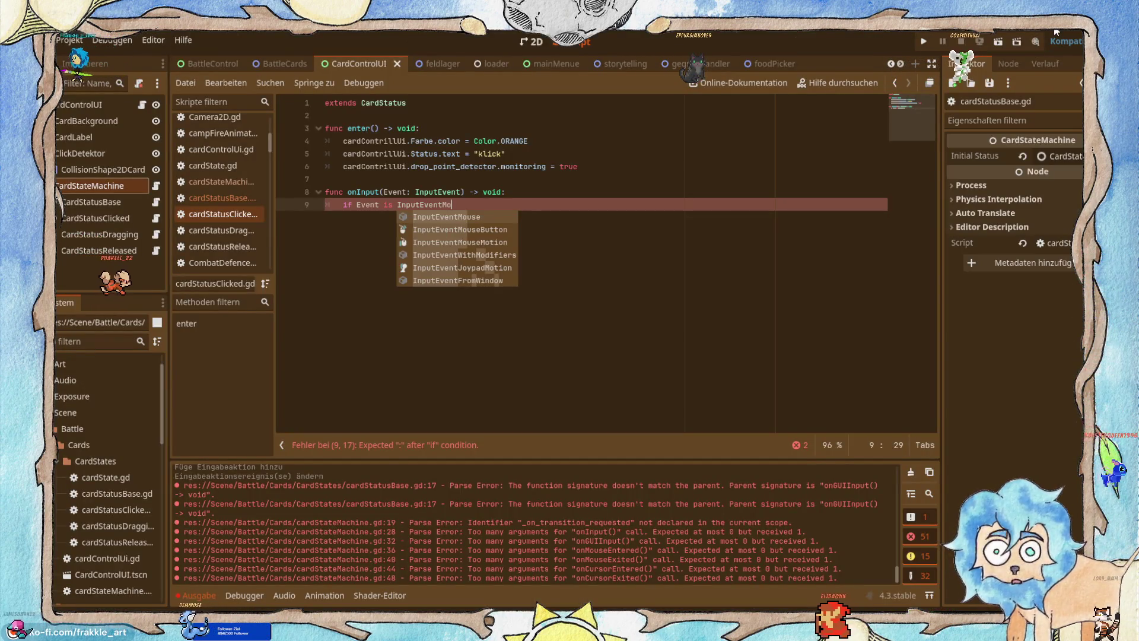
key(Return)
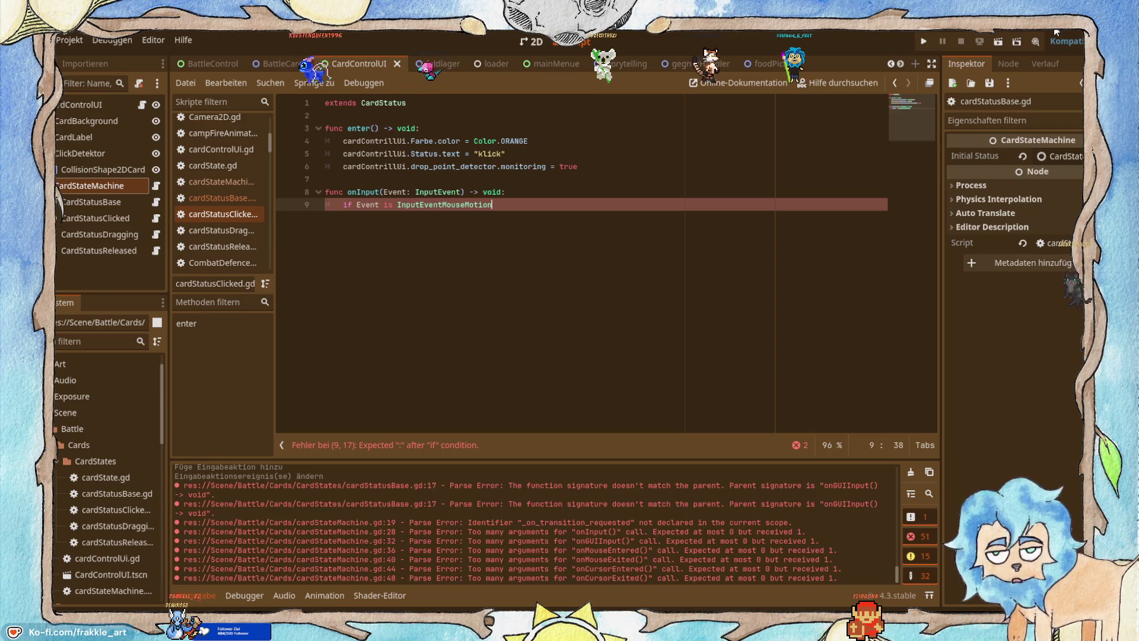
click(1068, 38)
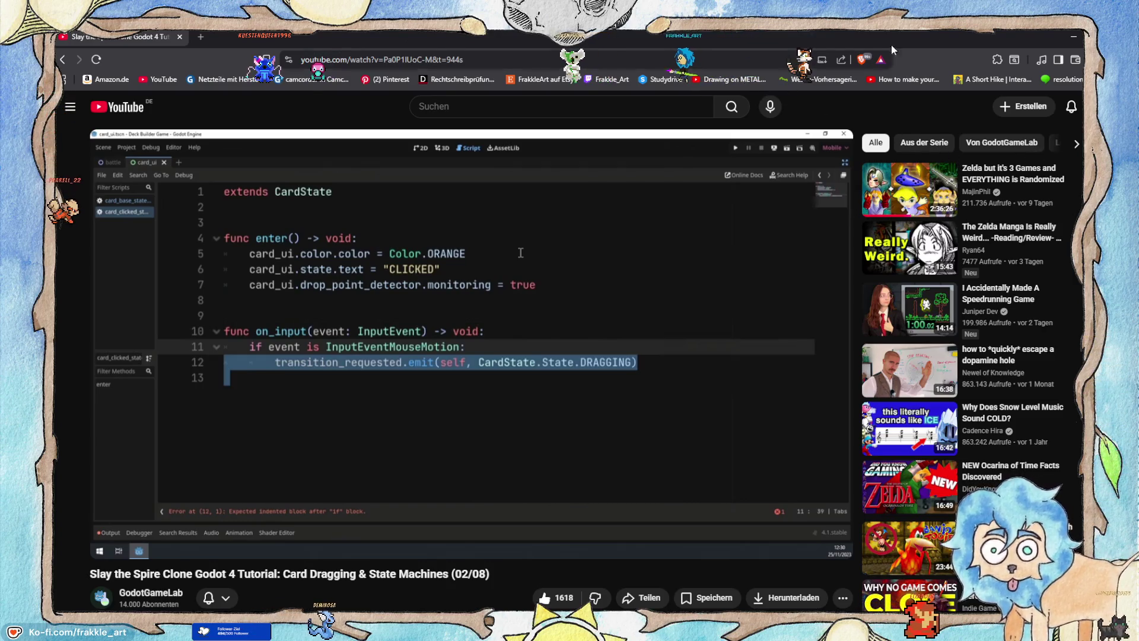
key(alt+Tab)
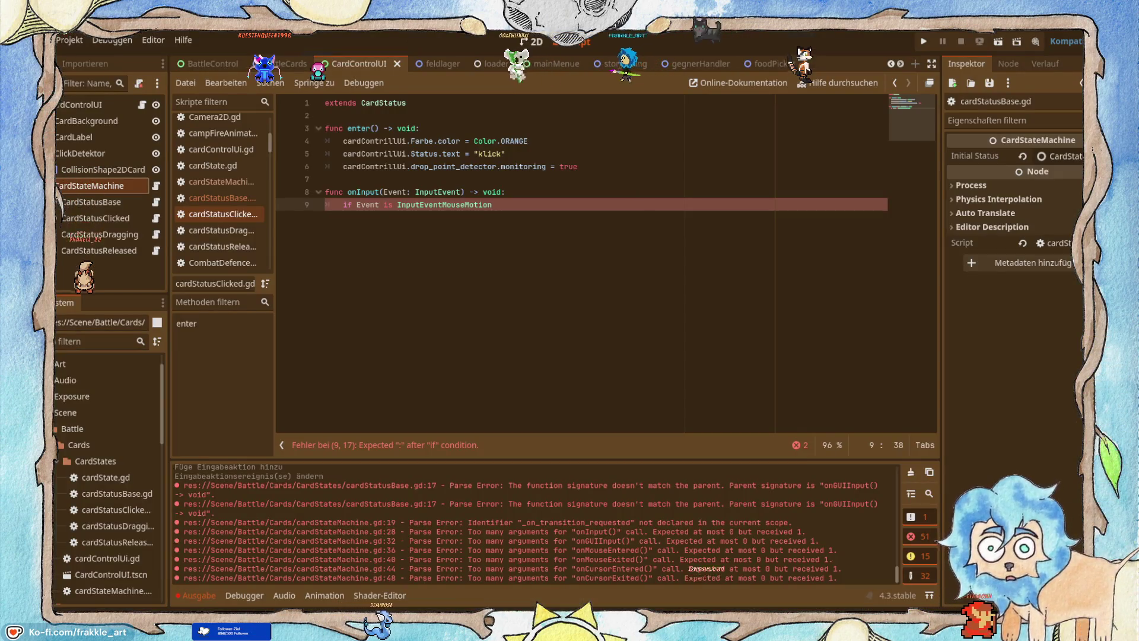
Write transition_requested.emit on line 10 with autocomplete and check the tutorial's emit line.
text(trans)
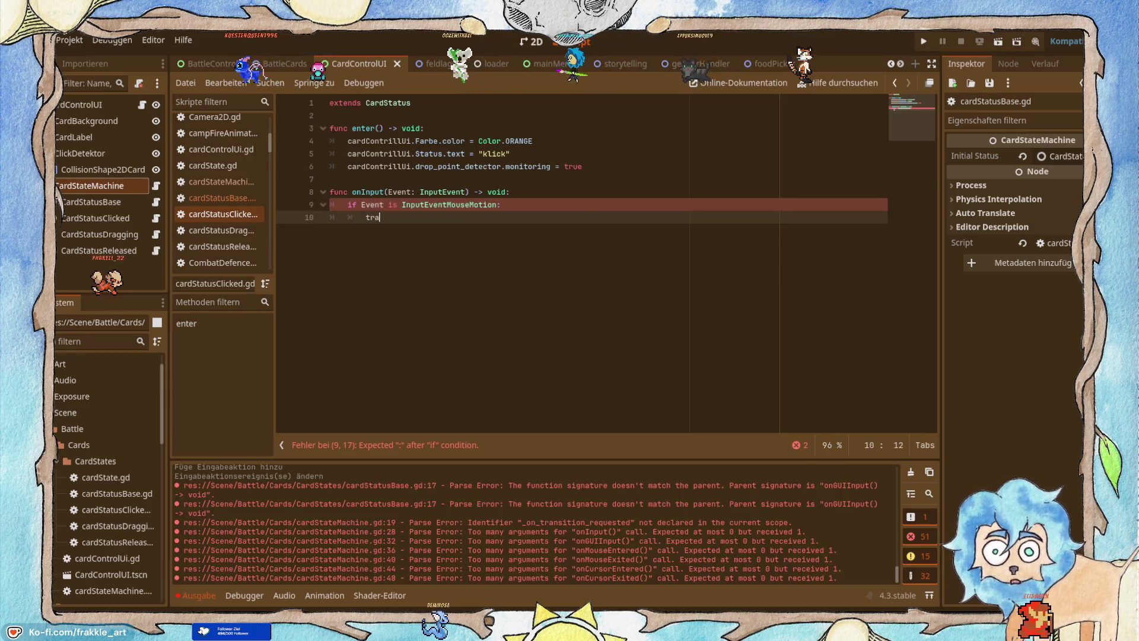
key(Return)
text(.er)
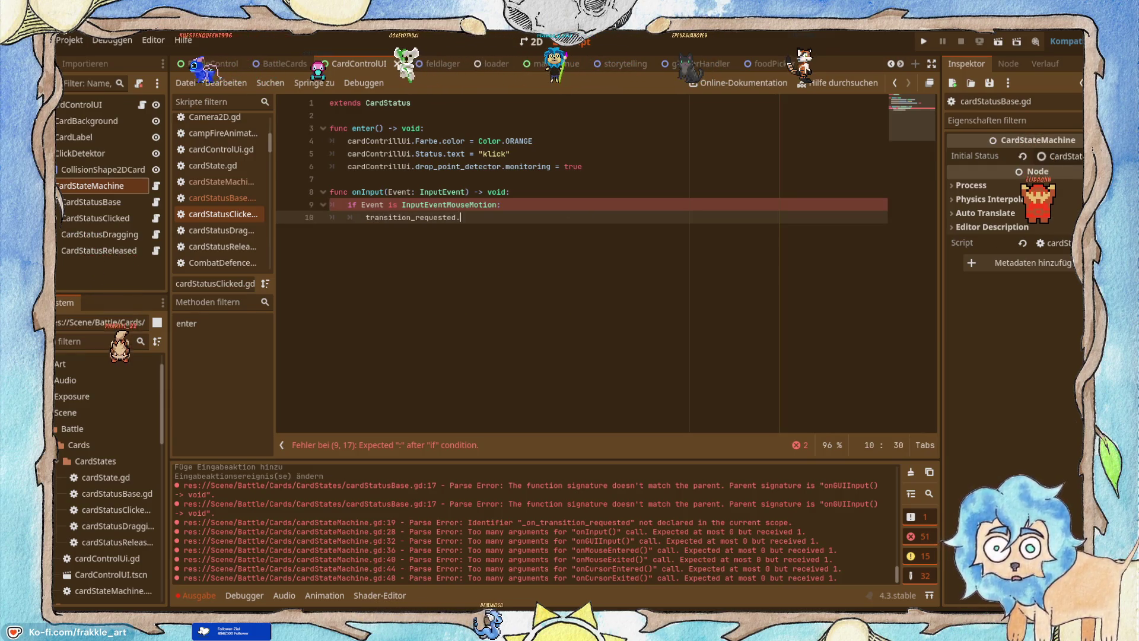
key(BackSpace)
text(mit)
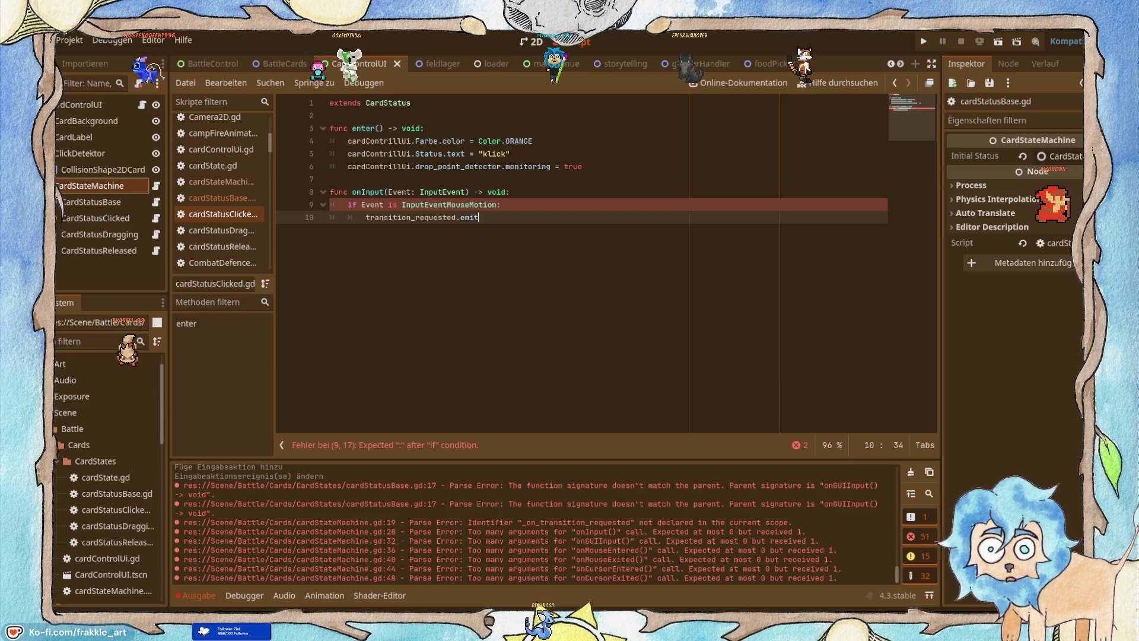
key(alt+Tab)
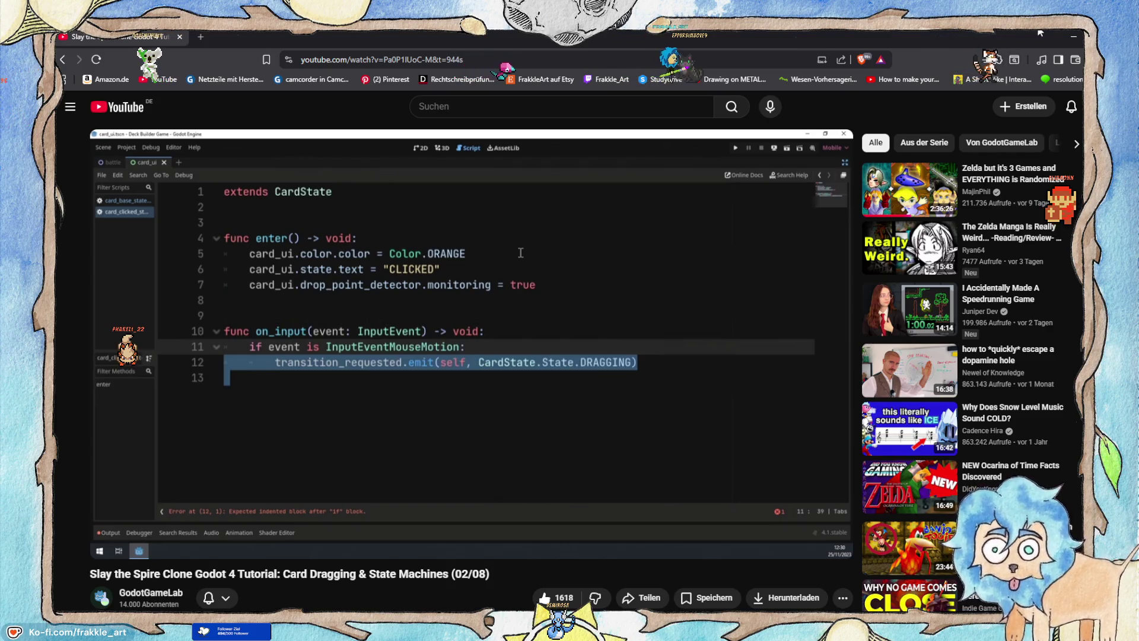
Add the arguments (self, CardStatus.Status.Dragging) and compare against the tutorial.
key(alt+Tab)
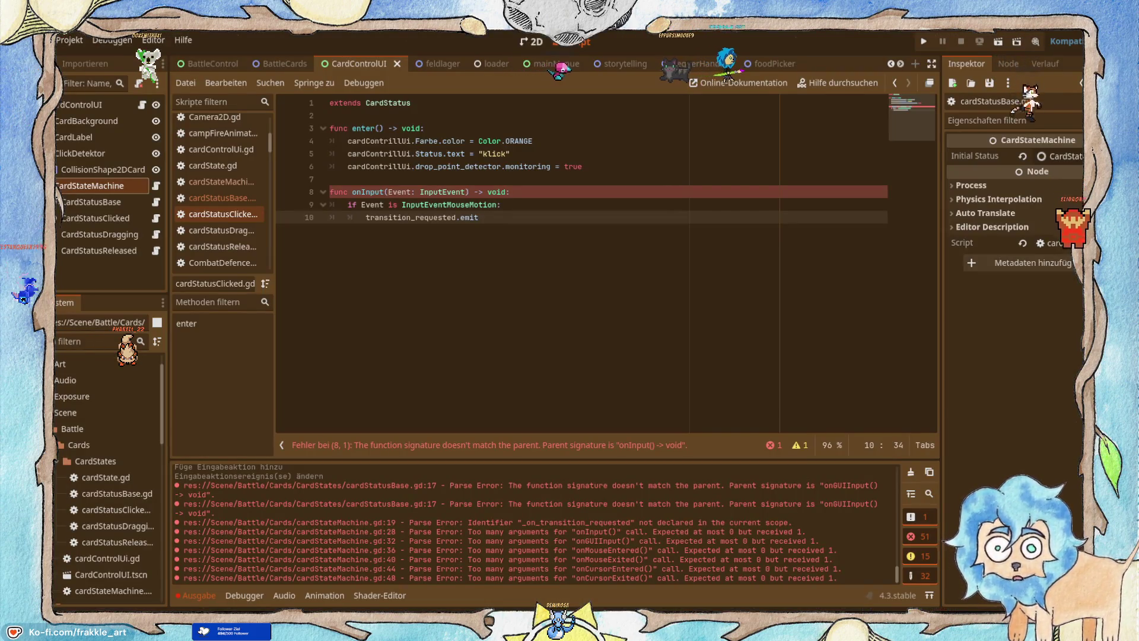
text((self, ca)
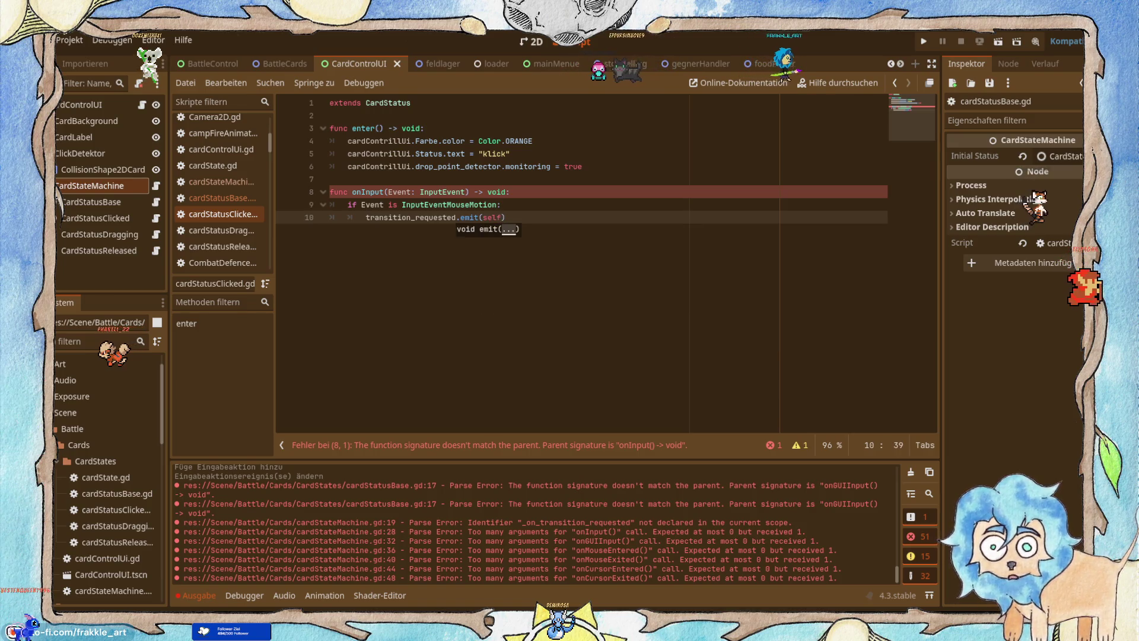
text(rds)
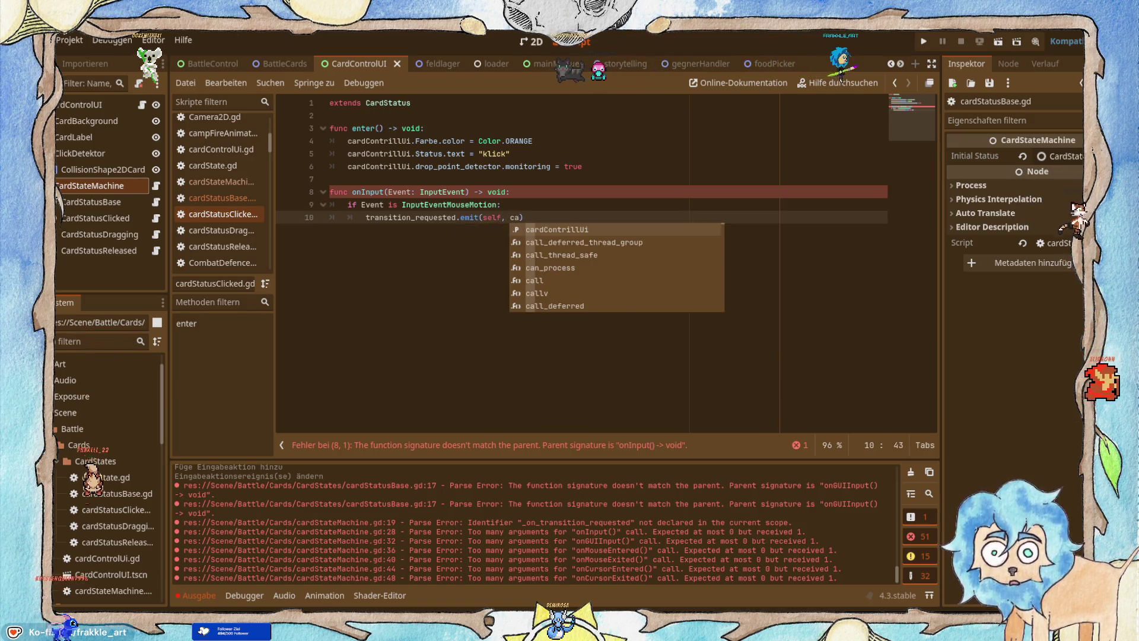
key(Down)
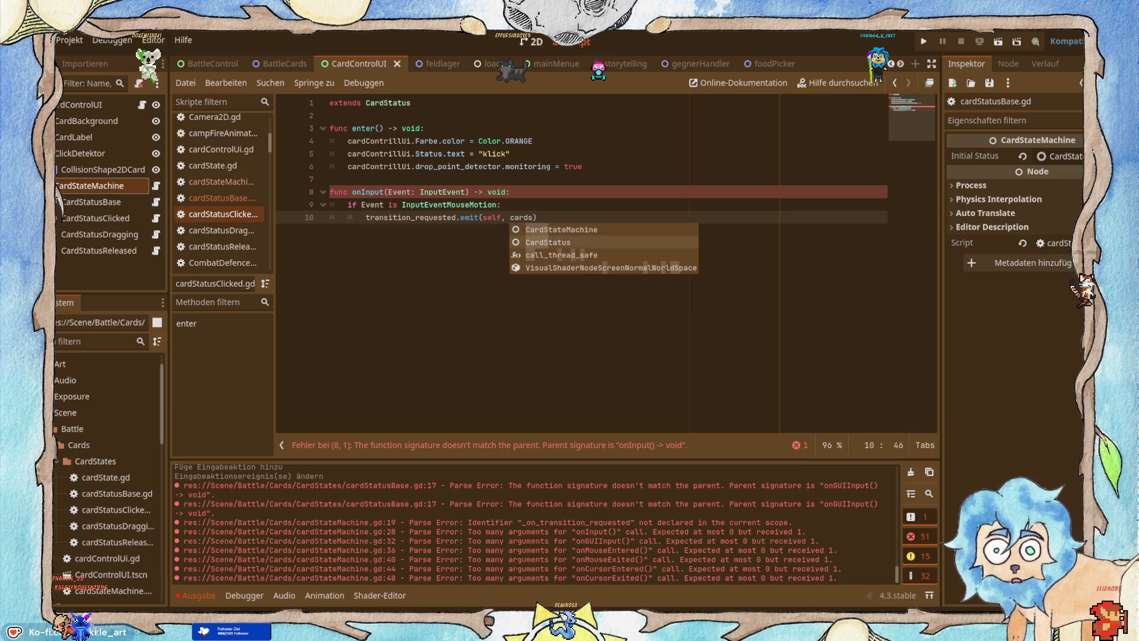
key(Return)
text(.Status)
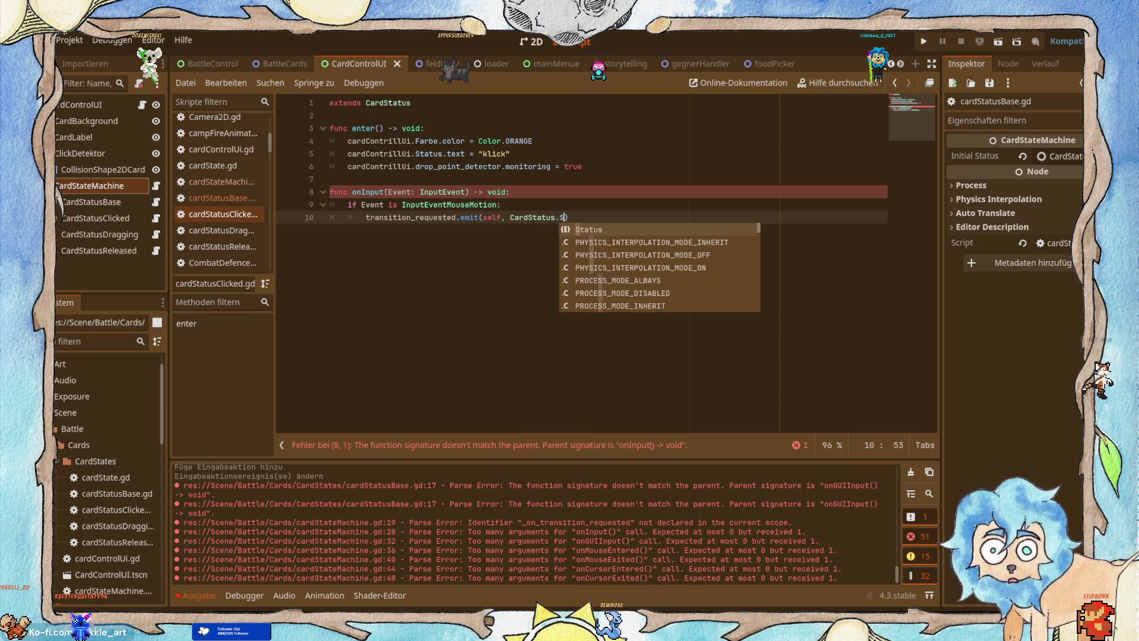
text(.S)
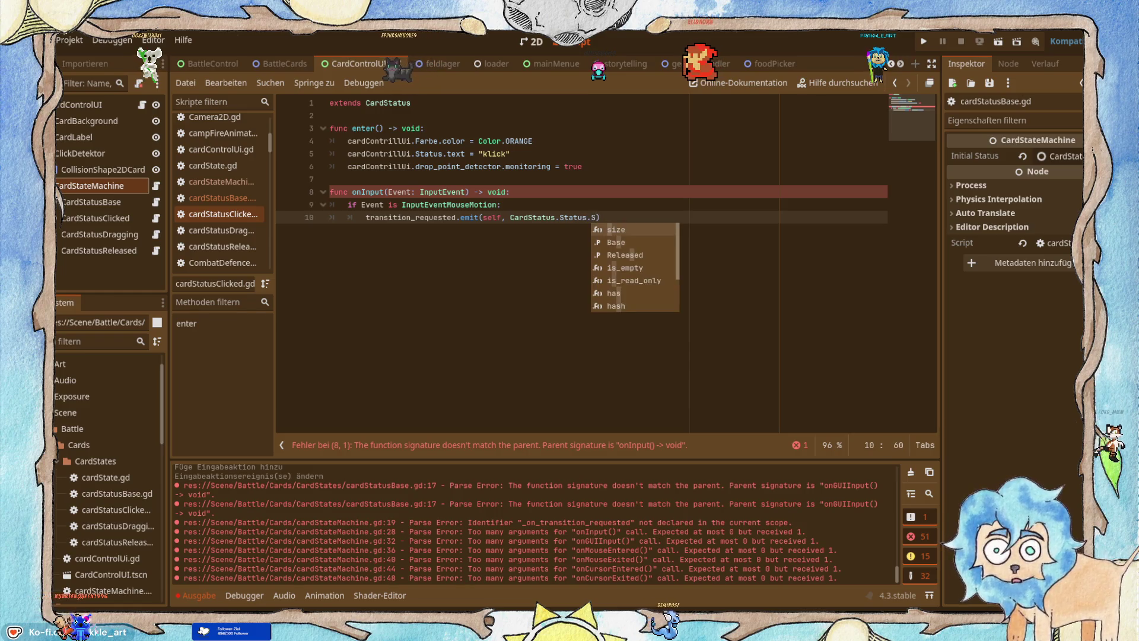
text(Dr)
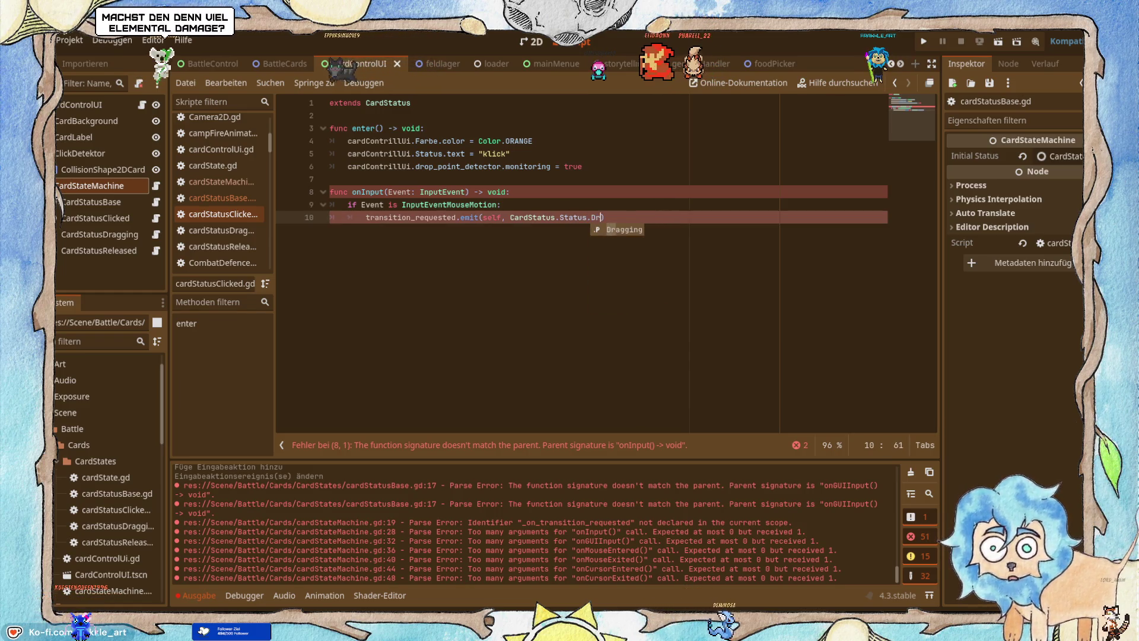
key(Return)
key(alt+Tab)
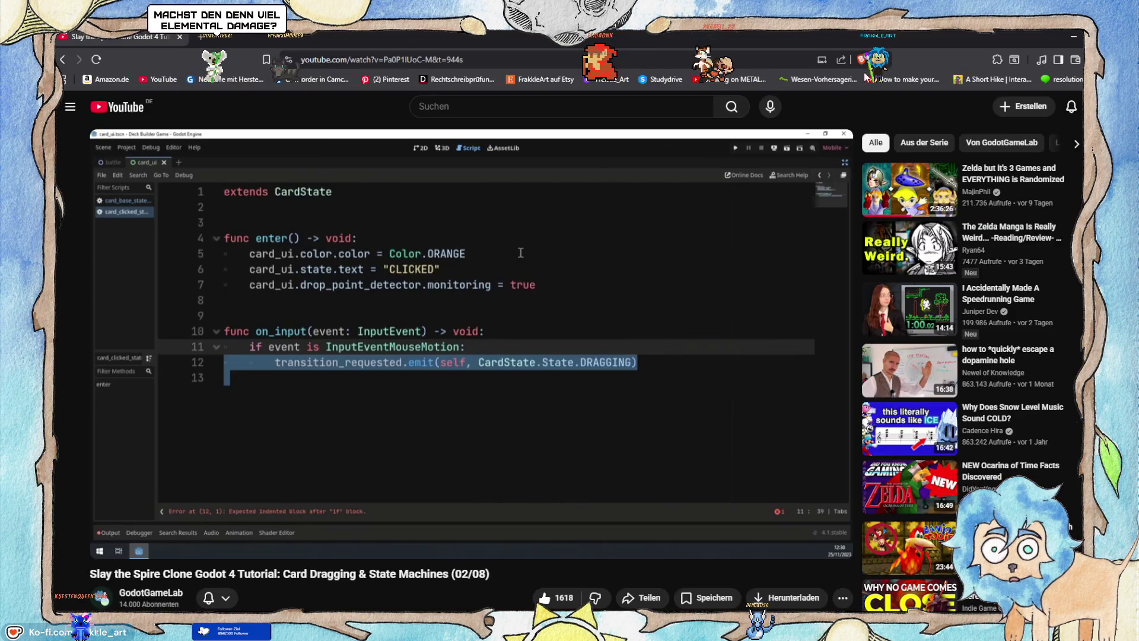
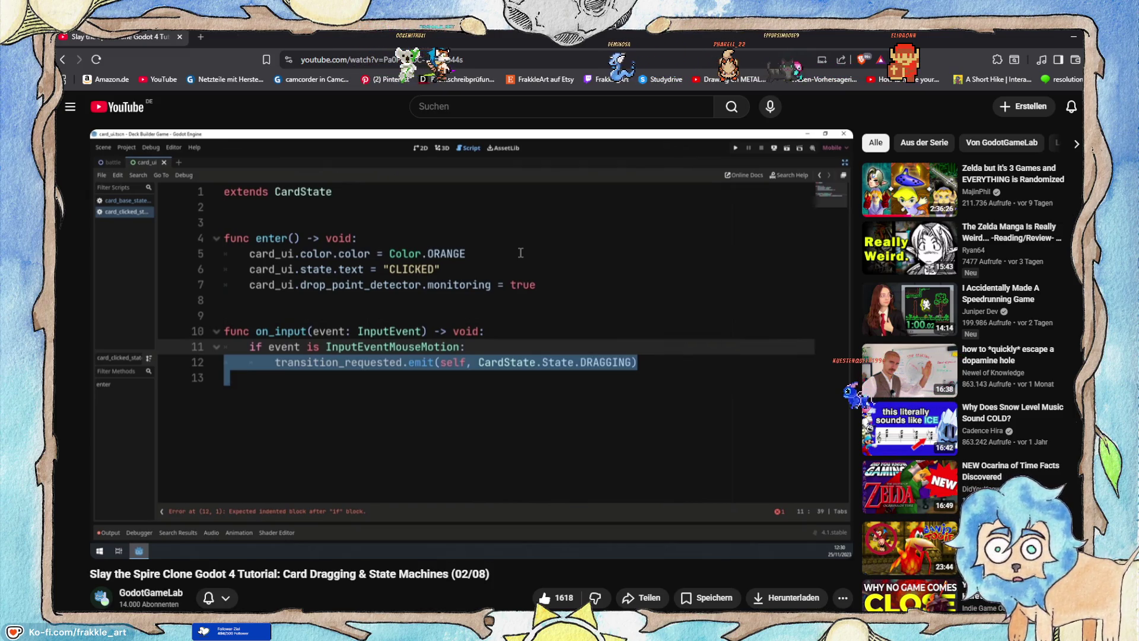
Pause the tutorial on the new dragging-state script, then save cardStatusClicked.gd in Godot.
click(483, 287)
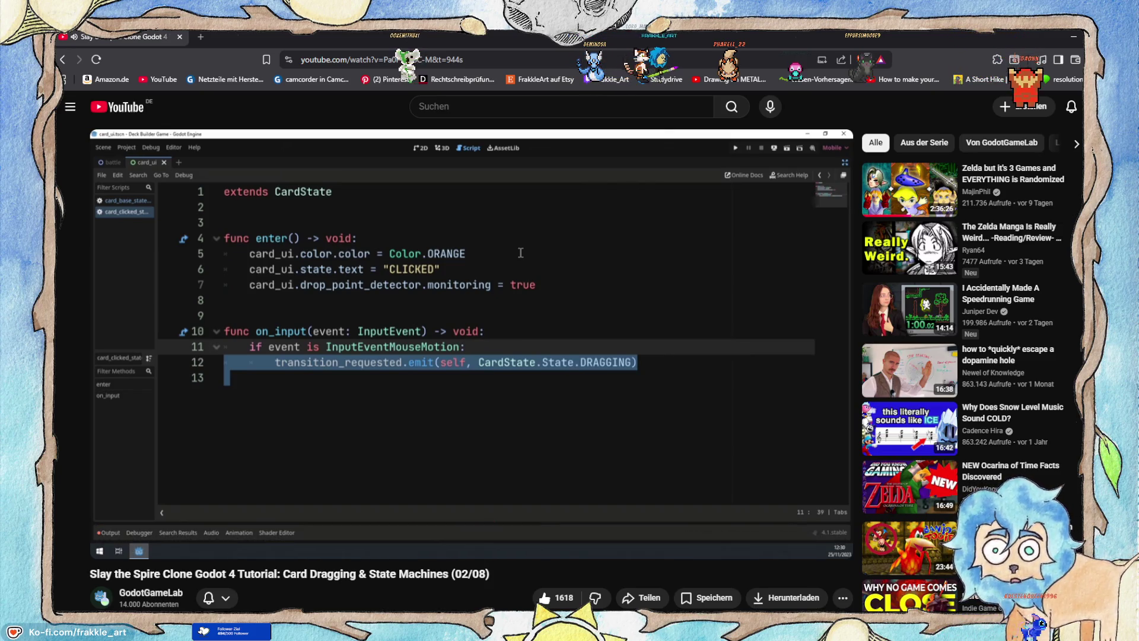
mouse_move(508, 305)
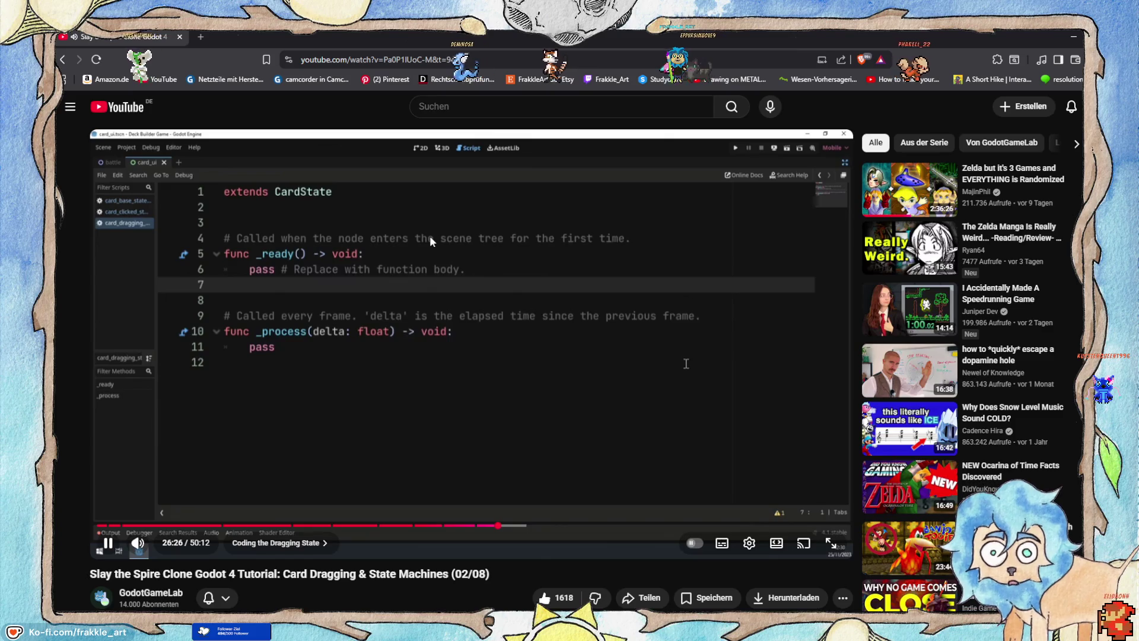
click(595, 269)
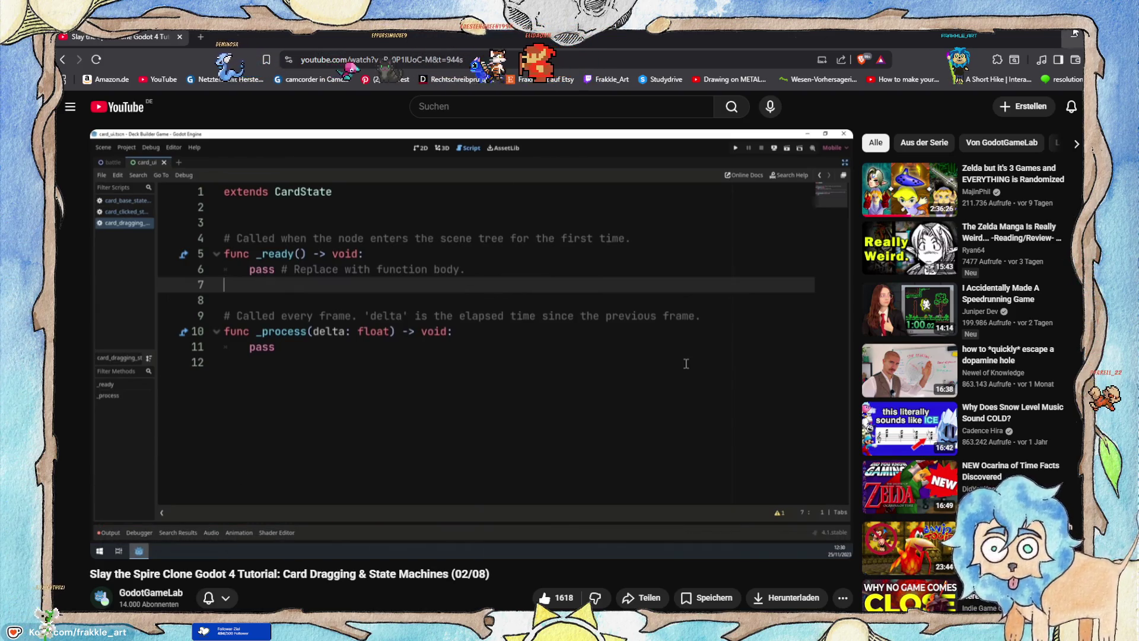
key(alt+Tab)
key(ctrl+s)
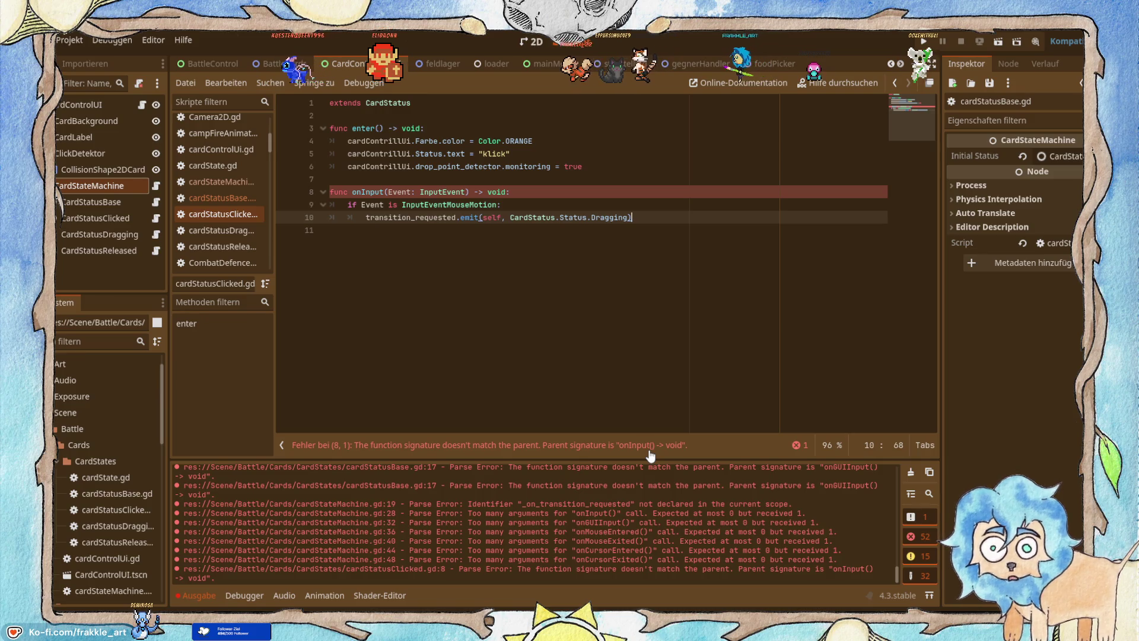
Rename the onInput handler on line 8 to onInputEvent.
click(386, 192)
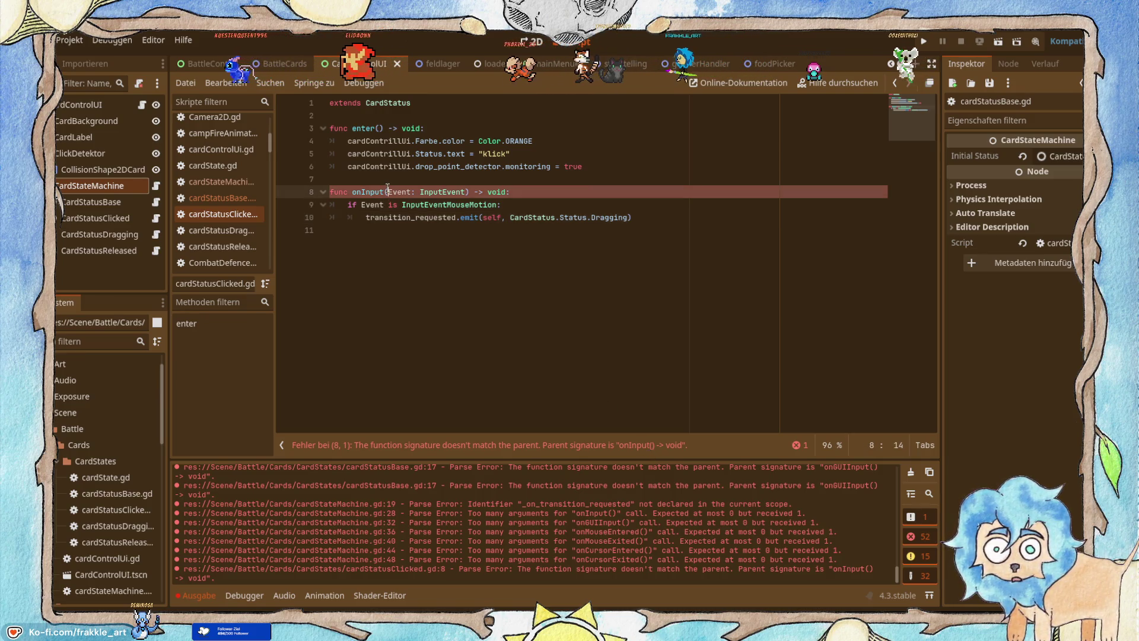
text(Event)
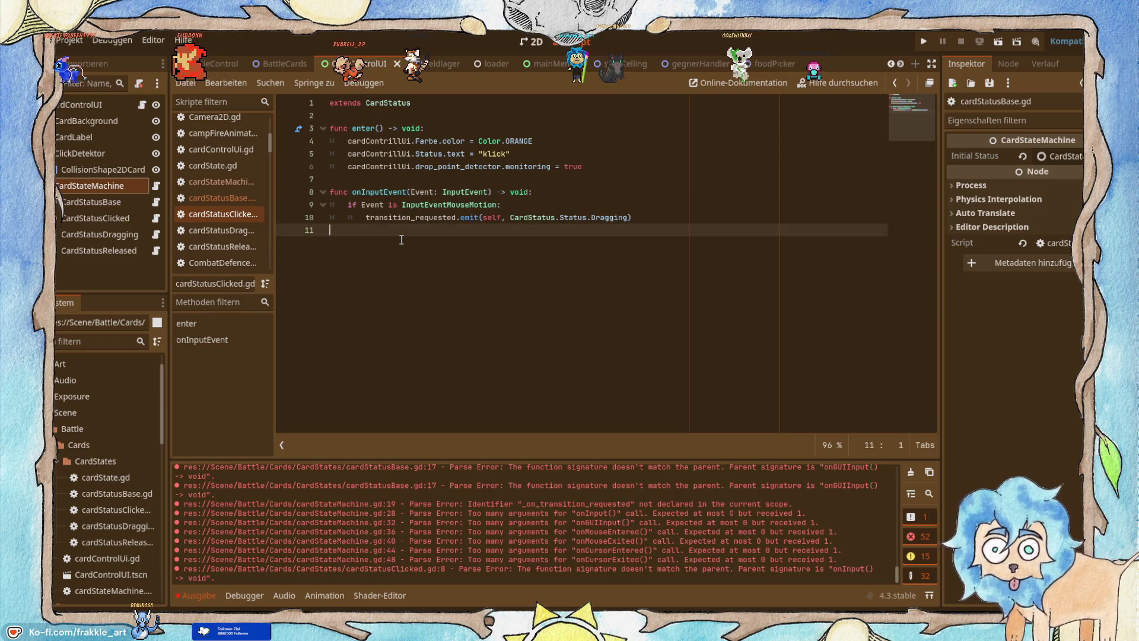
key(Escape)
key(Down)
key(Down)
key(Down)
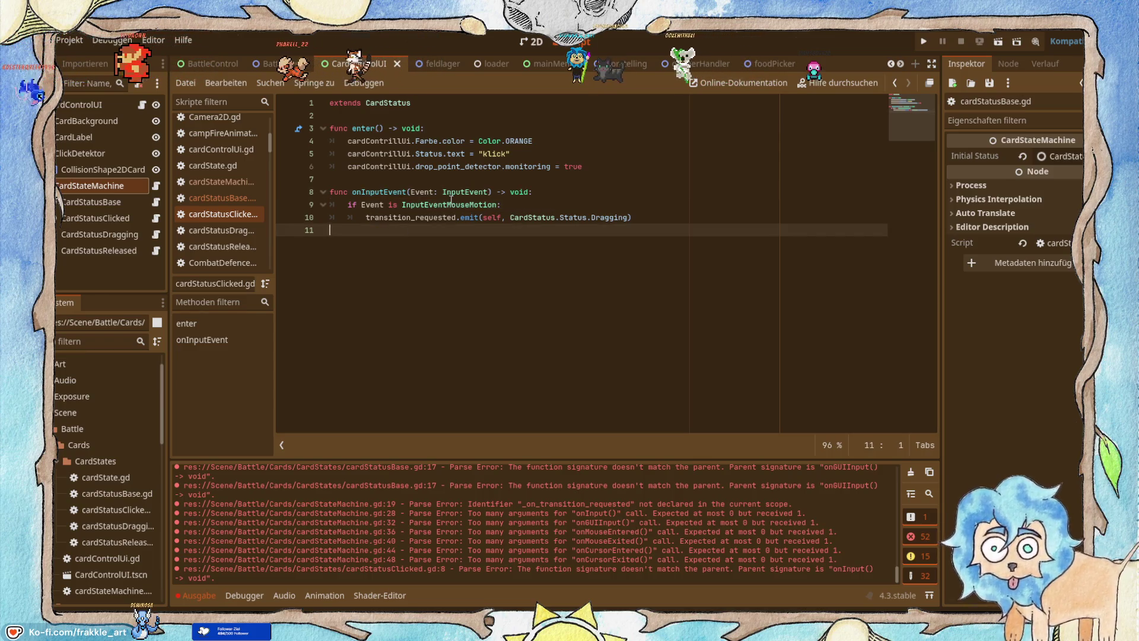
click(399, 190)
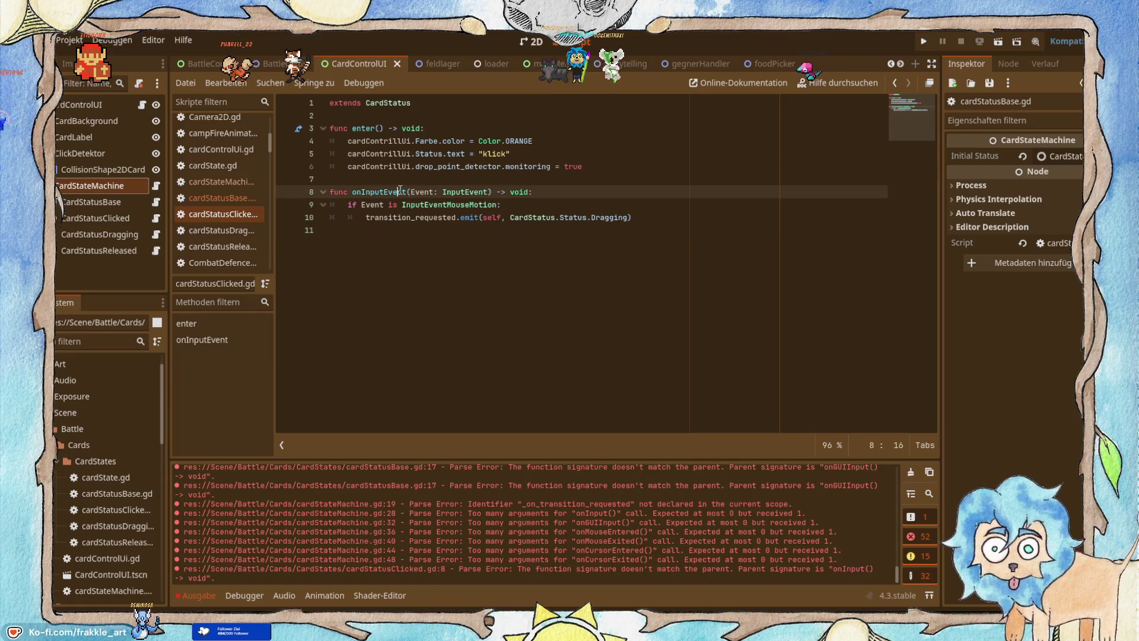
Compare against the onGUIInputEvent name in cardStatusBase.gd, then return to cardStatusClicked.gd.
click(154, 201)
double_click(405, 231)
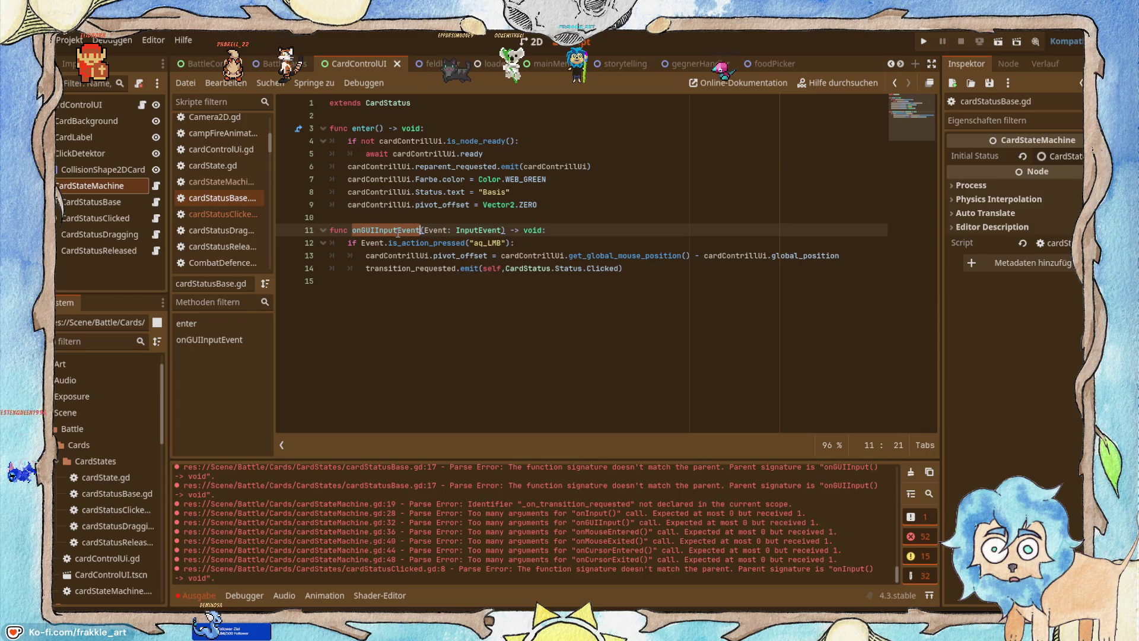
click(156, 219)
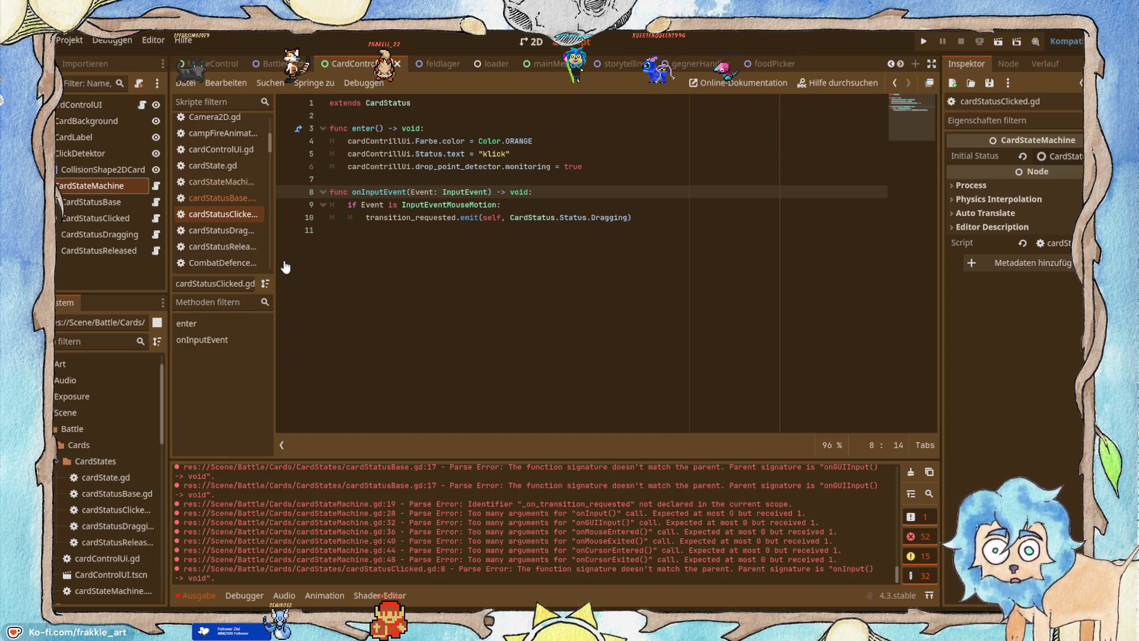
Delete the template _ready and _process functions from cardStatusDragging.gd, leaving only extends CardStatus.
click(158, 235)
mouse_move(356, 204)
mouse_down()
mouse_move(332, 180)
mouse_move(317, 125)
mouse_up()
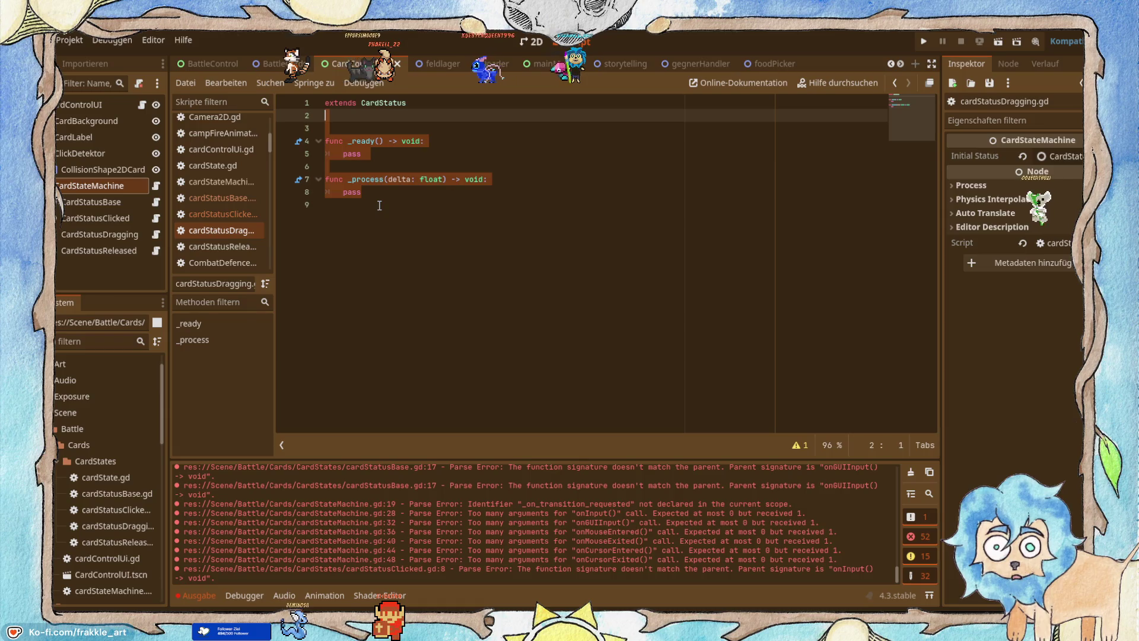
key(Delete)
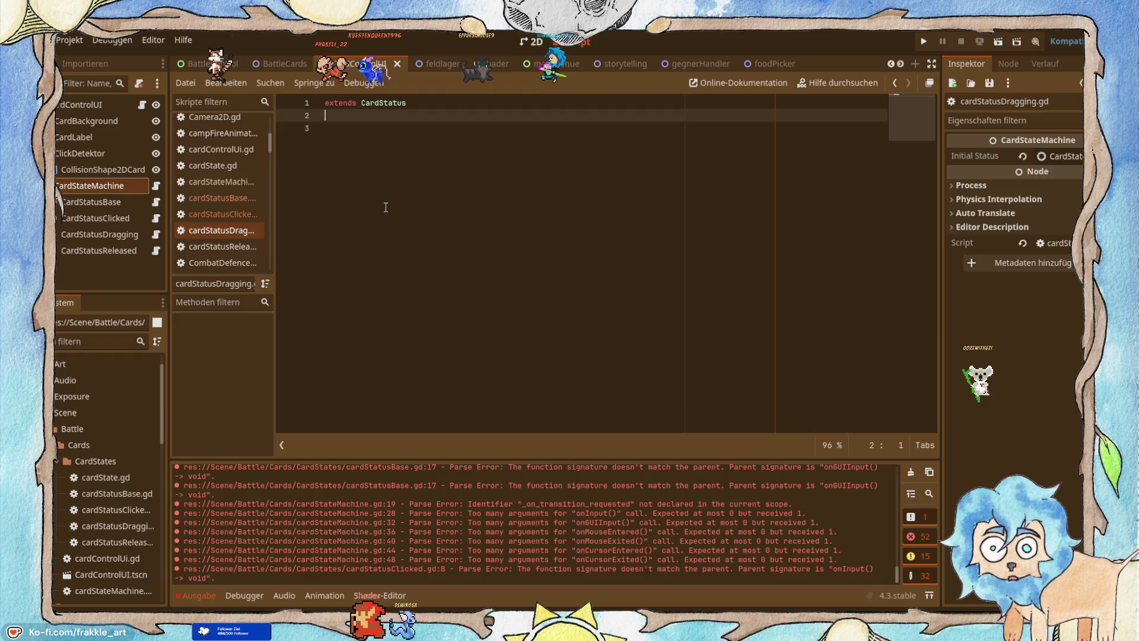
key(alt+Tab)
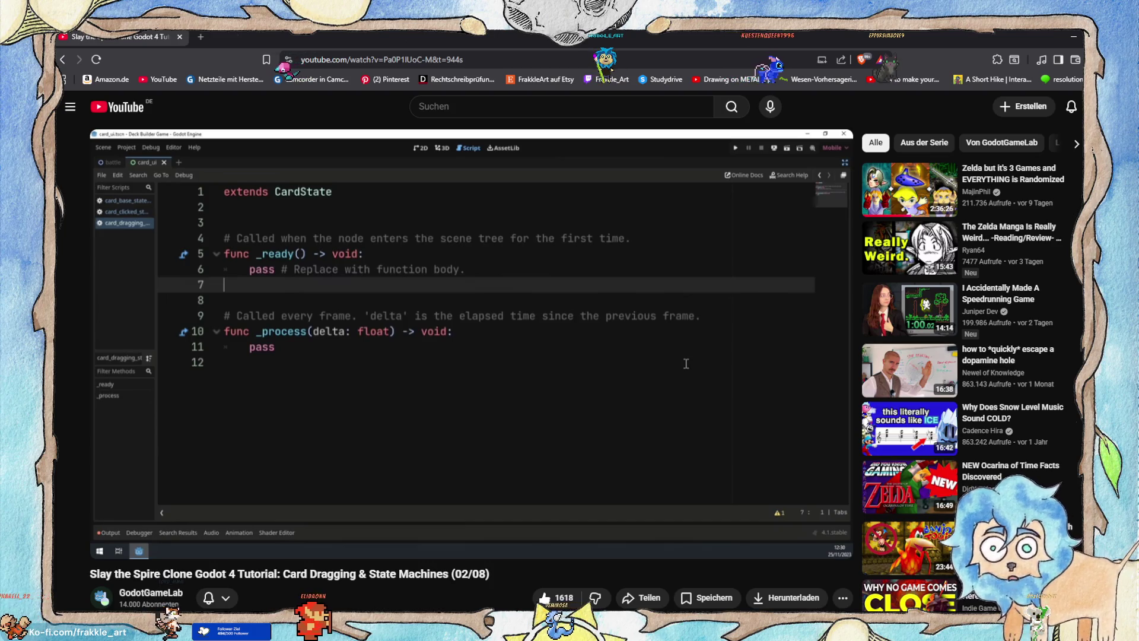
Resume the tutorial from 26:27 in 'Coding the Dragging State'.
mouse_move(399, 209)
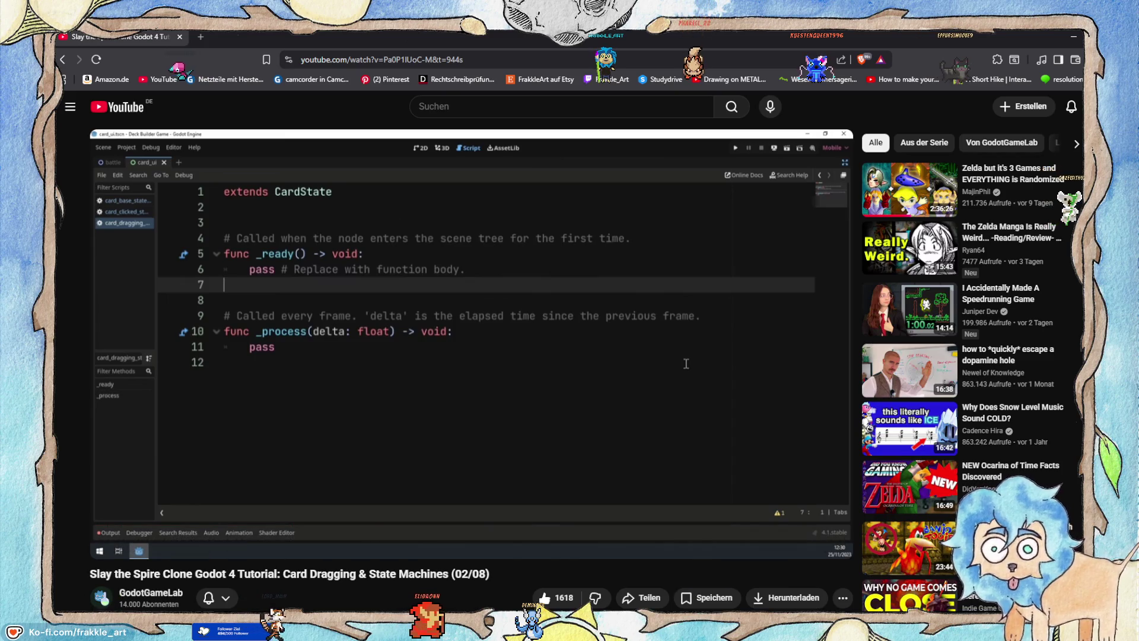
mouse_move(497, 338)
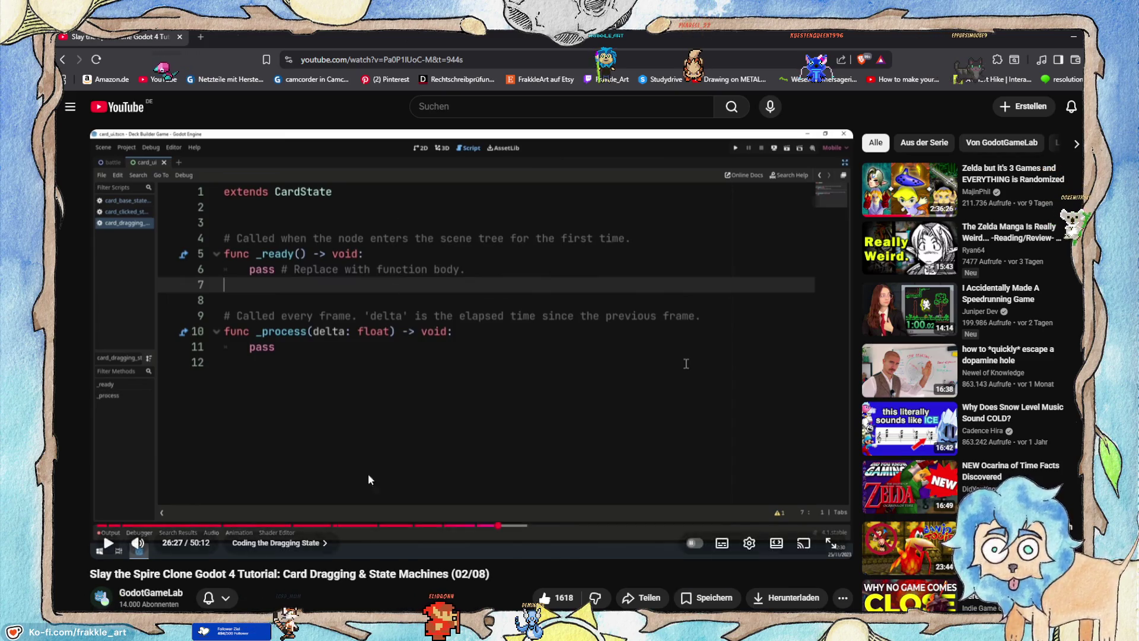
click(532, 352)
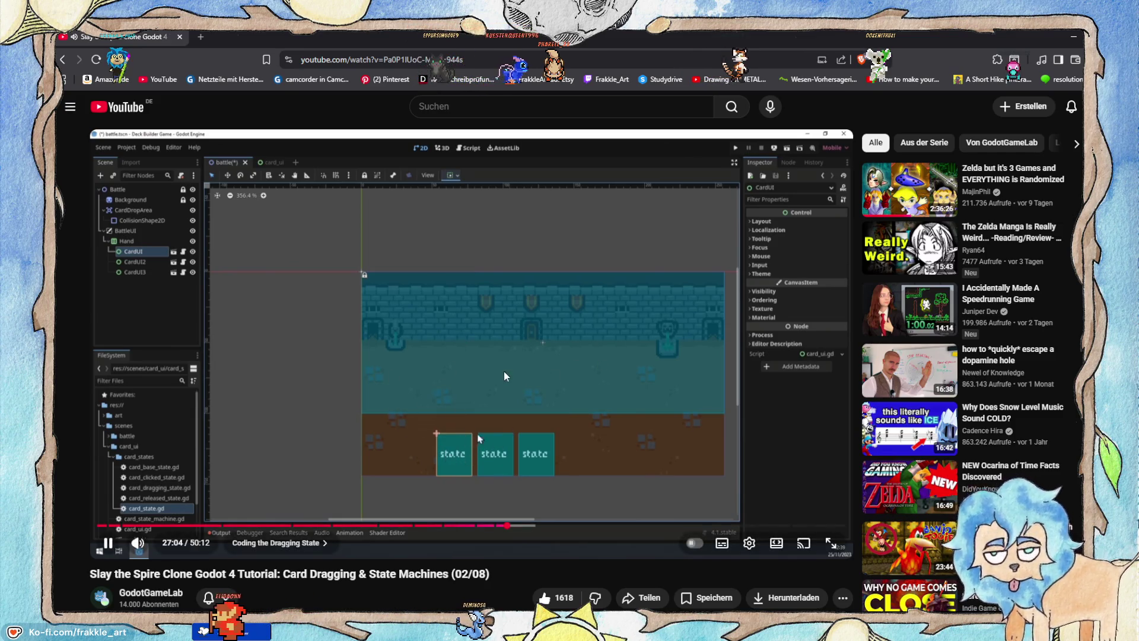
Let the tutorial play to about 27:35, where the battle scene shows three cards.
click(408, 326)
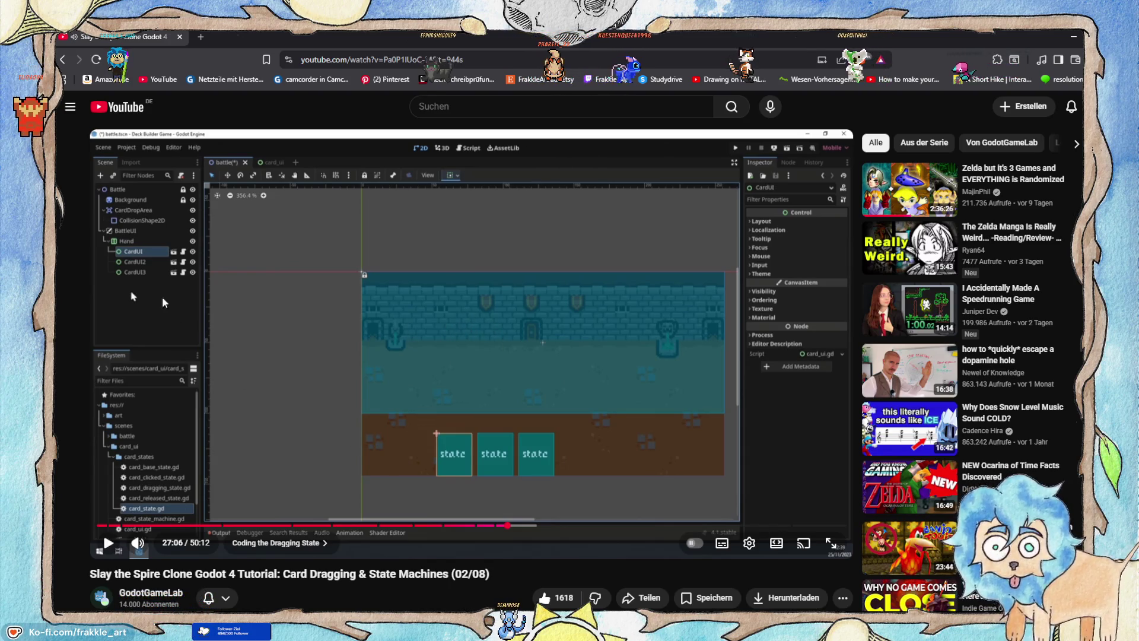
click(433, 315)
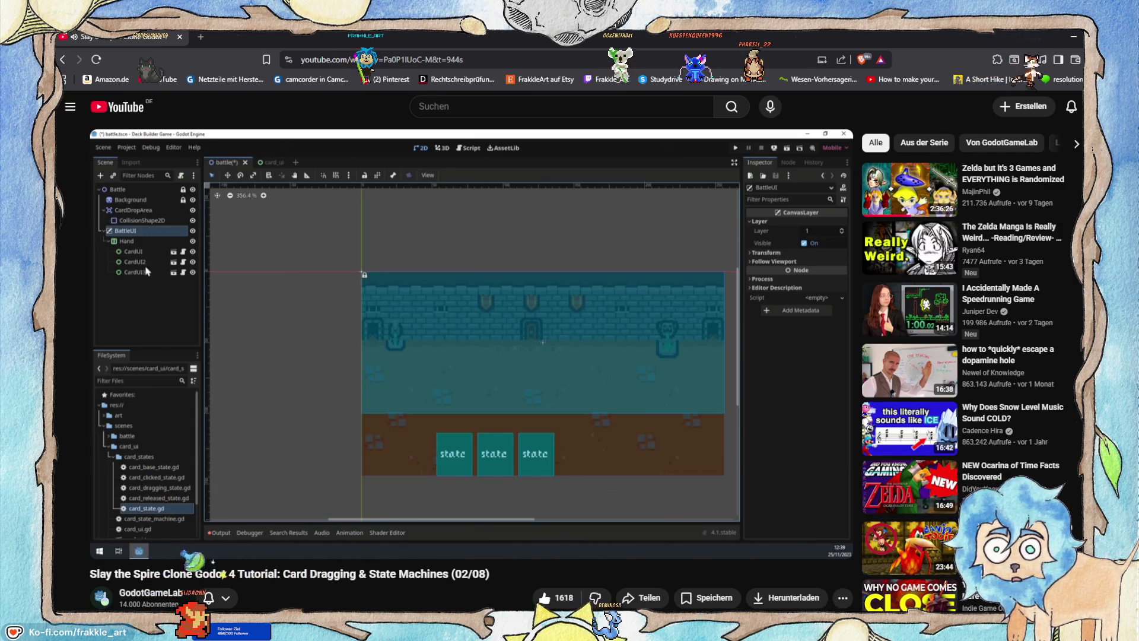
mouse_move(433, 315)
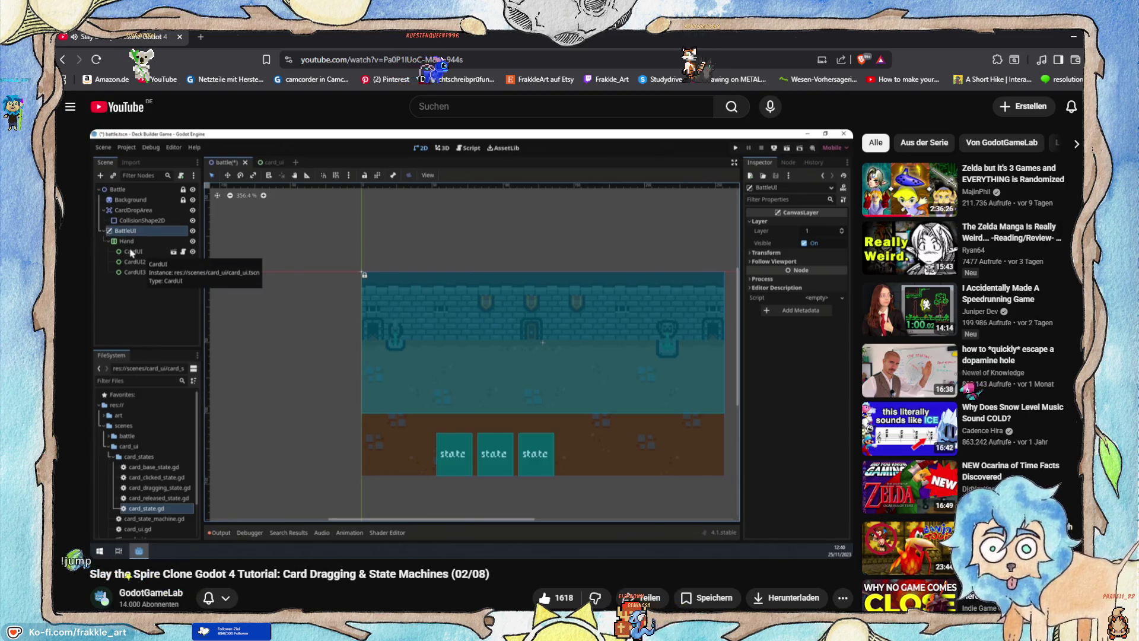
mouse_move(287, 336)
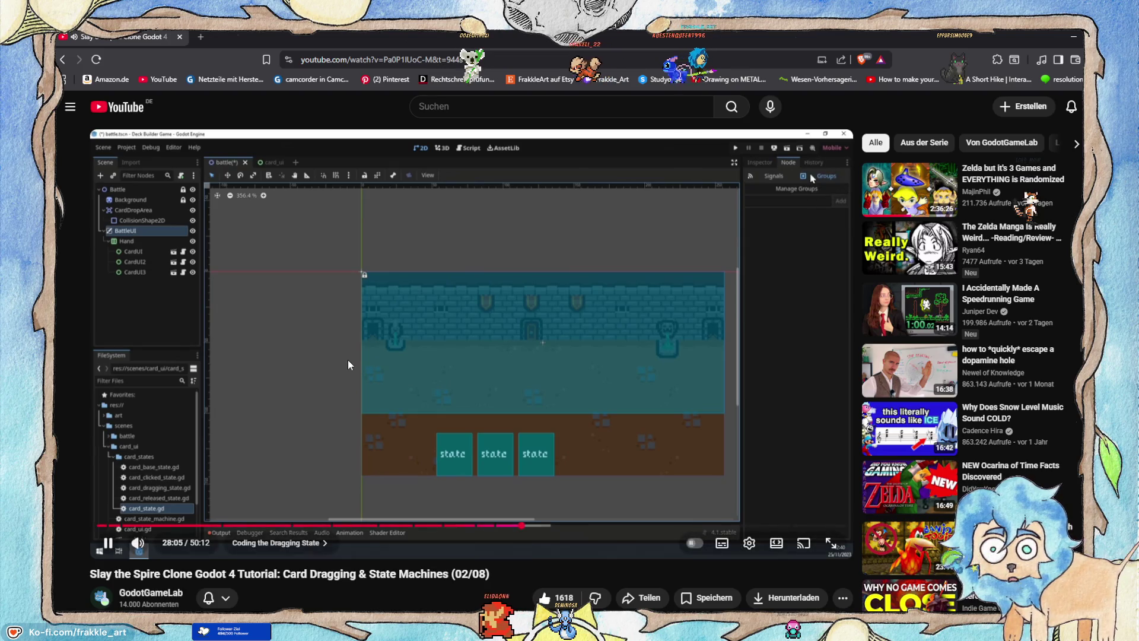
Pause the tutorial at 28:20 where BattleUI joins the ui_layer group, then return to Godot.
click(441, 354)
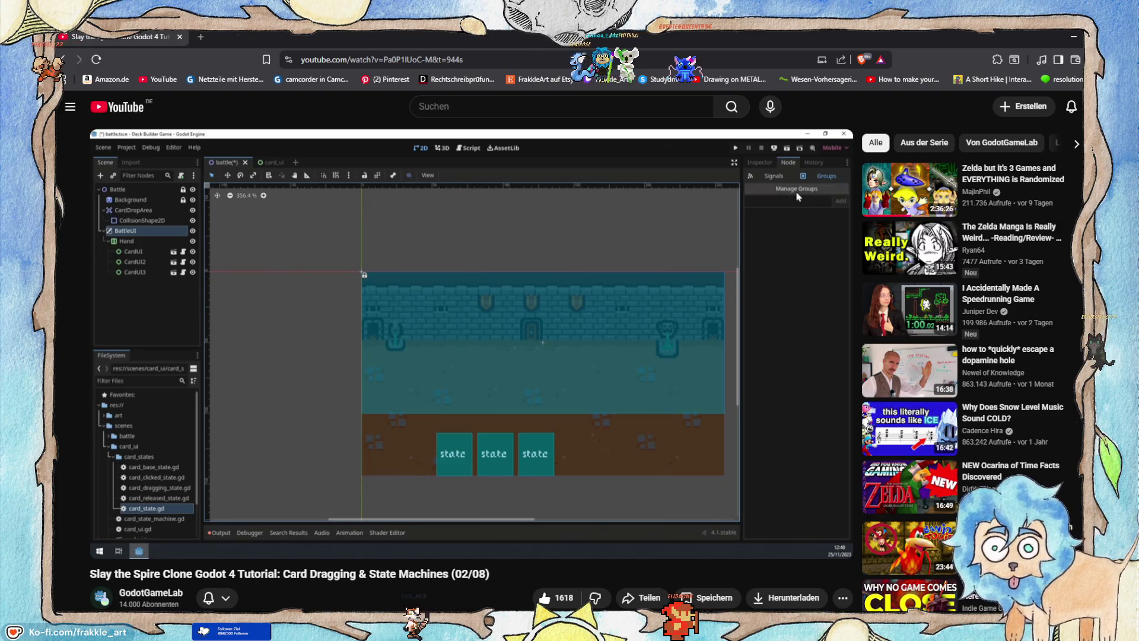
mouse_move(714, 243)
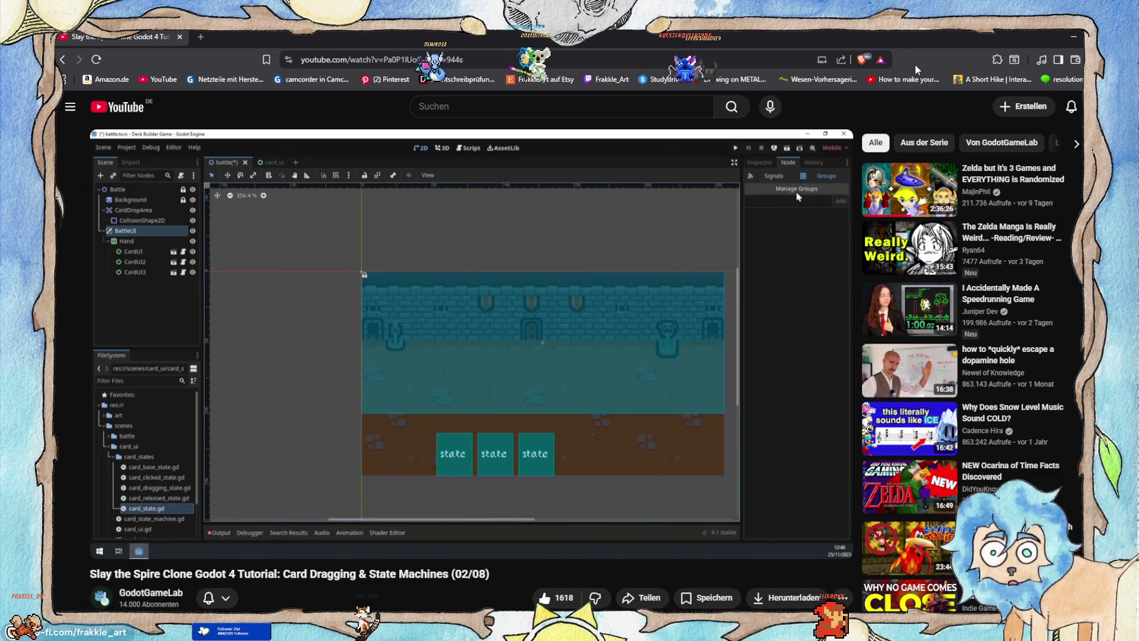
mouse_move(132, 235)
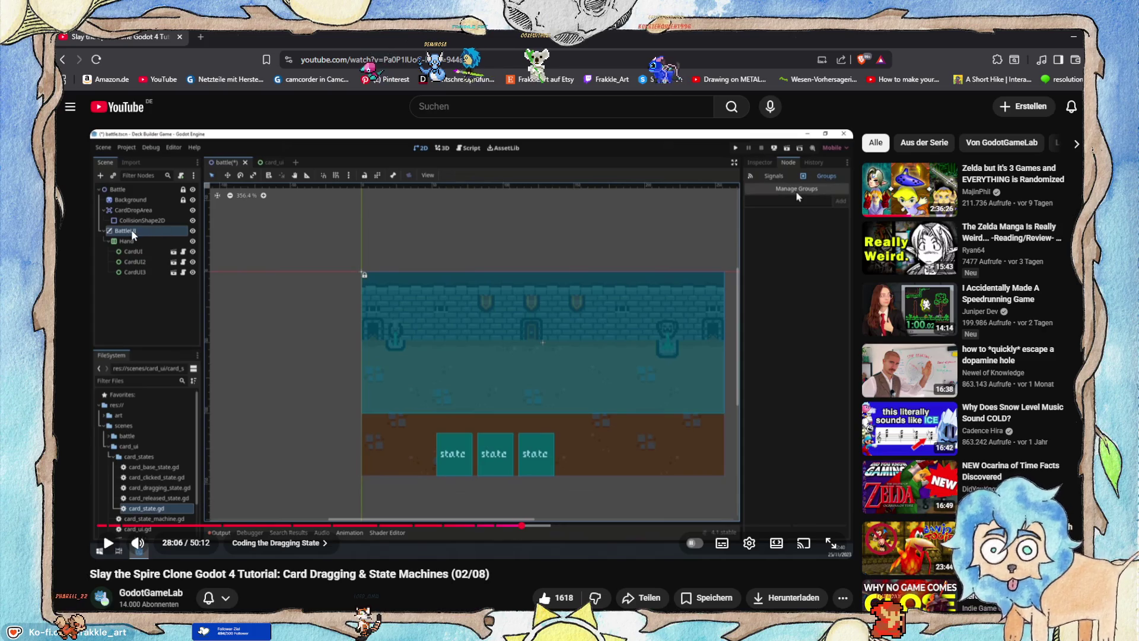
click(543, 214)
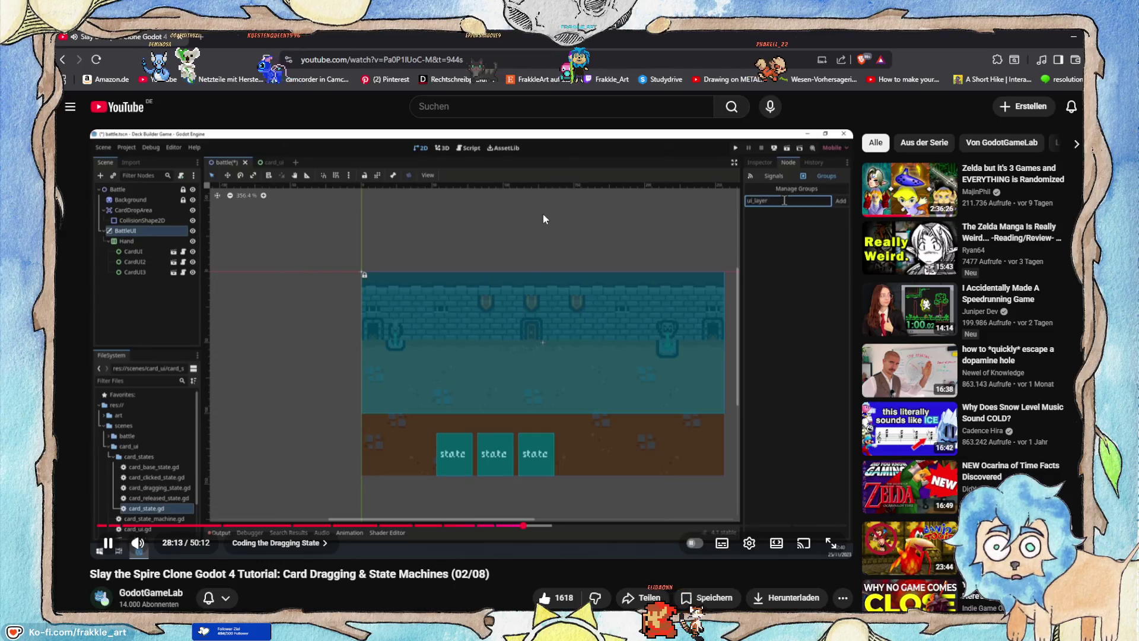
click(492, 240)
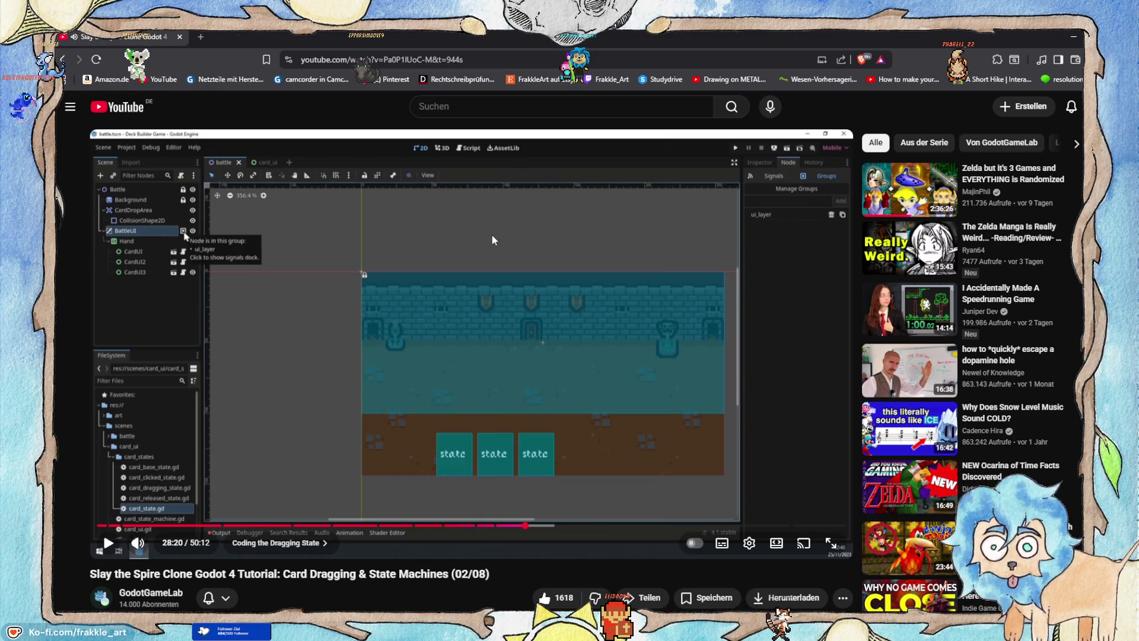
click(1073, 36)
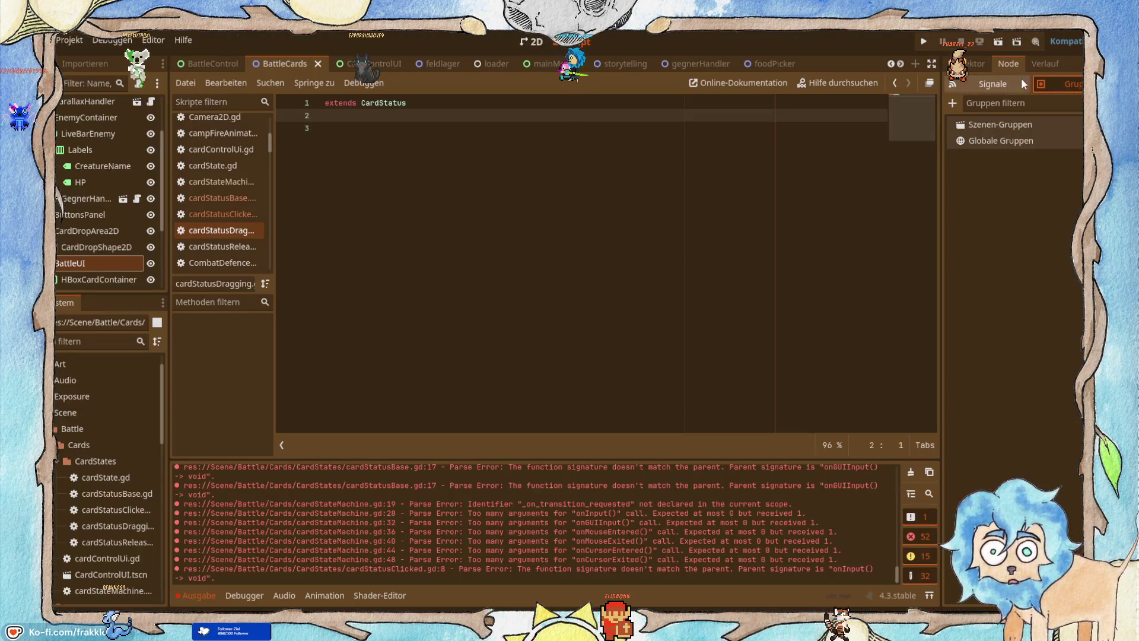
Add BattleUI to a new UILayer scene group in the Groups tab.
click(1013, 126)
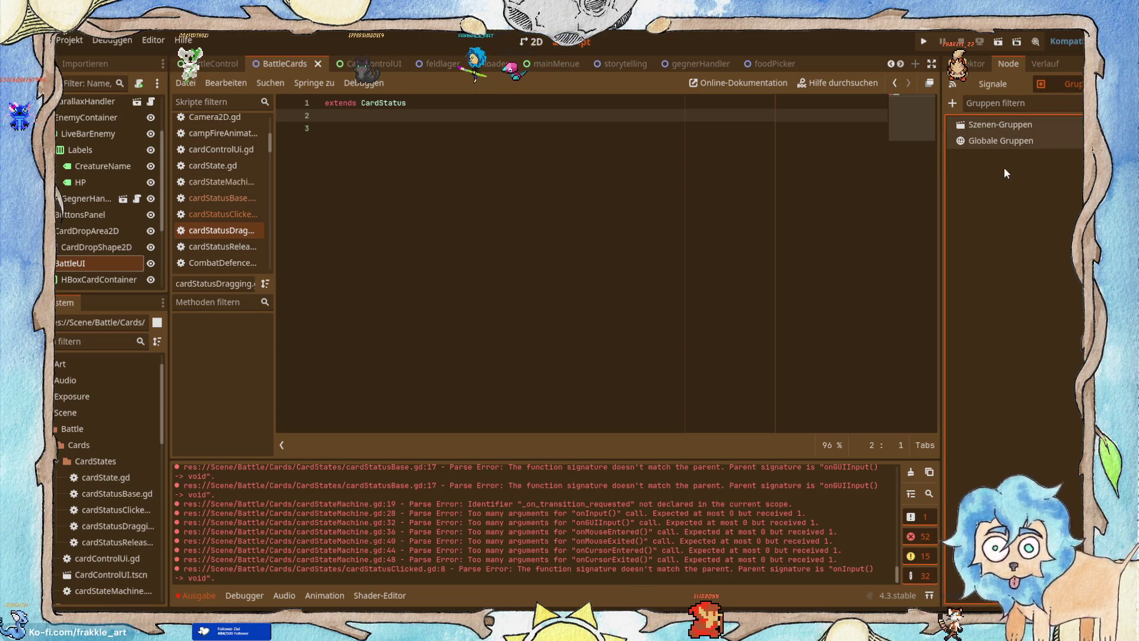
click(956, 98)
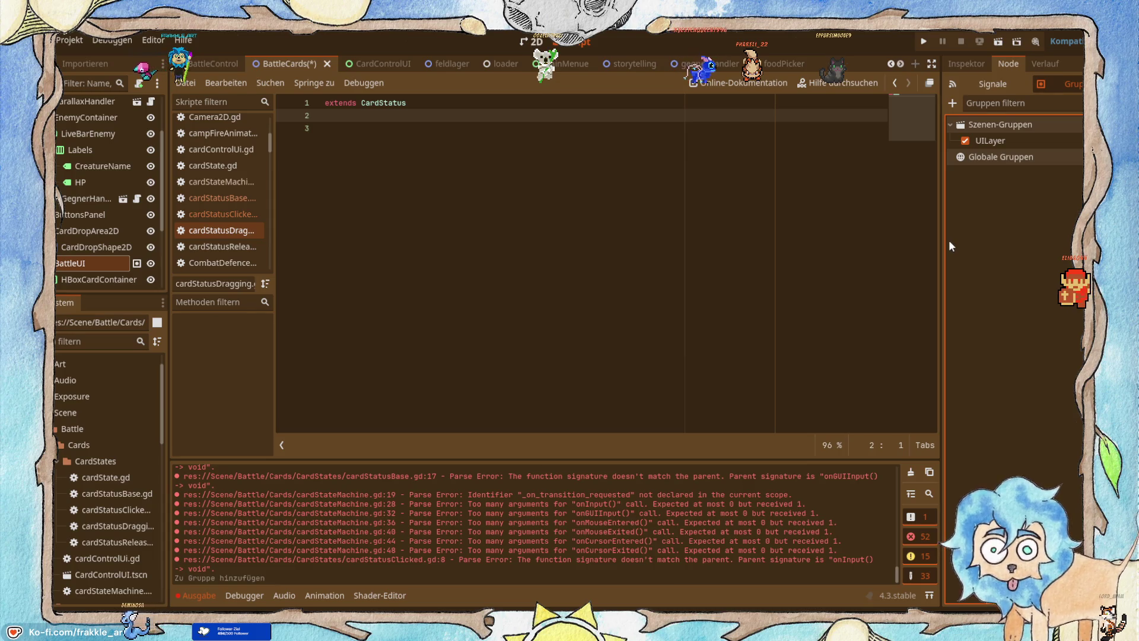
key(alt+Tab)
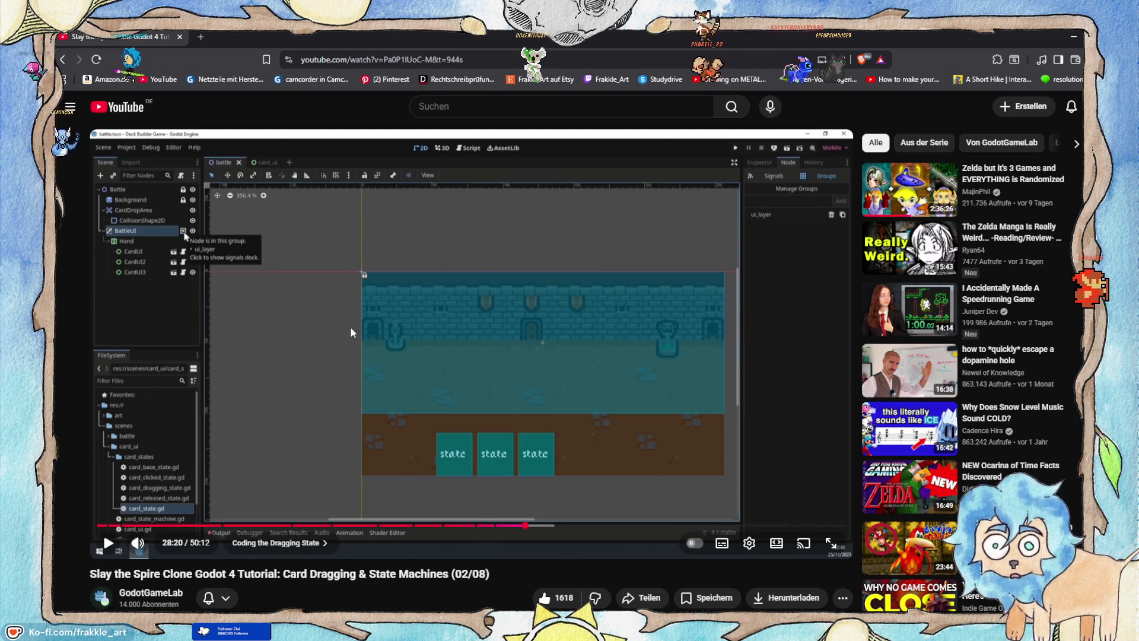
Return to the Godot editor showing cardStatusDragging.gd.
click(372, 289)
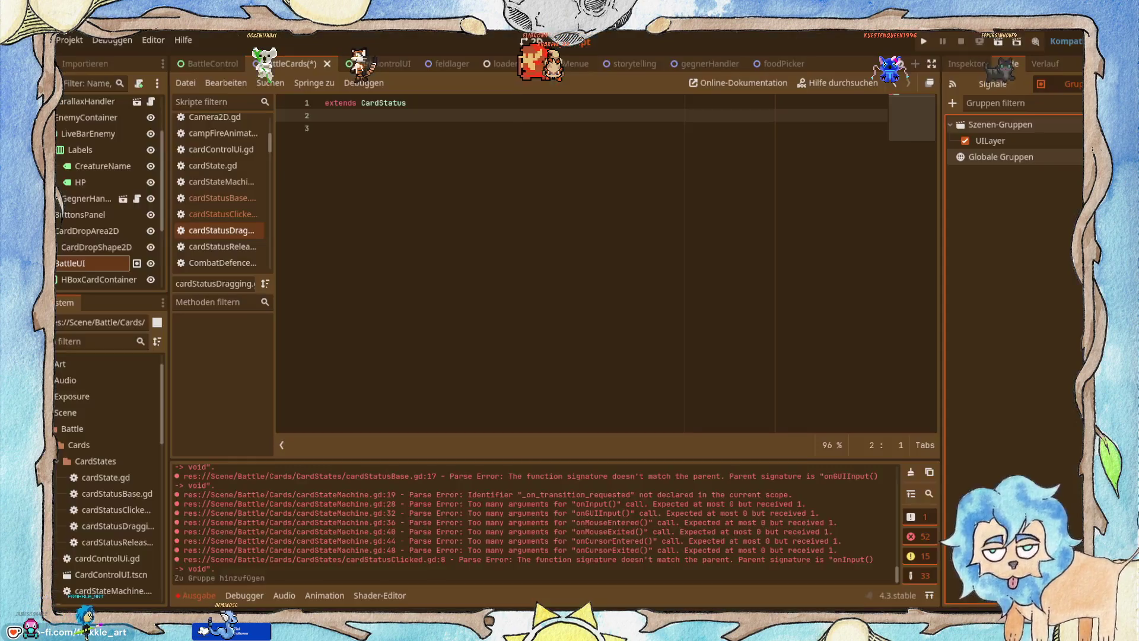
Save cardStatusDragging.gd with only extends CardStatus, then resume the tutorial past 28:20.
key(ctrl+s)
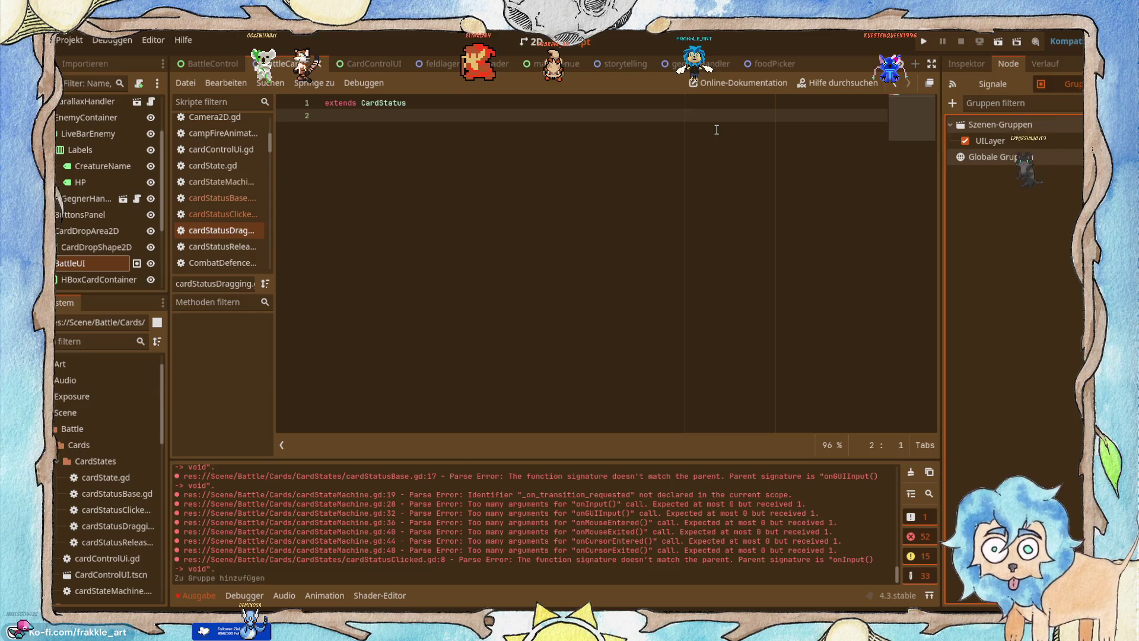
key(alt+Tab)
click(528, 249)
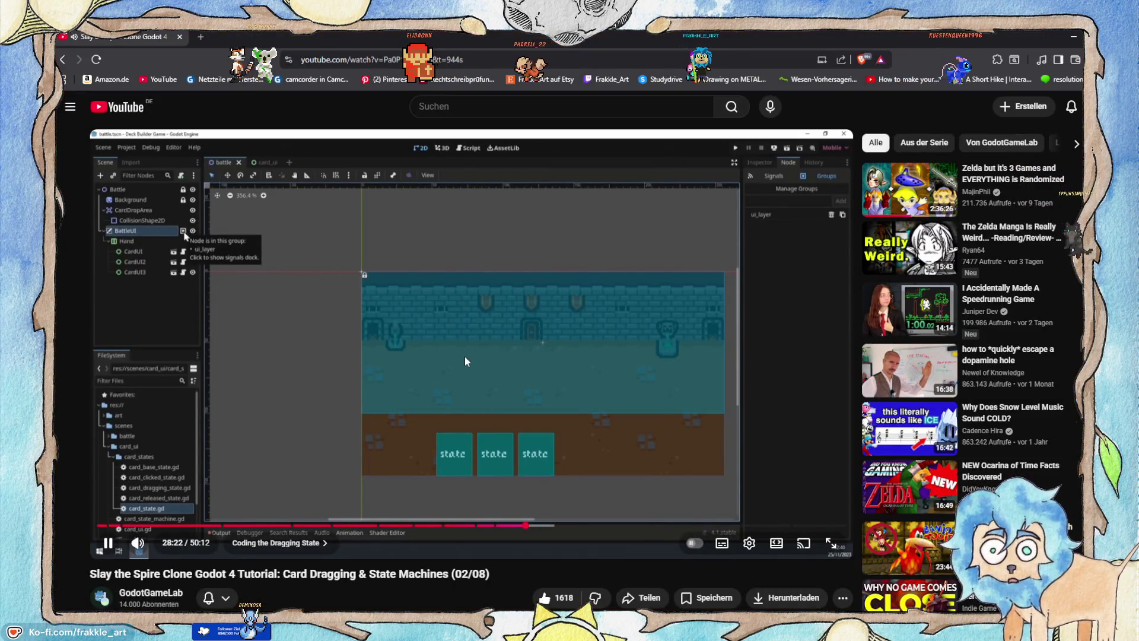
Pause the tutorial at 28:37 on the enter() code fetching the "ui_layer" group node.
click(462, 297)
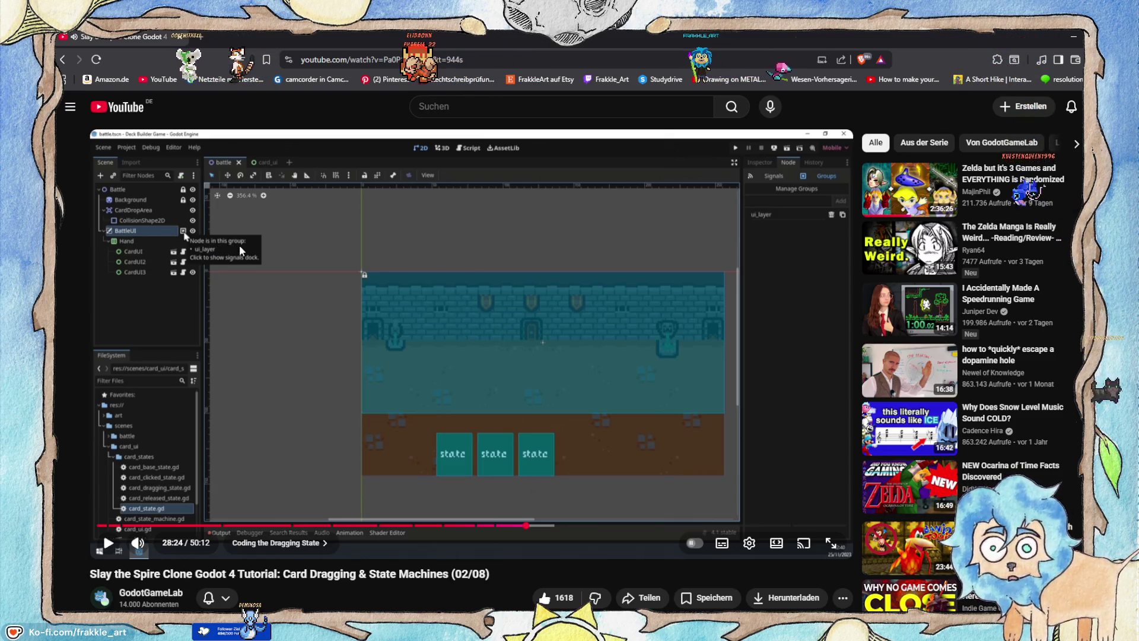
click(581, 351)
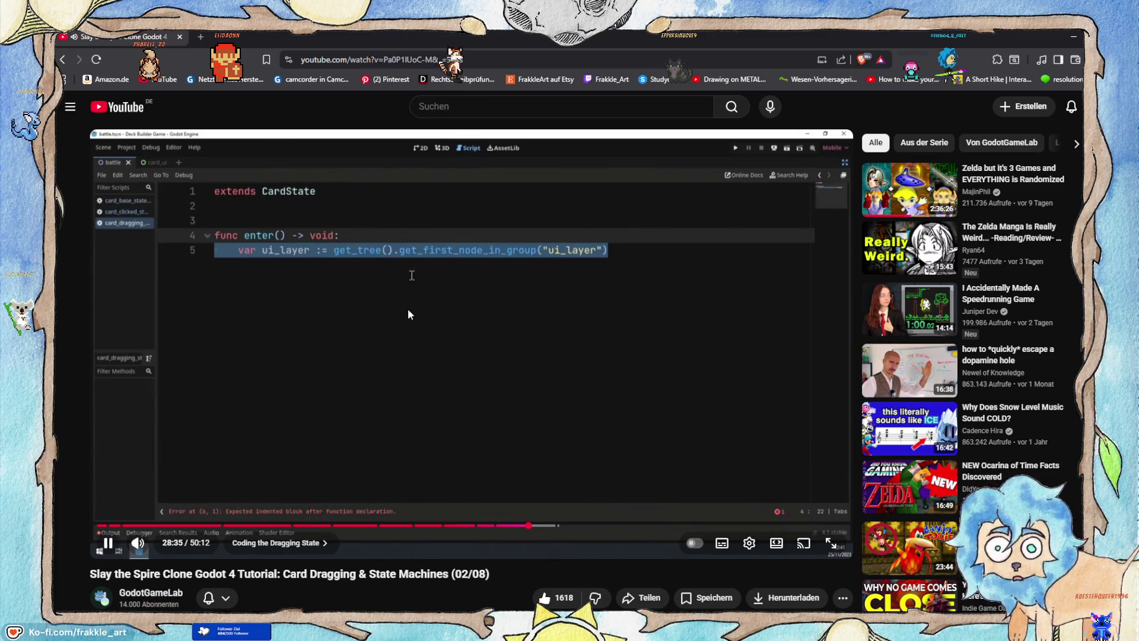
click(331, 279)
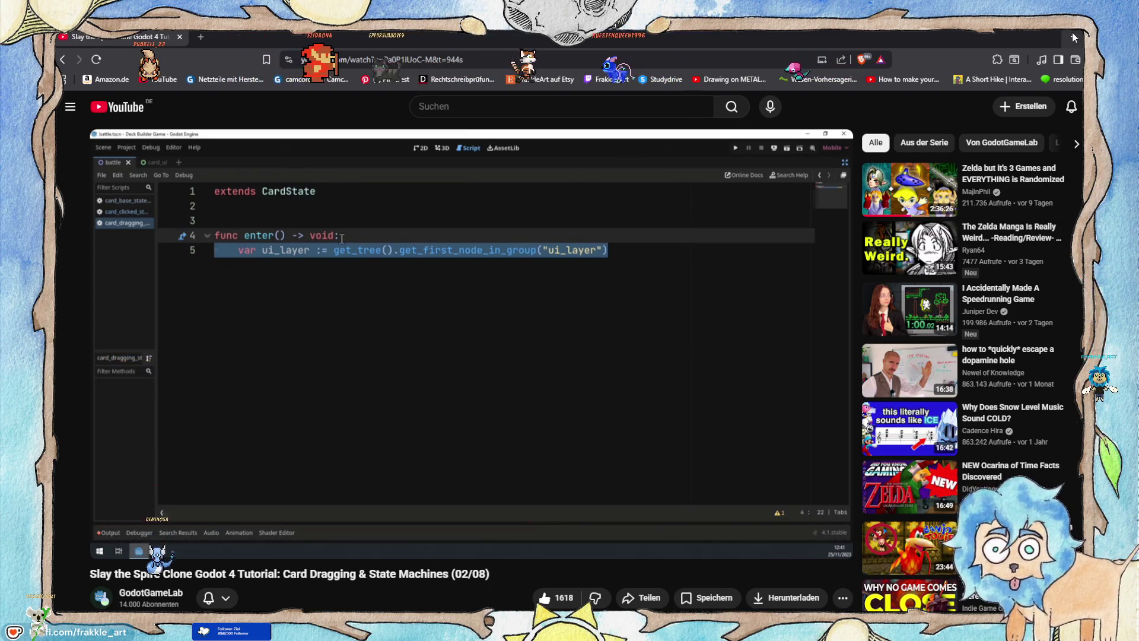
key(alt+Tab)
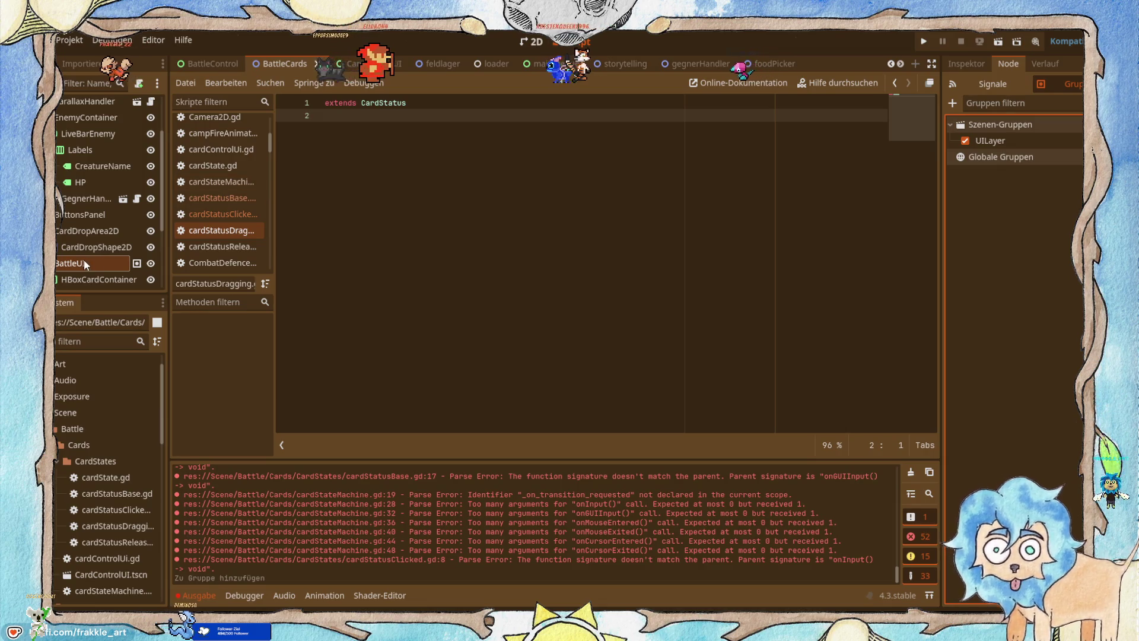
scroll(84, 259, down, 1)
click(99, 257)
scroll(100, 258, down, 3)
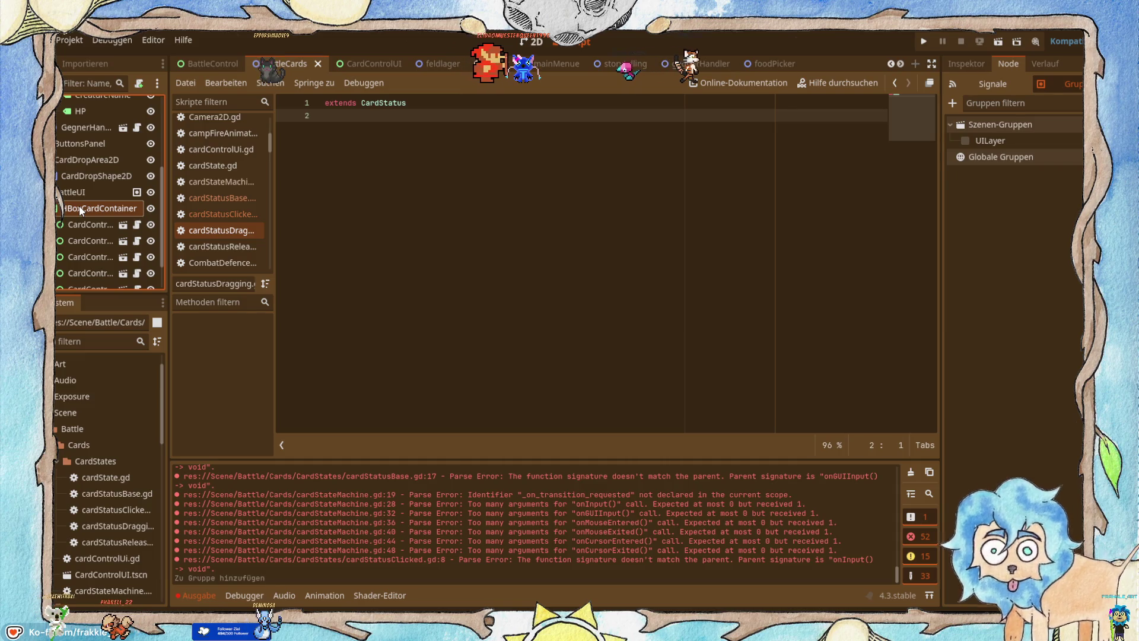
scroll(79, 204, up, 2)
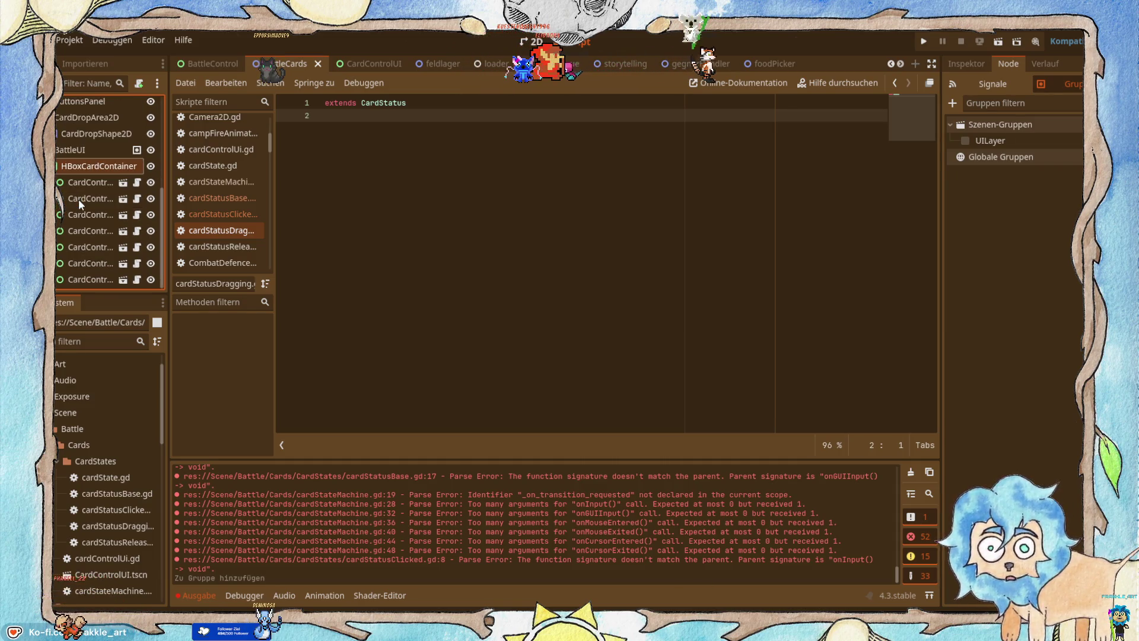
scroll(79, 204, down, 4)
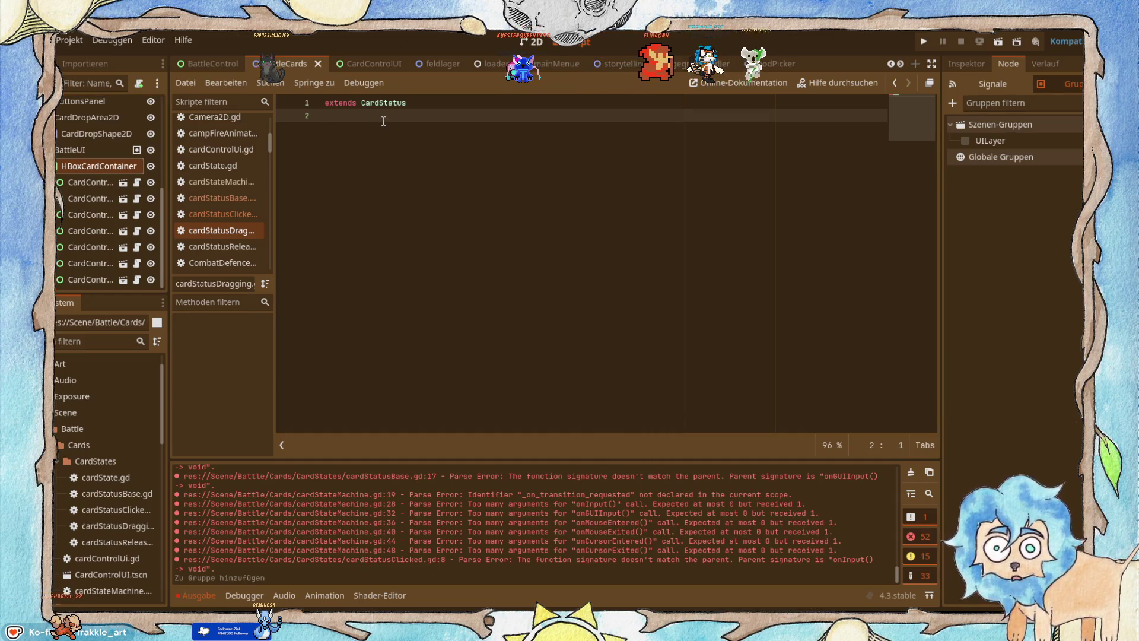
key(alt+Tab)
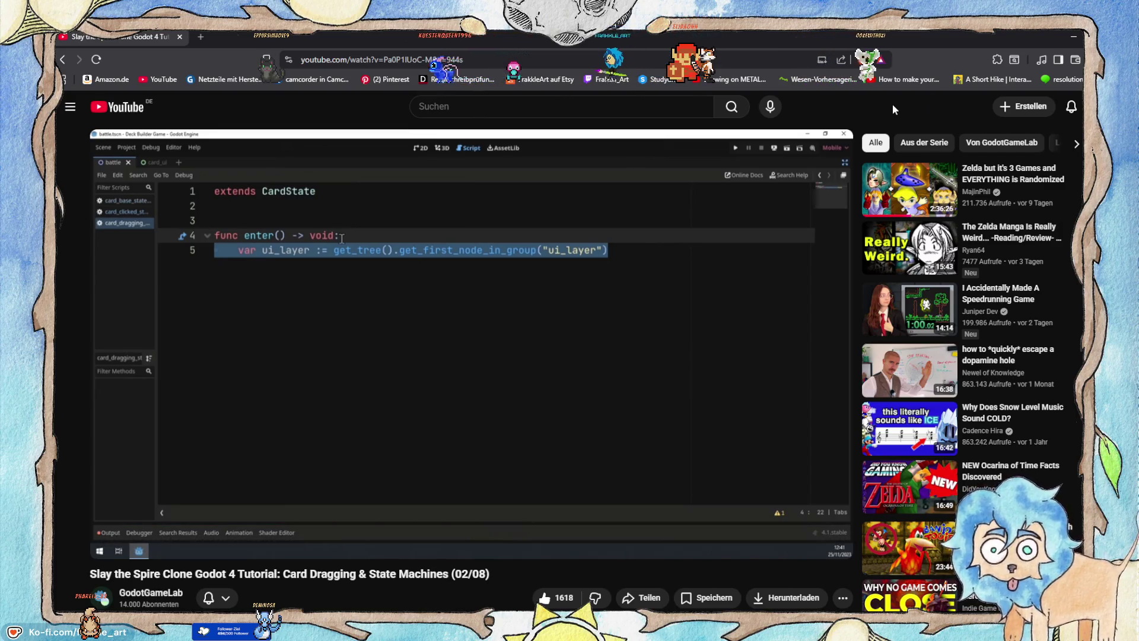
key(alt+Tab)
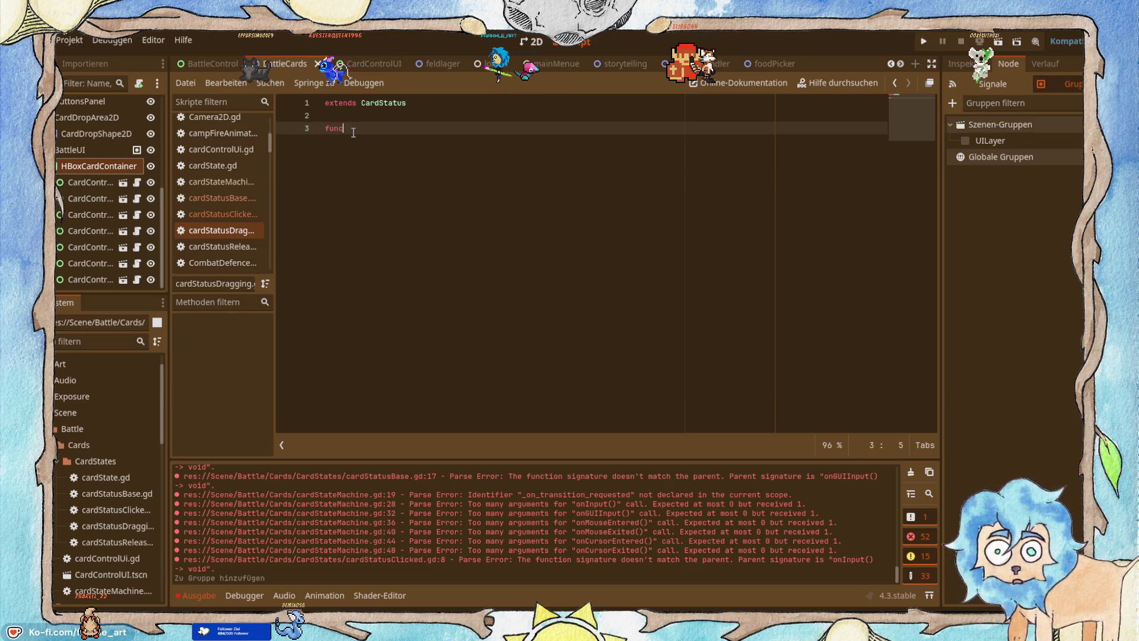
Declare func Enter() -> void: on line 3 and begin var ui_layer := on line 4.
text( En)
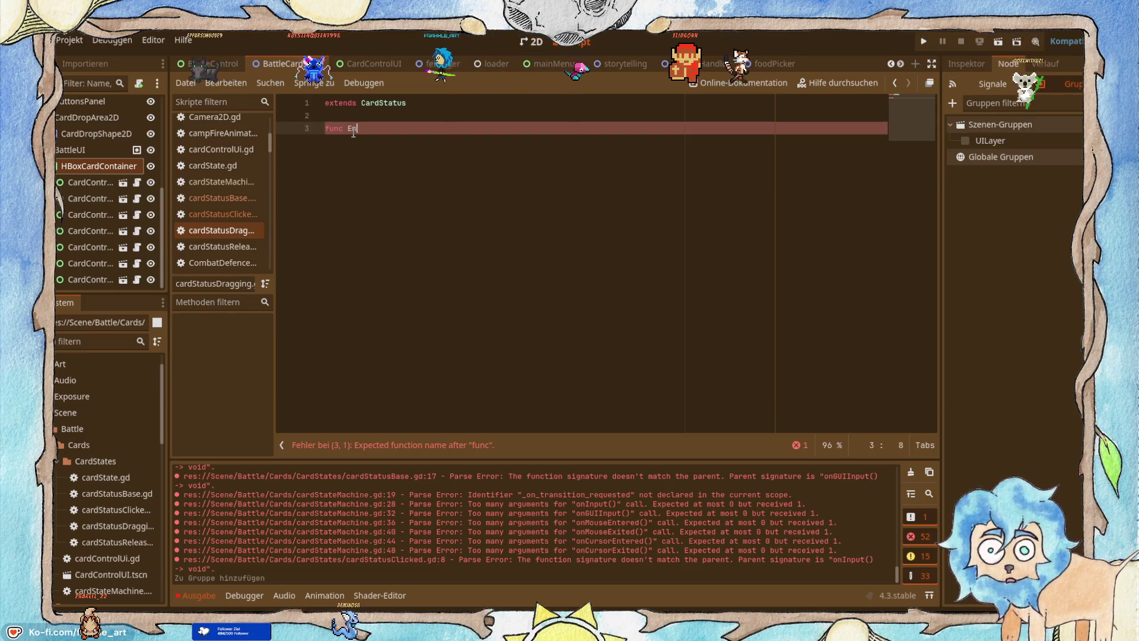
text(ter() )
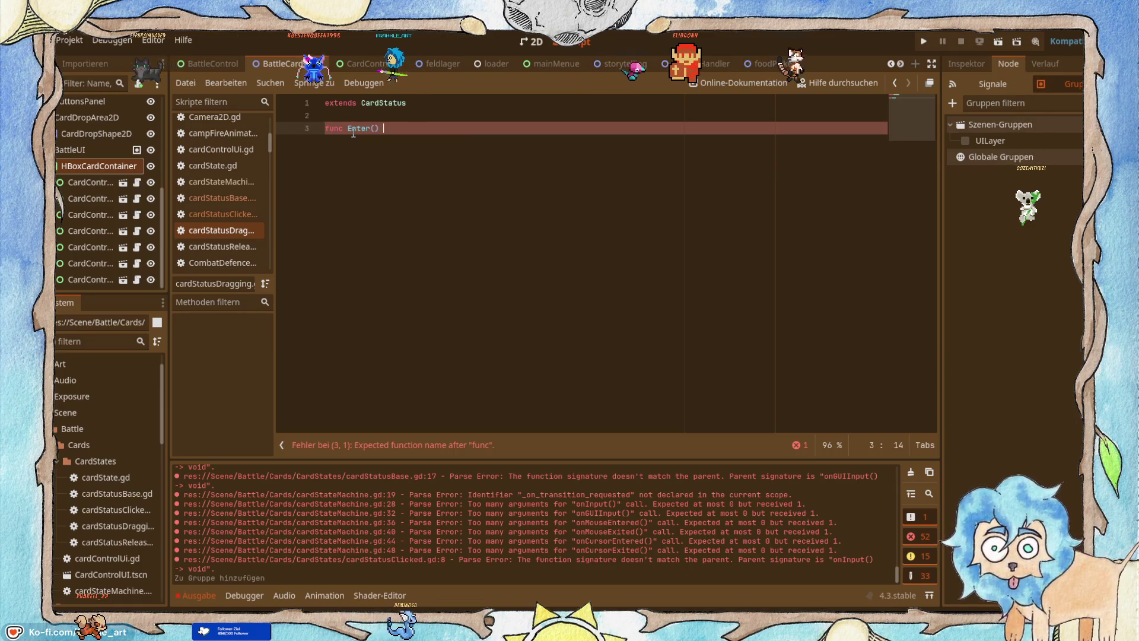
text(-> c)
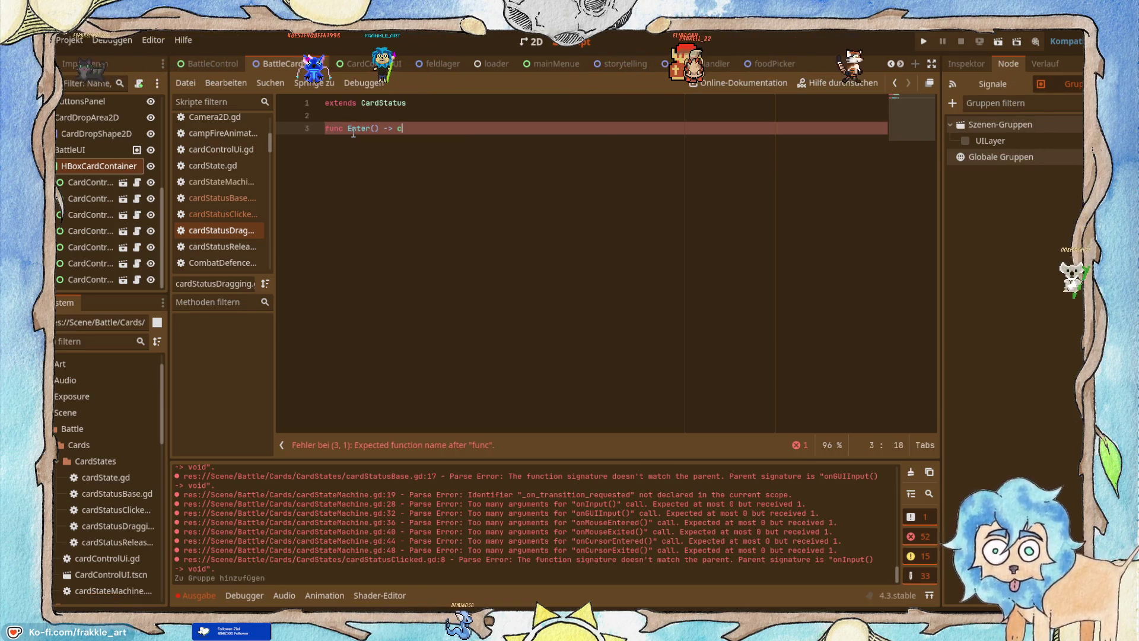
key(BackSpace)
text(vo)
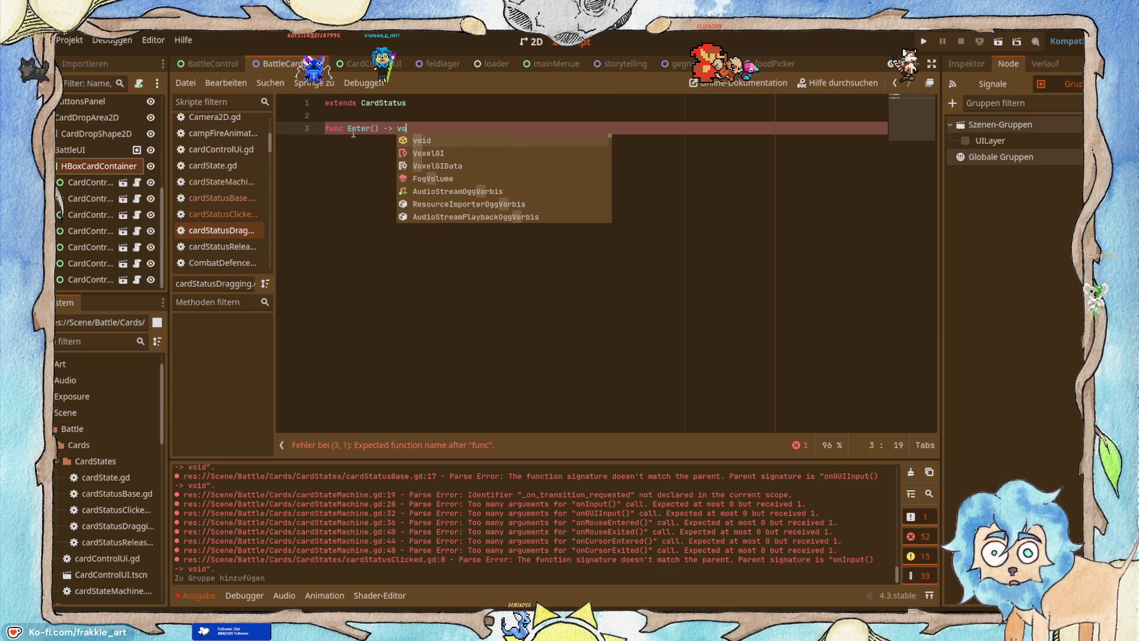
text(id:)
key(Return)
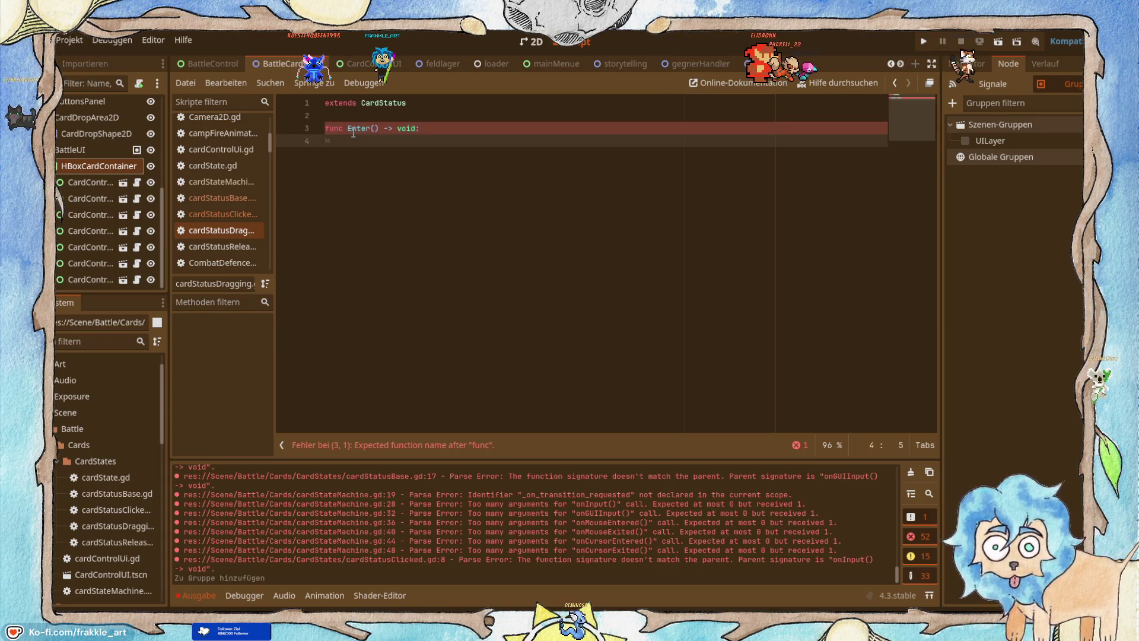
key(alt+Tab)
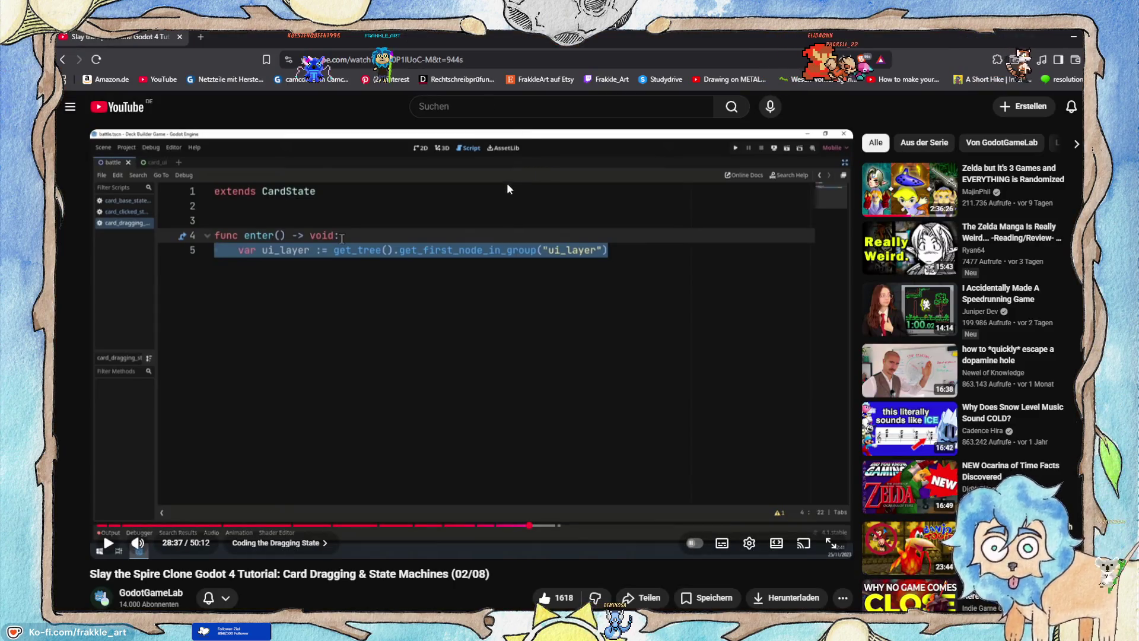
key(alt+Tab)
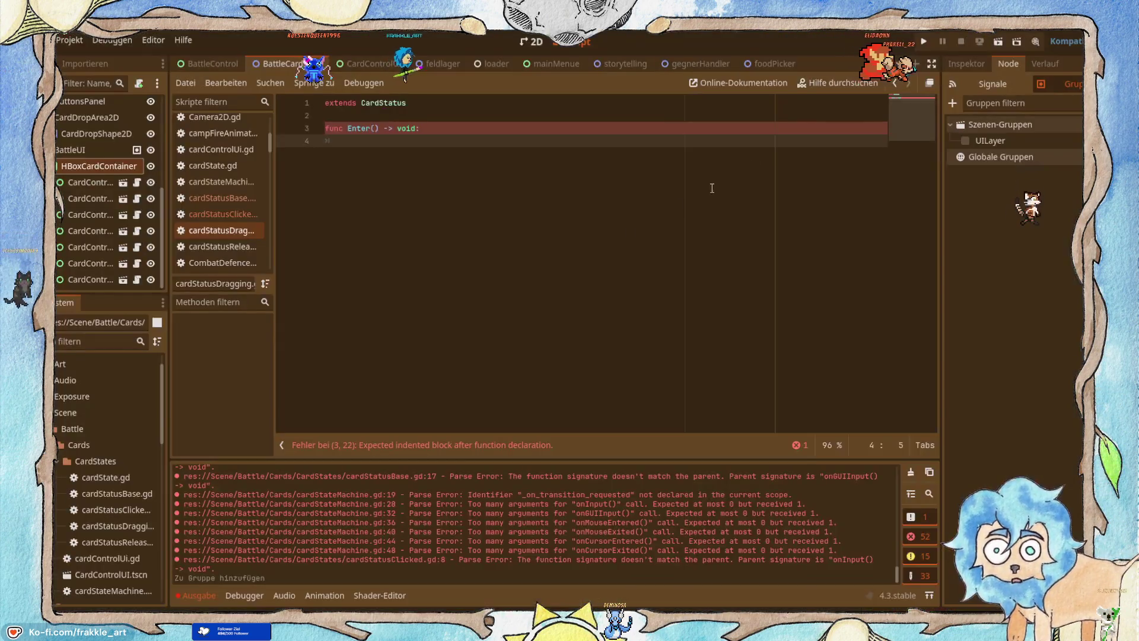
text(var )
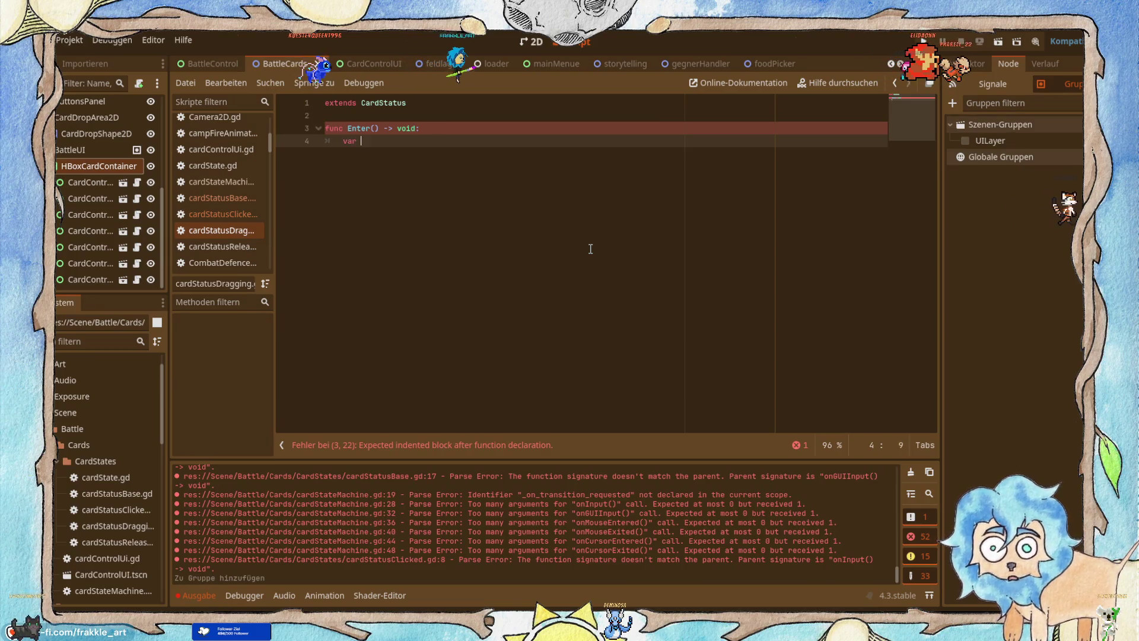
text(ui_layer)
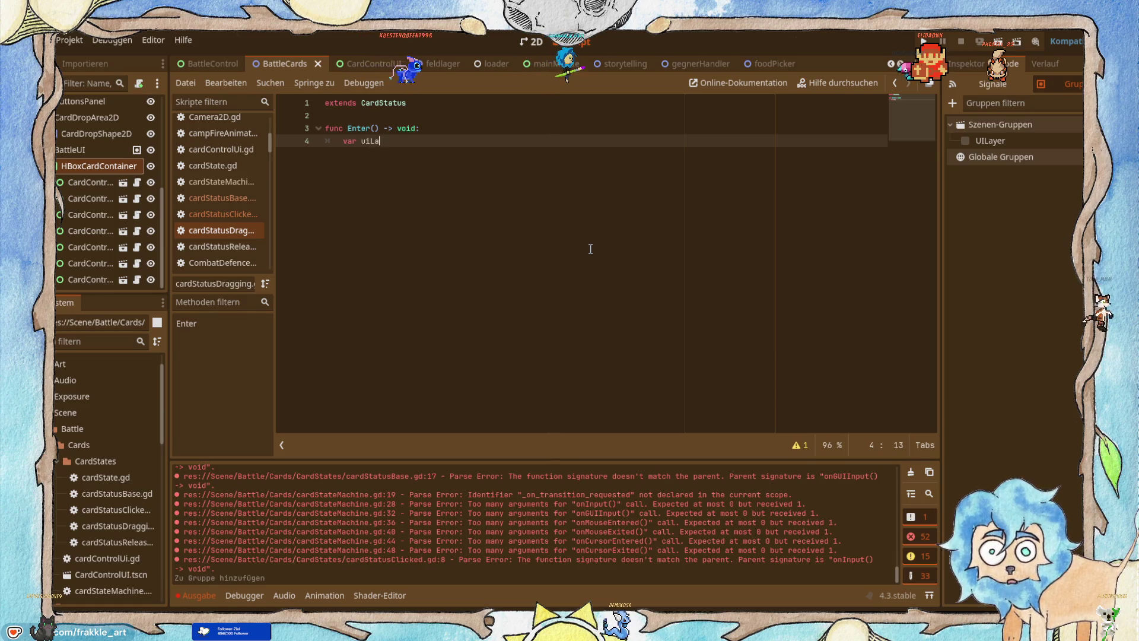
text( := g)
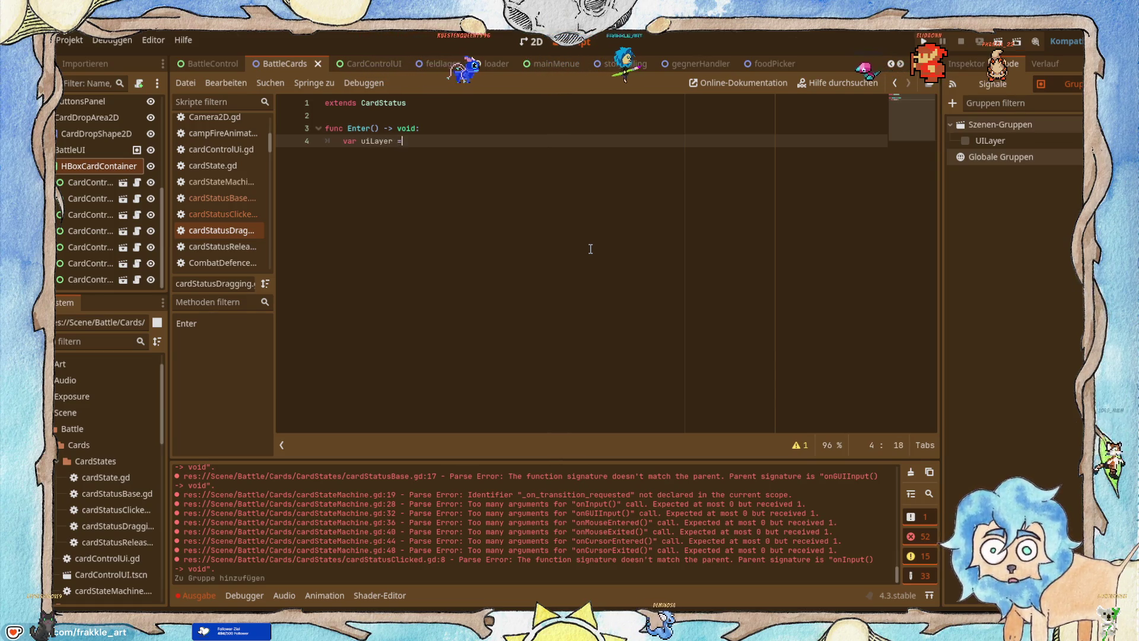
Start the variable's value with get_tree(), checking the tutorial's code for the expression.
key(alt+Tab)
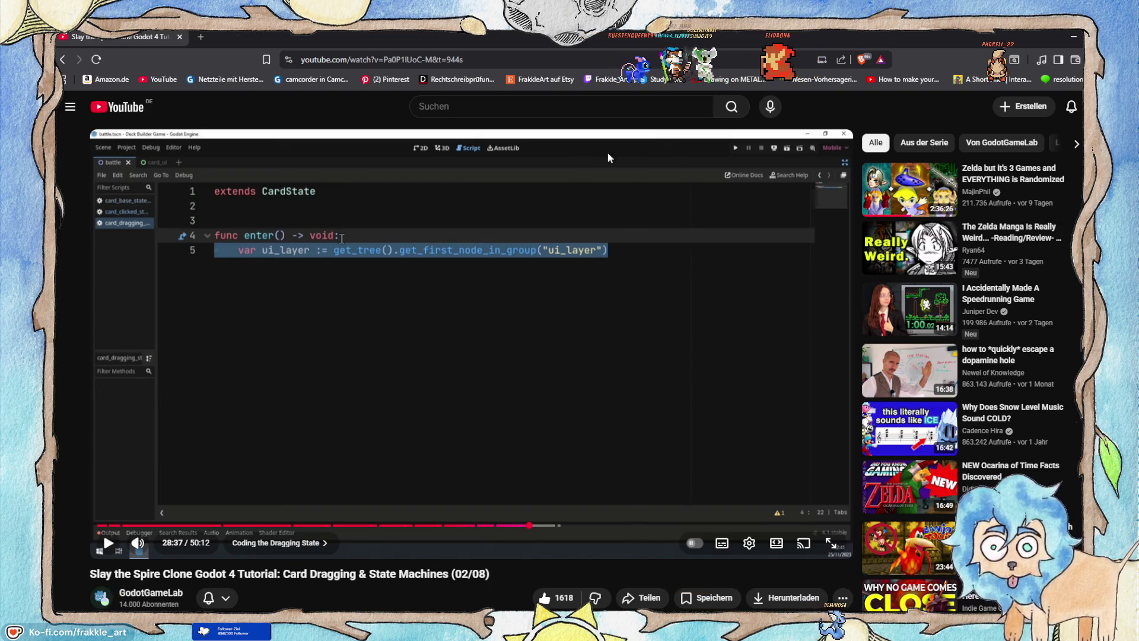
key(alt+Tab)
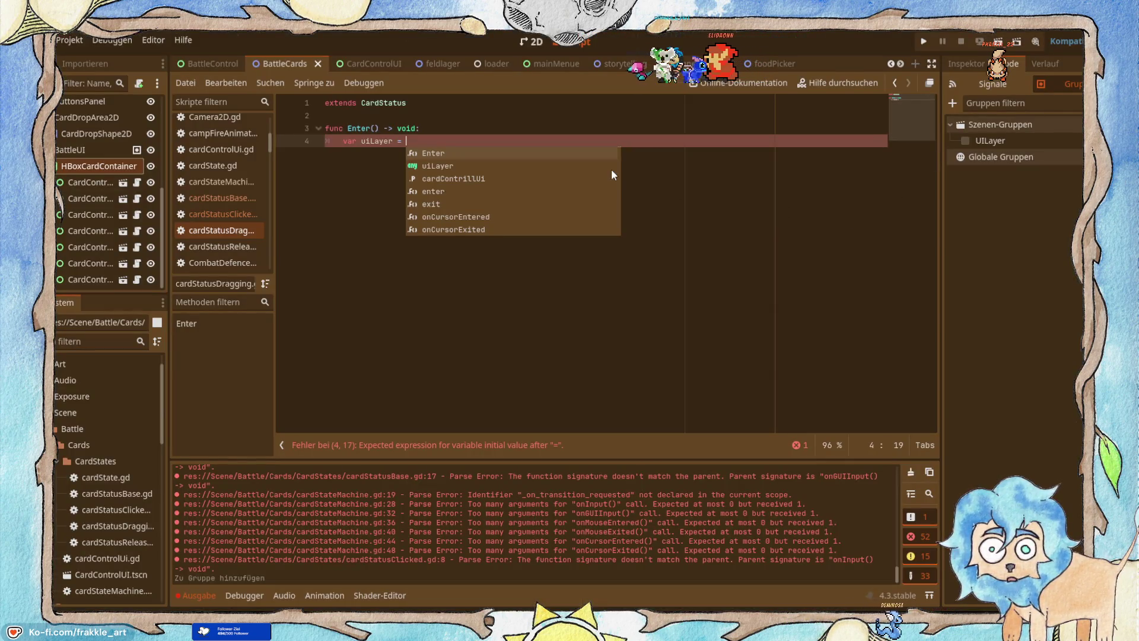
key(BackSpace)
key(alt+Tab)
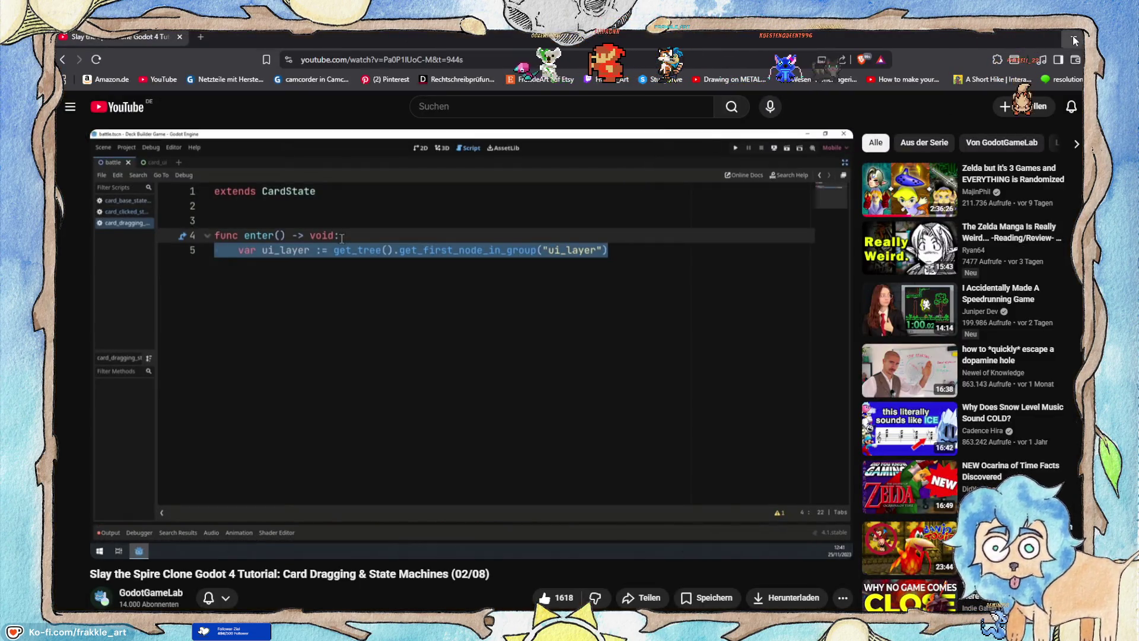
key(alt+Tab)
text(:= )
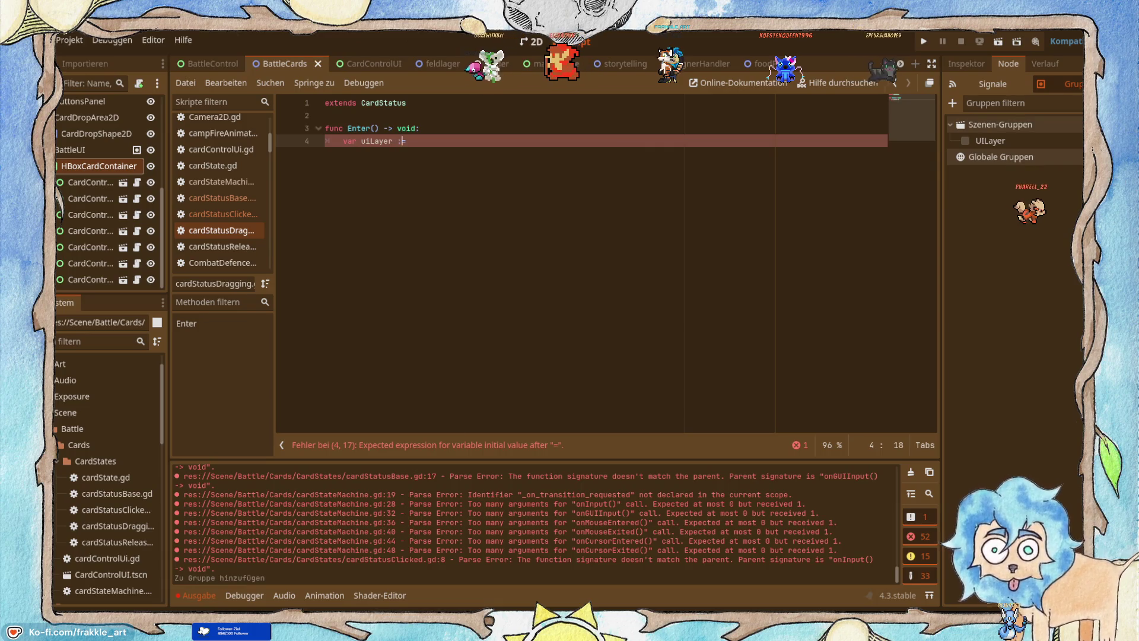
text(get)
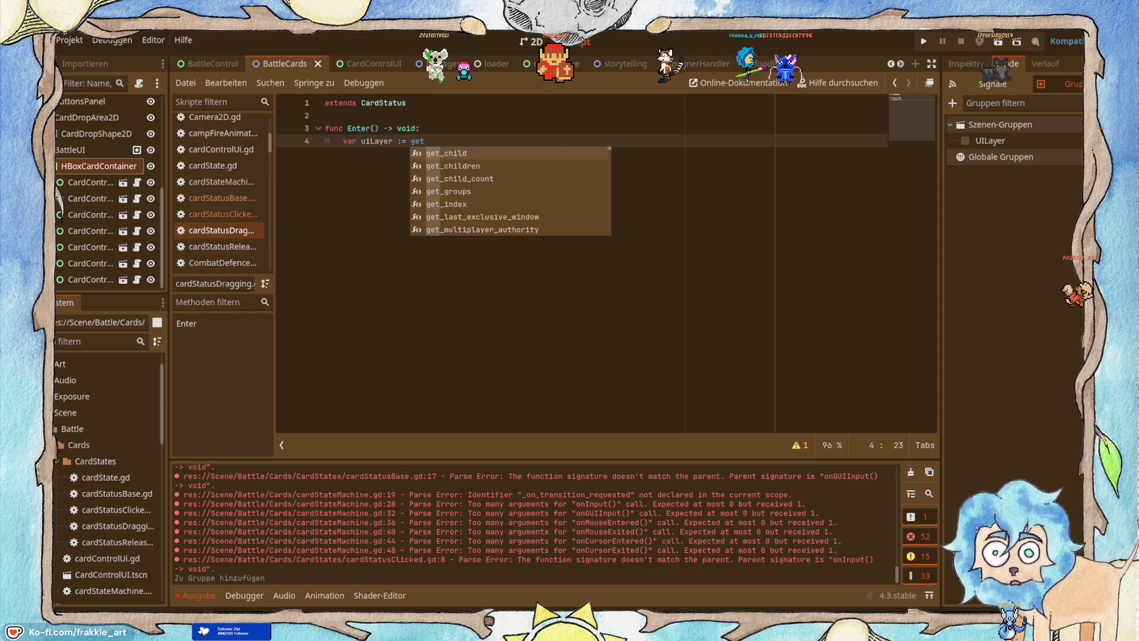
text(_tree)
key(Return)
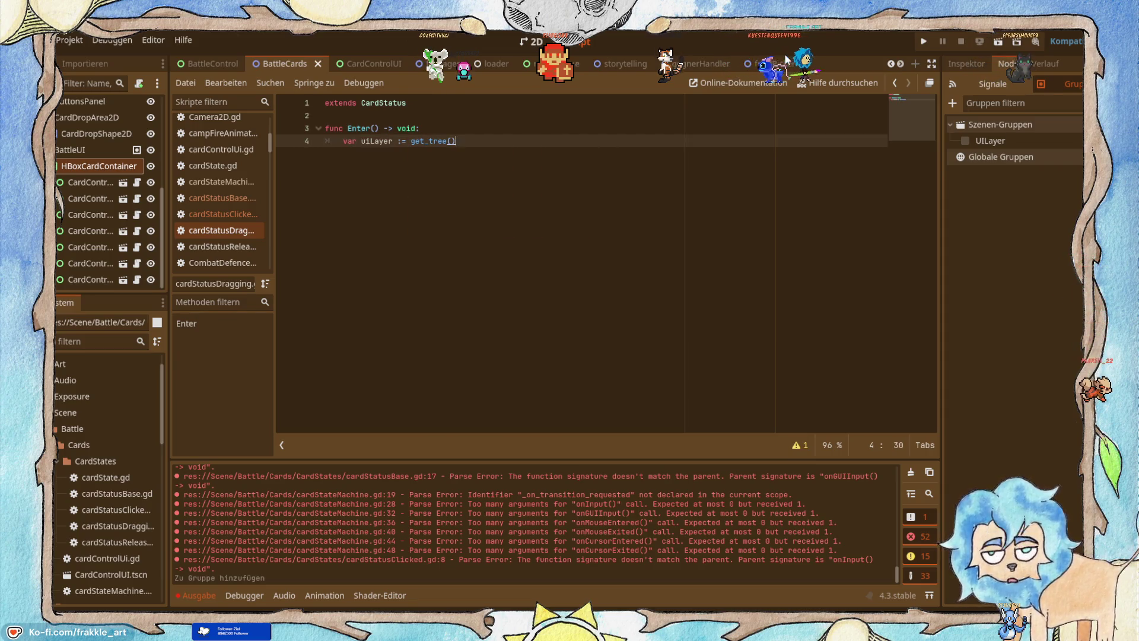
Chain get_first_node_in_group("UILayer") onto get_tree(), then resume the tutorial video.
key(alt+Tab)
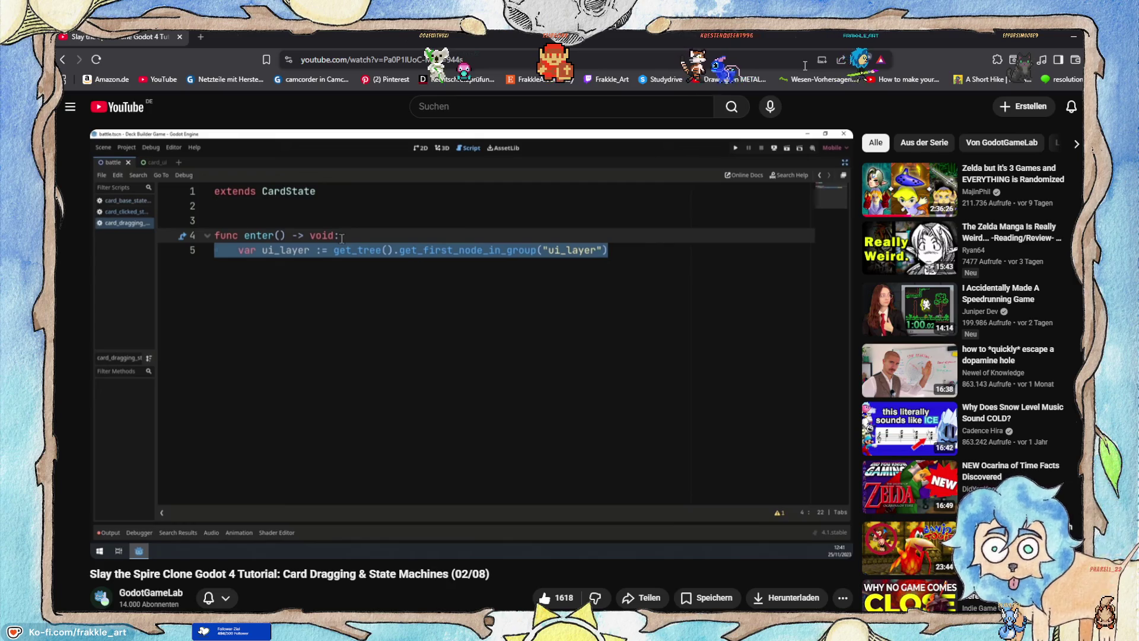
mouse_move(724, 140)
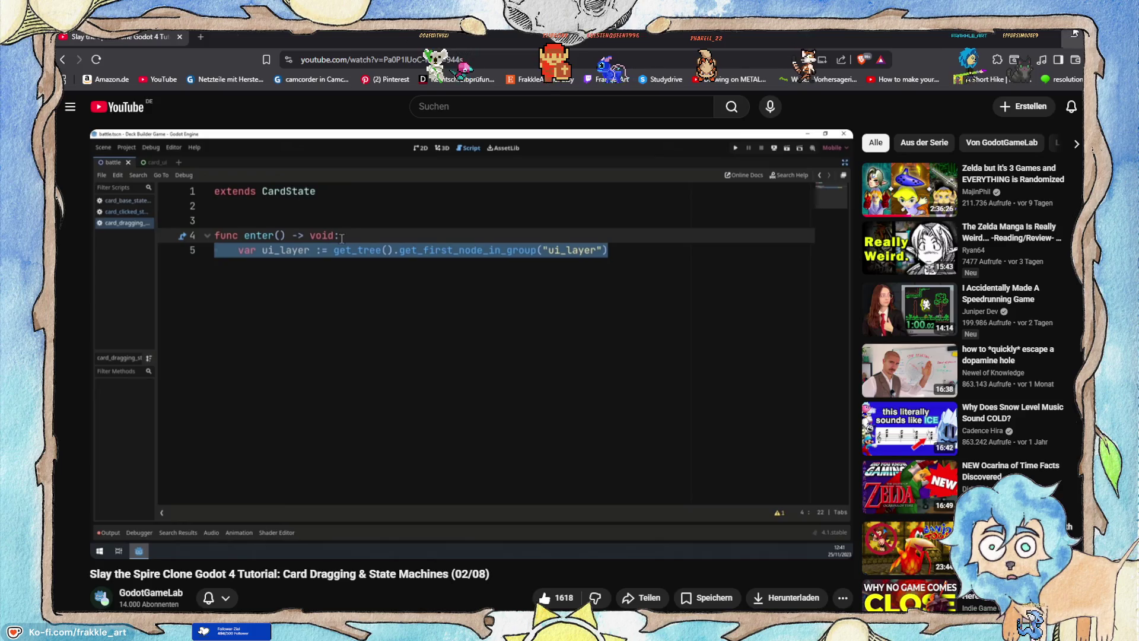
key(alt+Tab)
text(.getf)
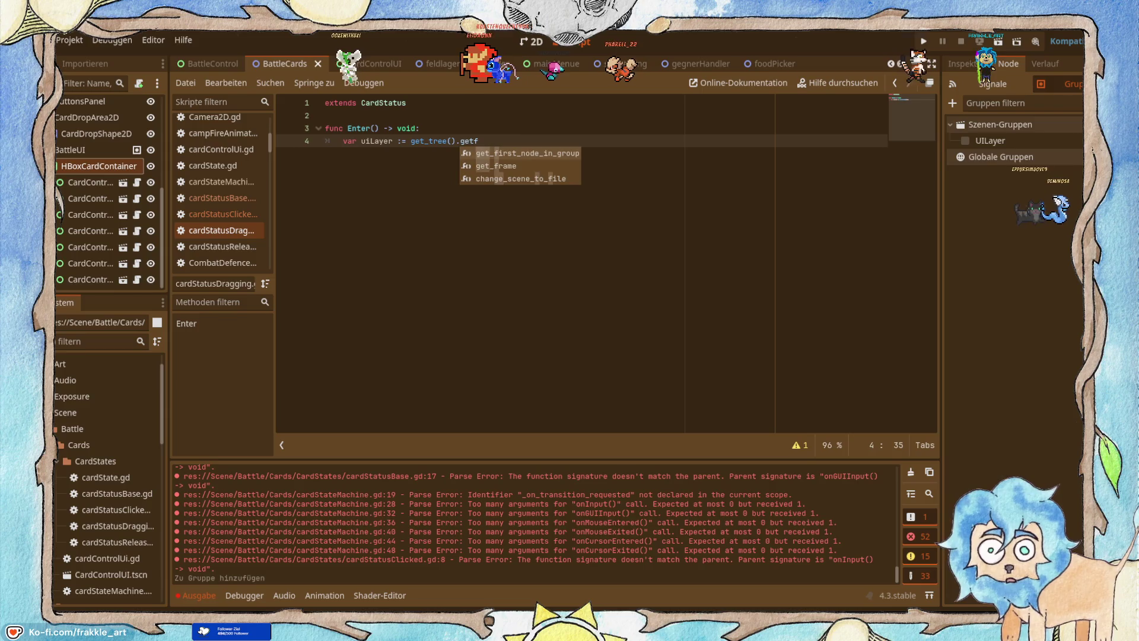
key(Return)
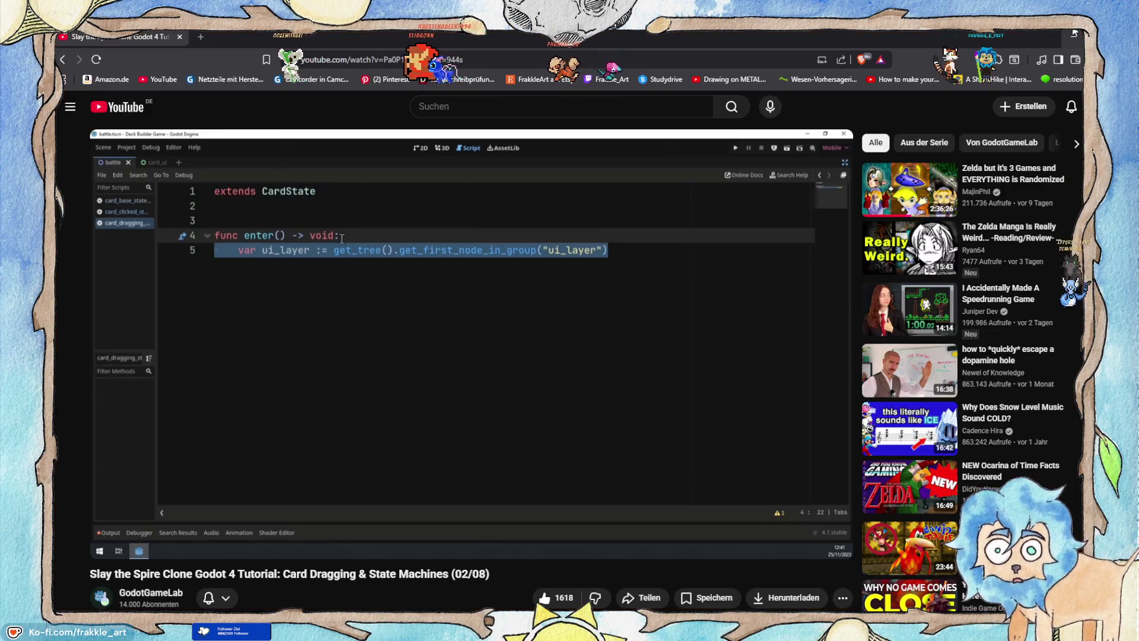
key(alt+Tab)
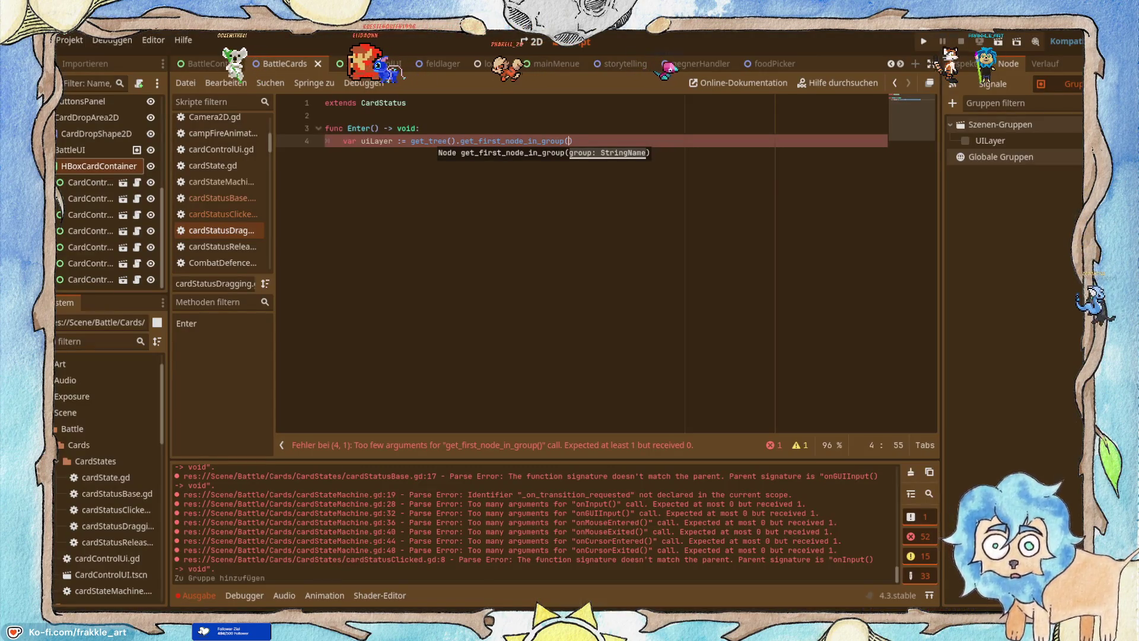
text(UILayer")
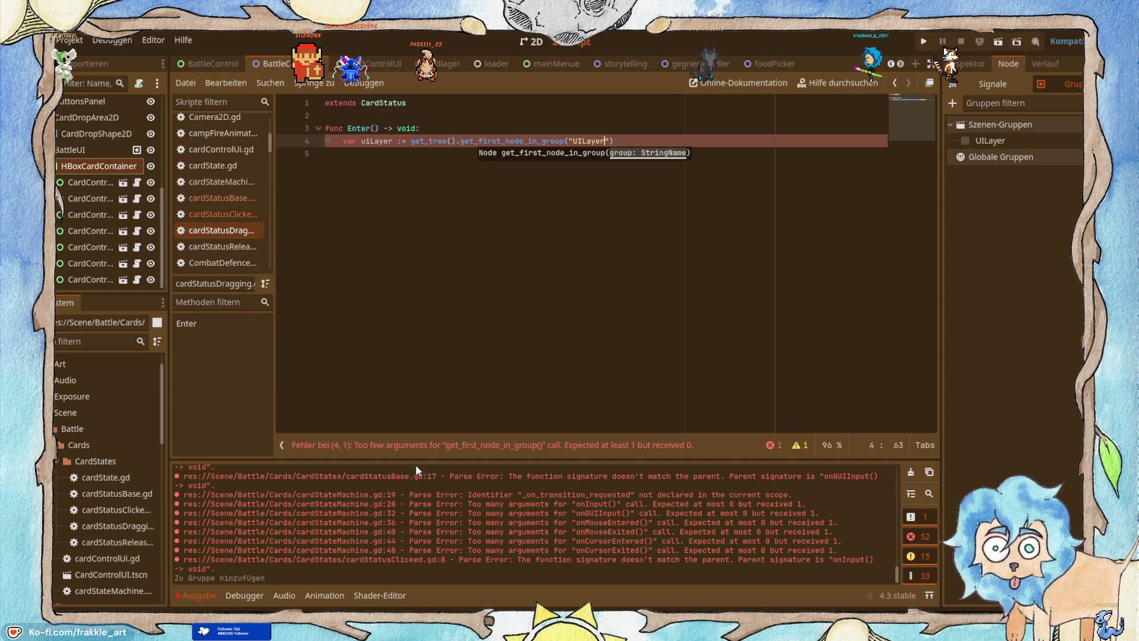
click(641, 249)
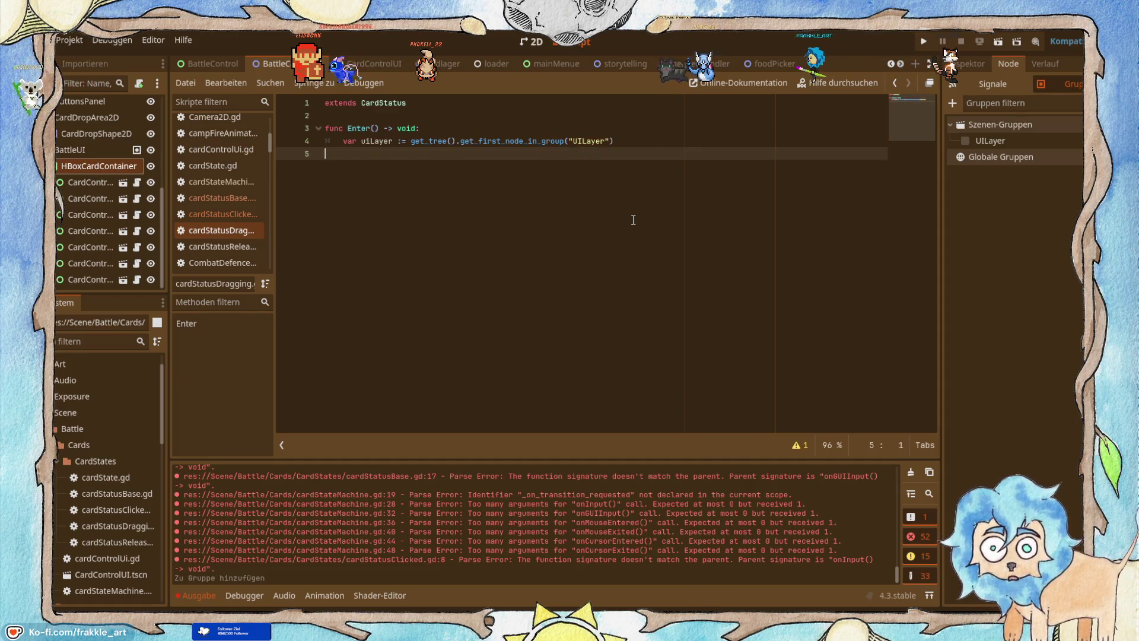
key(alt+Tab)
click(475, 376)
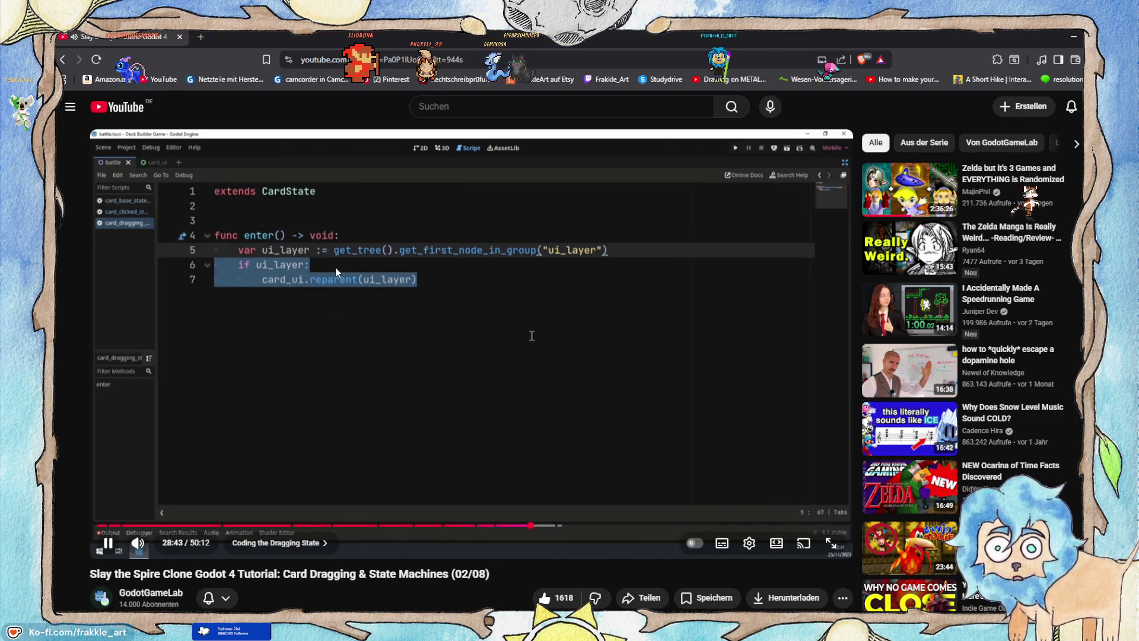
Add an indented if uiLayer: check on line 5 of the Enter function.
click(504, 278)
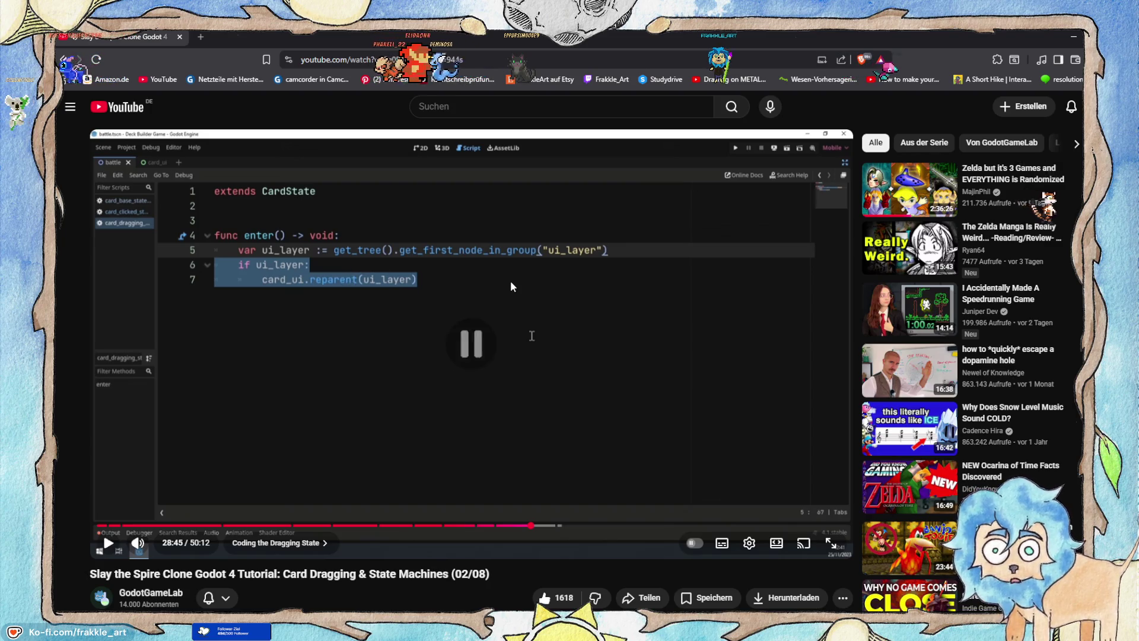
key(alt+Tab)
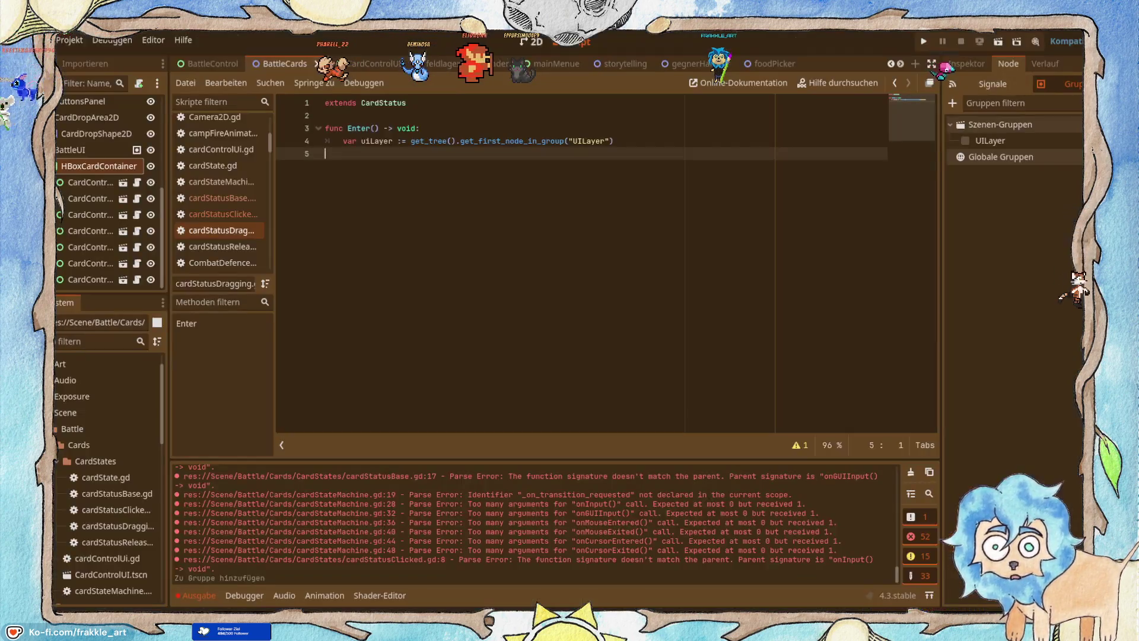
key(Tab)
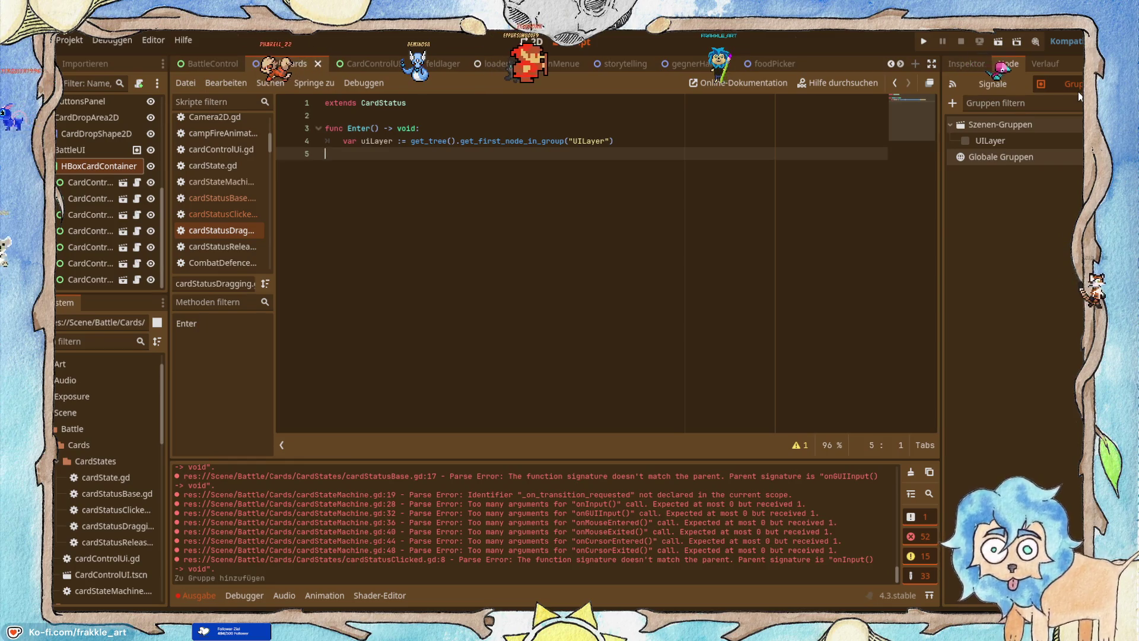
text(if)
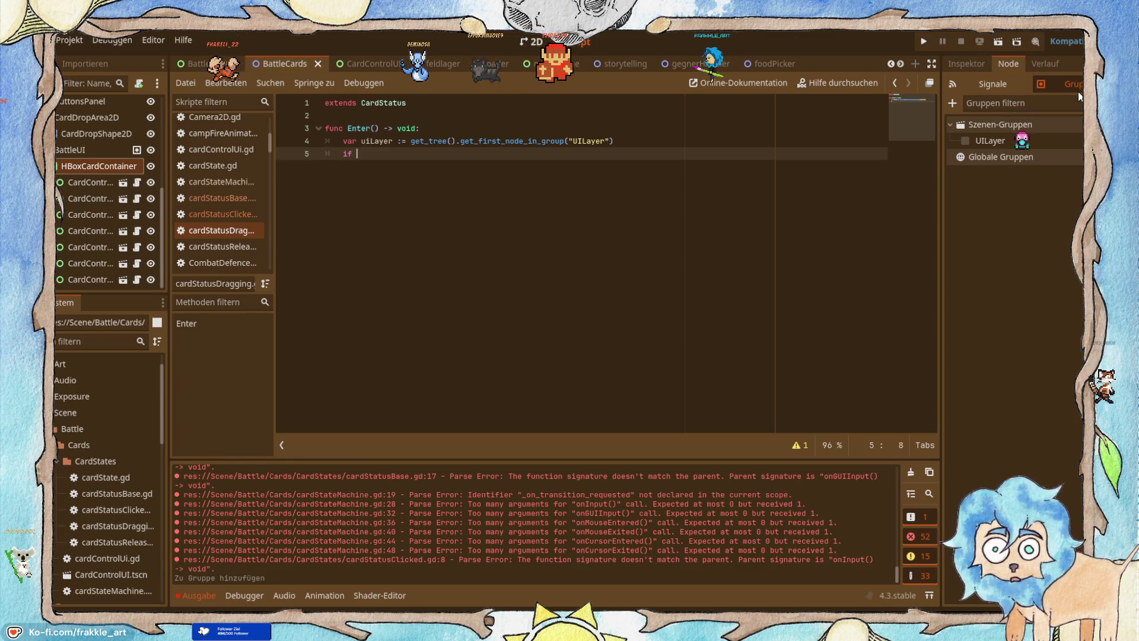
key(alt+Tab)
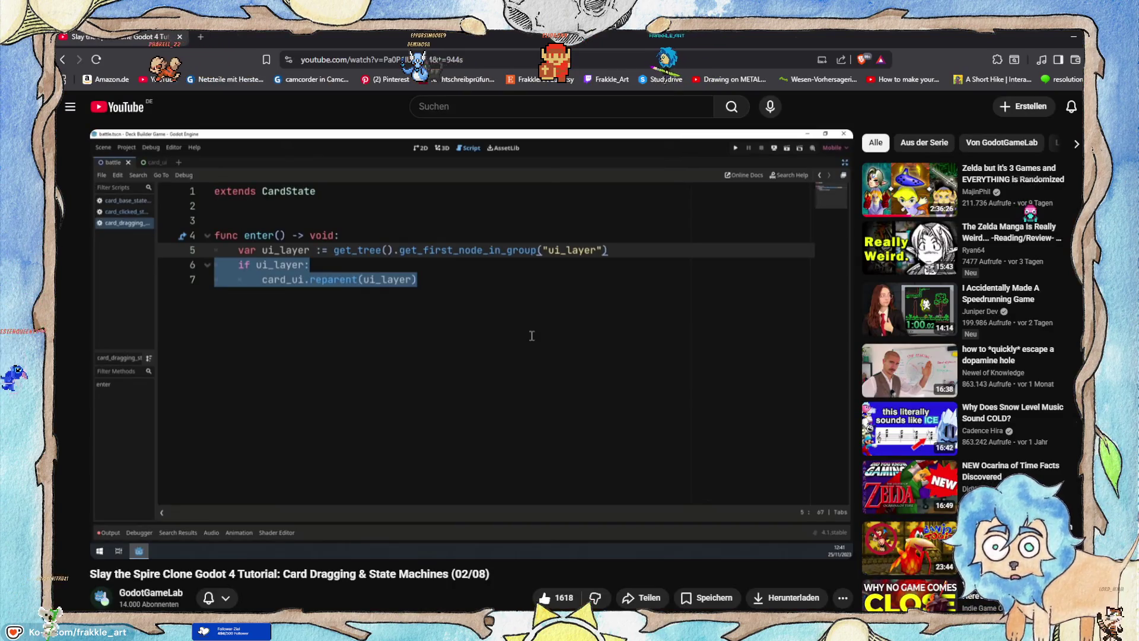
key(alt+Tab)
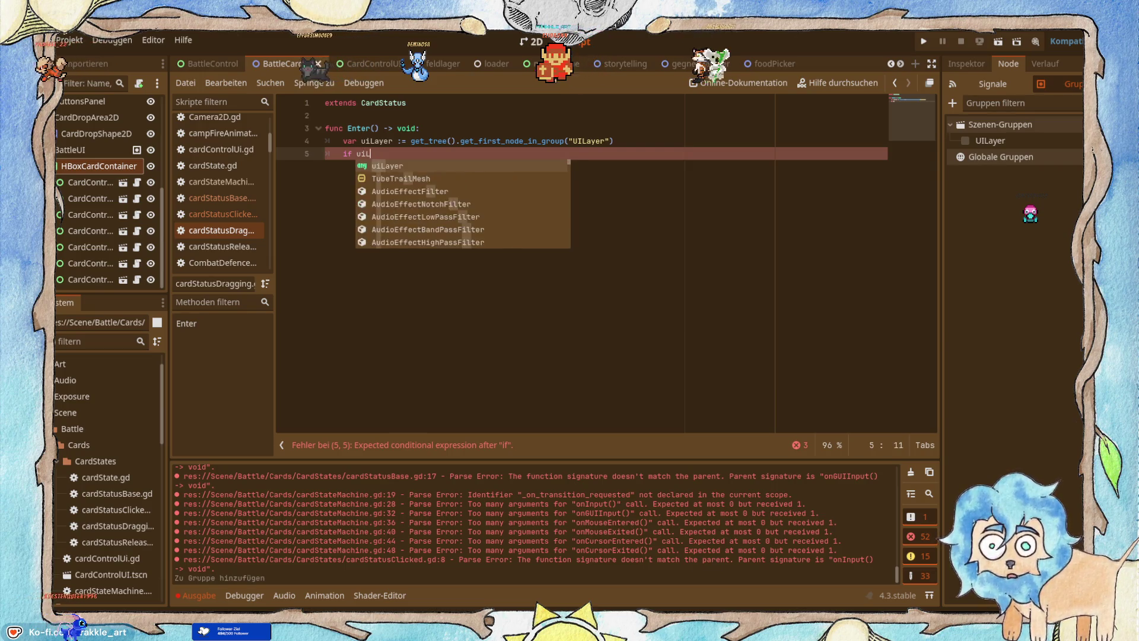
key(Return)
text(:)
key(alt+Tab)
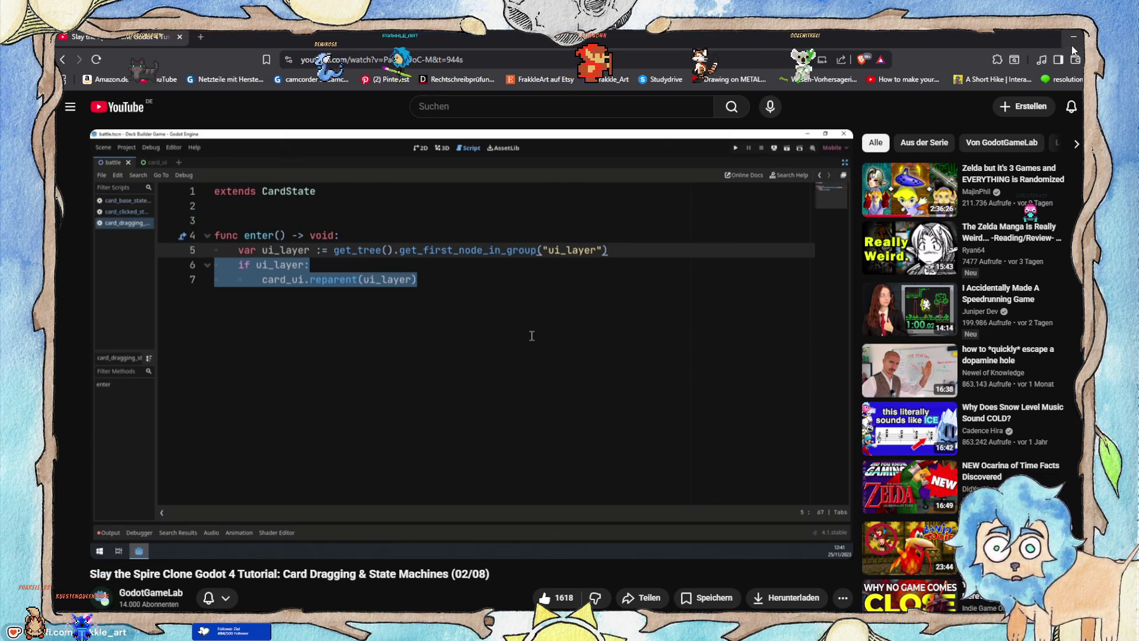
click(1070, 38)
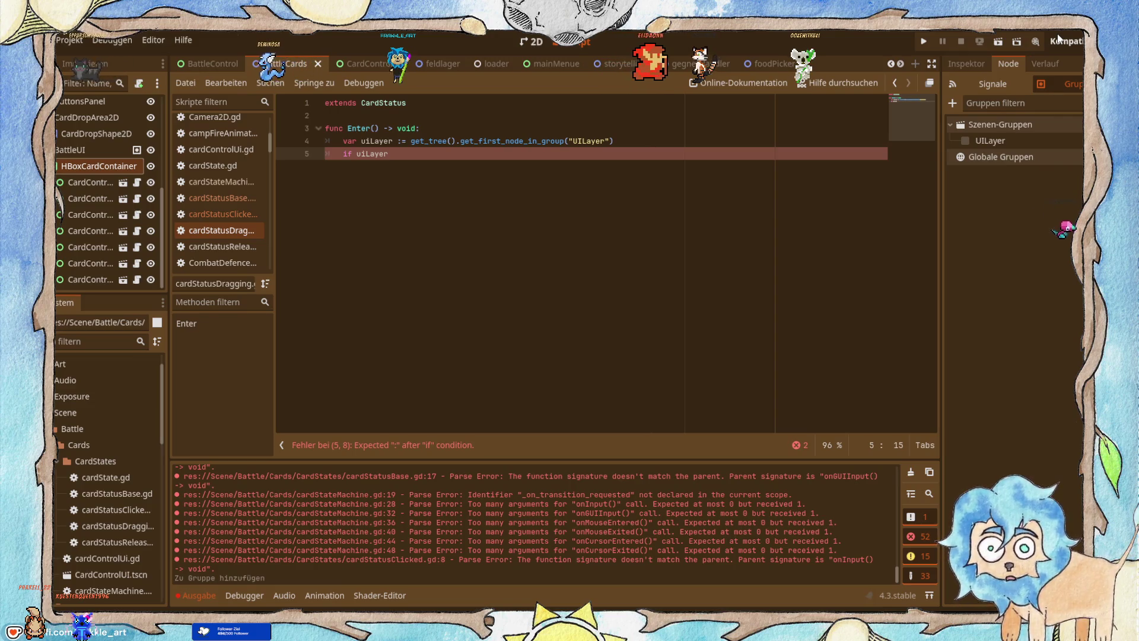
key(alt+Tab)
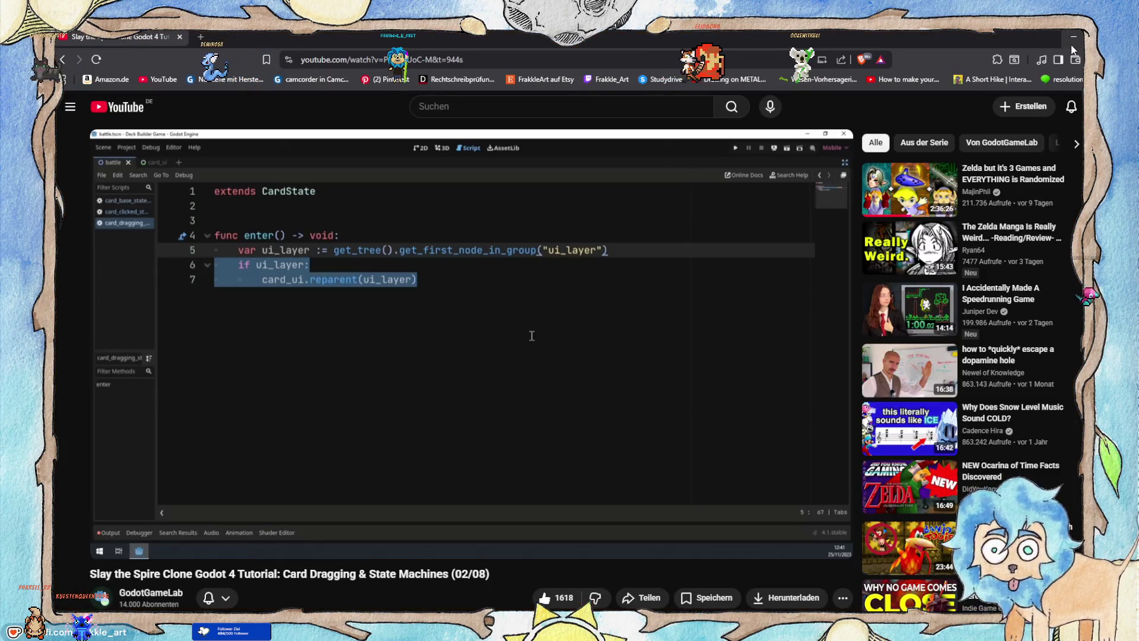
click(1073, 38)
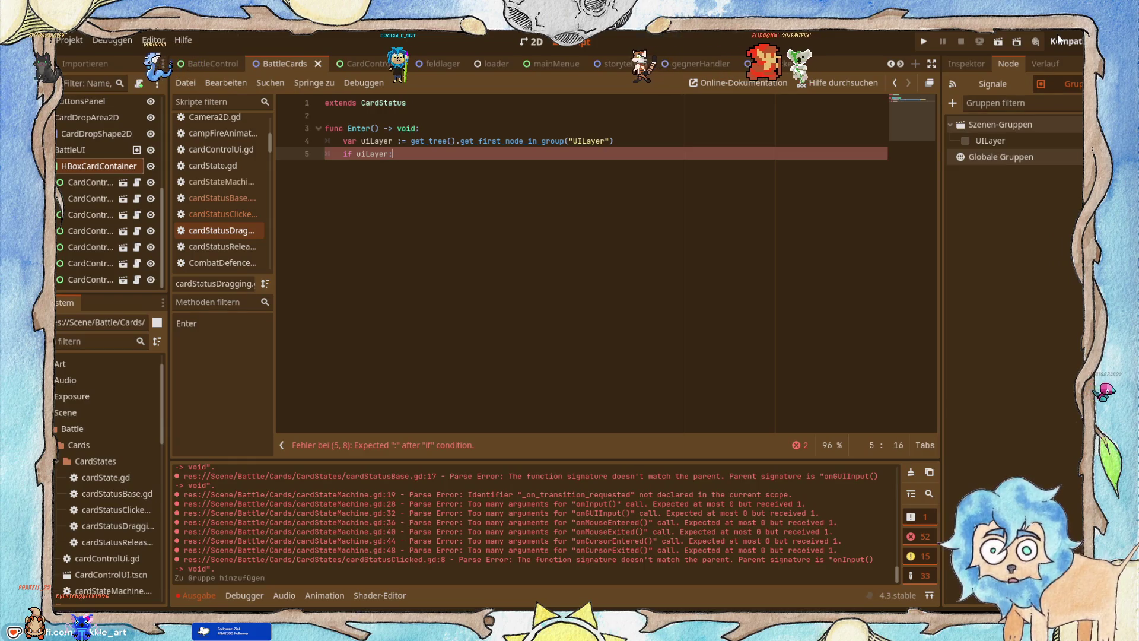
text(:)
key(Return)
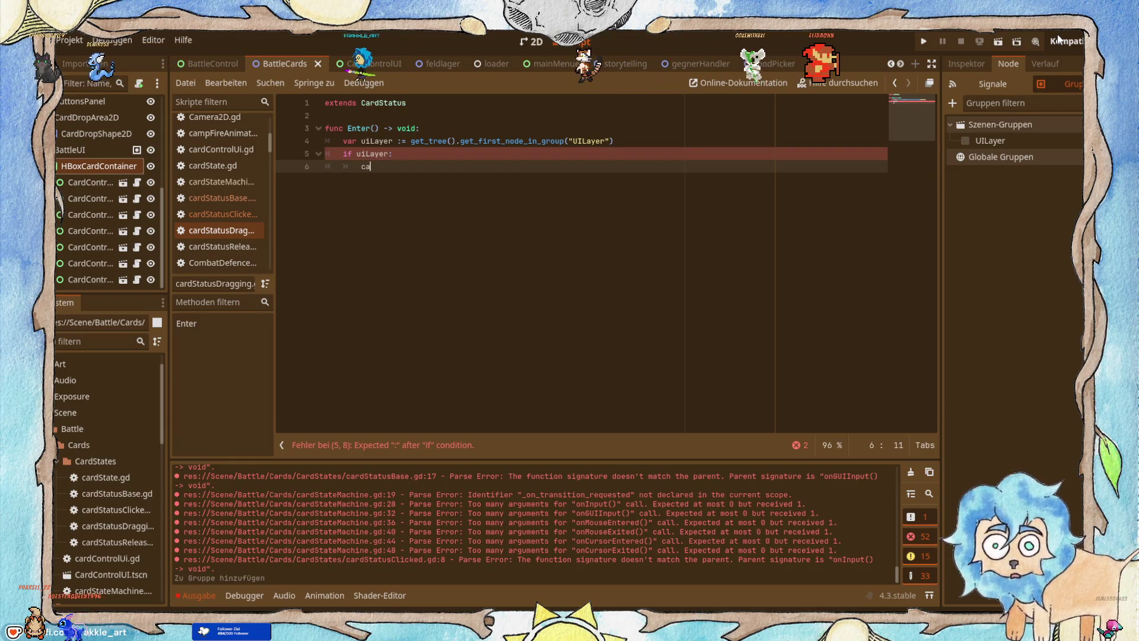
Inside the check, call cardContrillUi.reparent(uiLayer).
text(card)
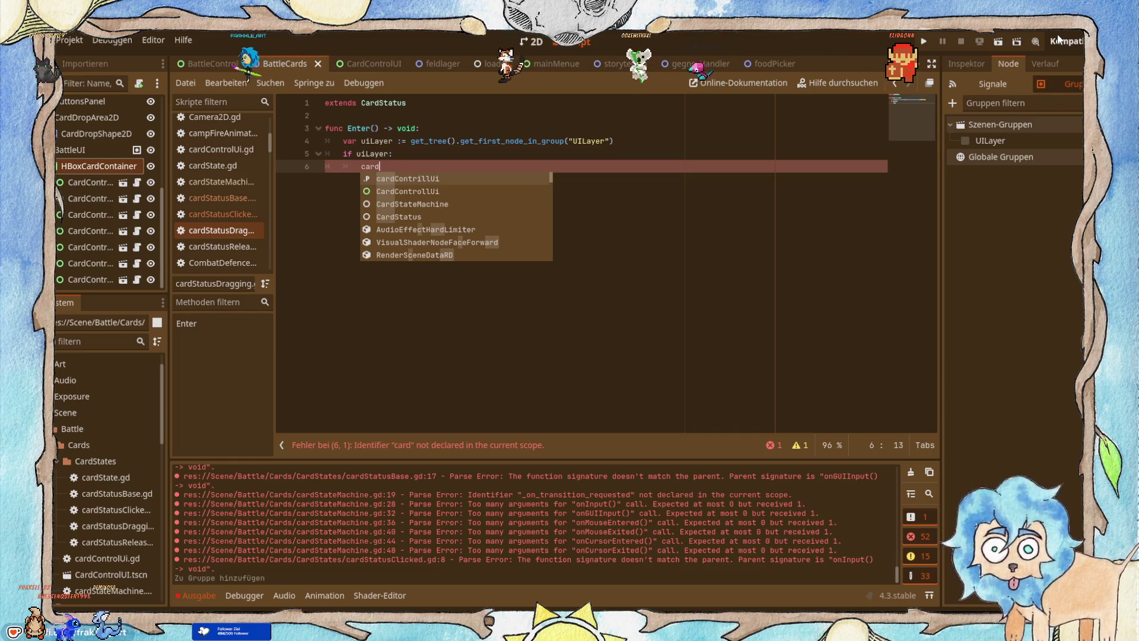
key(Return)
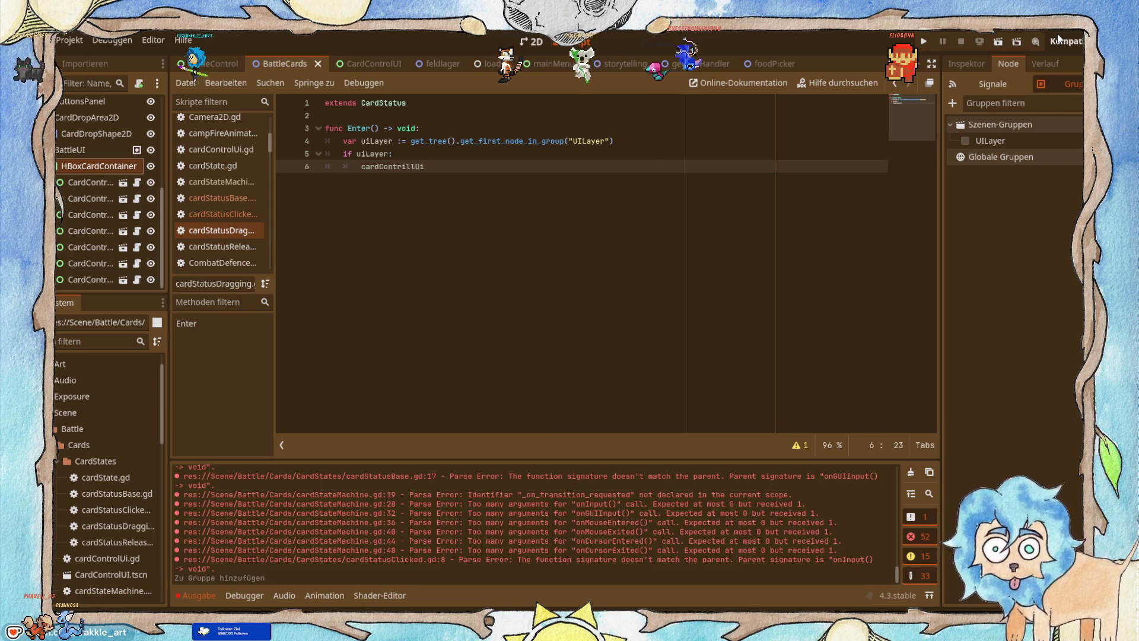
click(1072, 40)
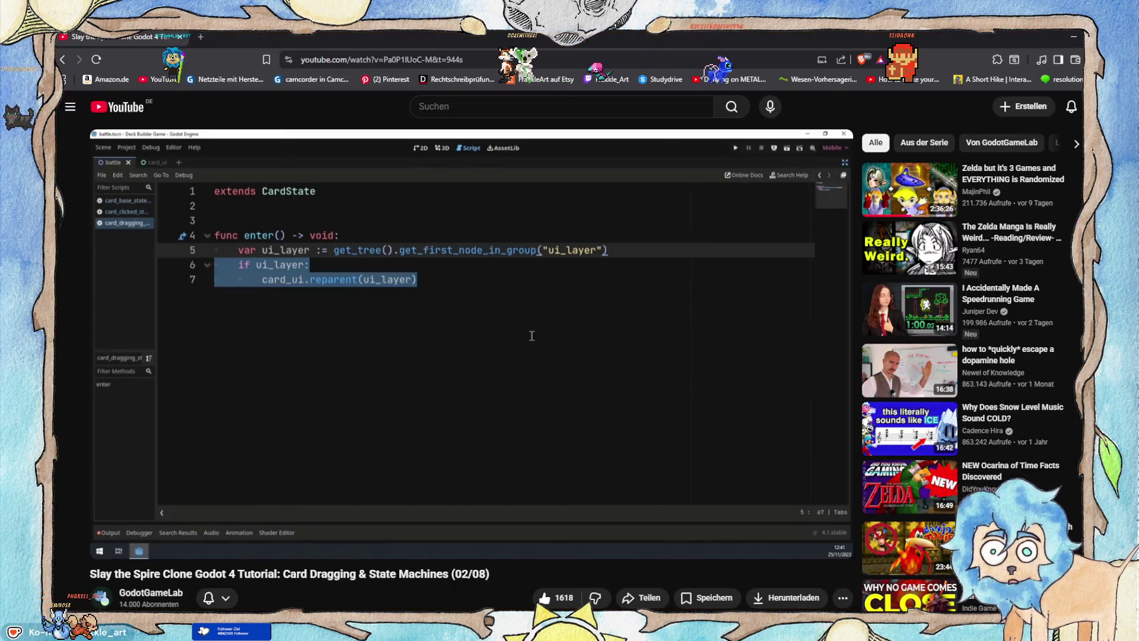
click(1067, 39)
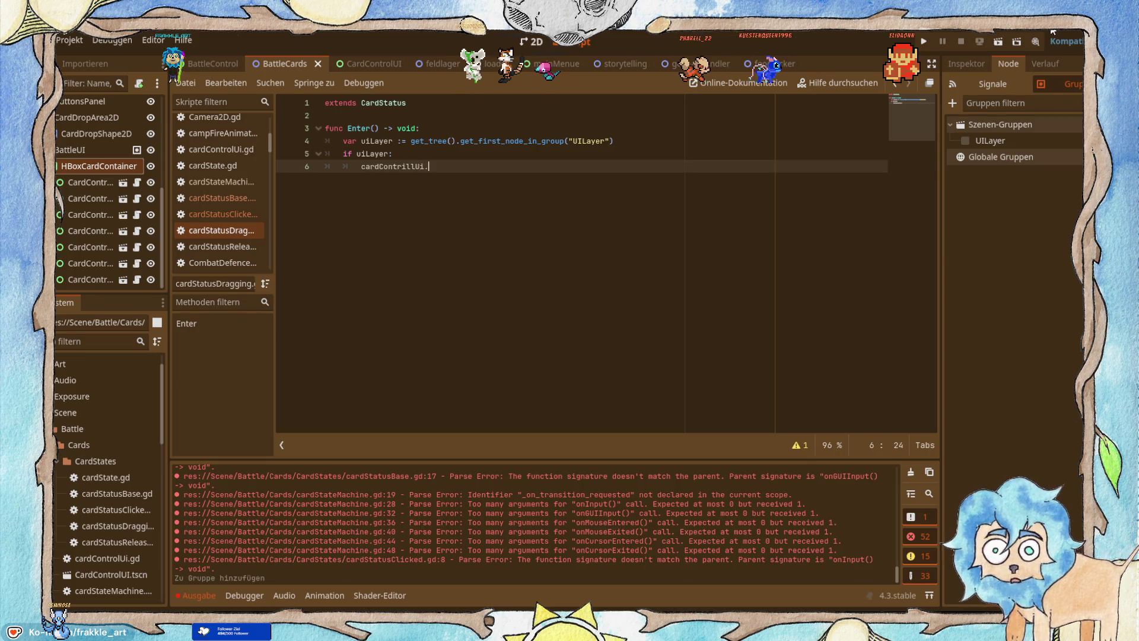
text(repa)
key(Down)
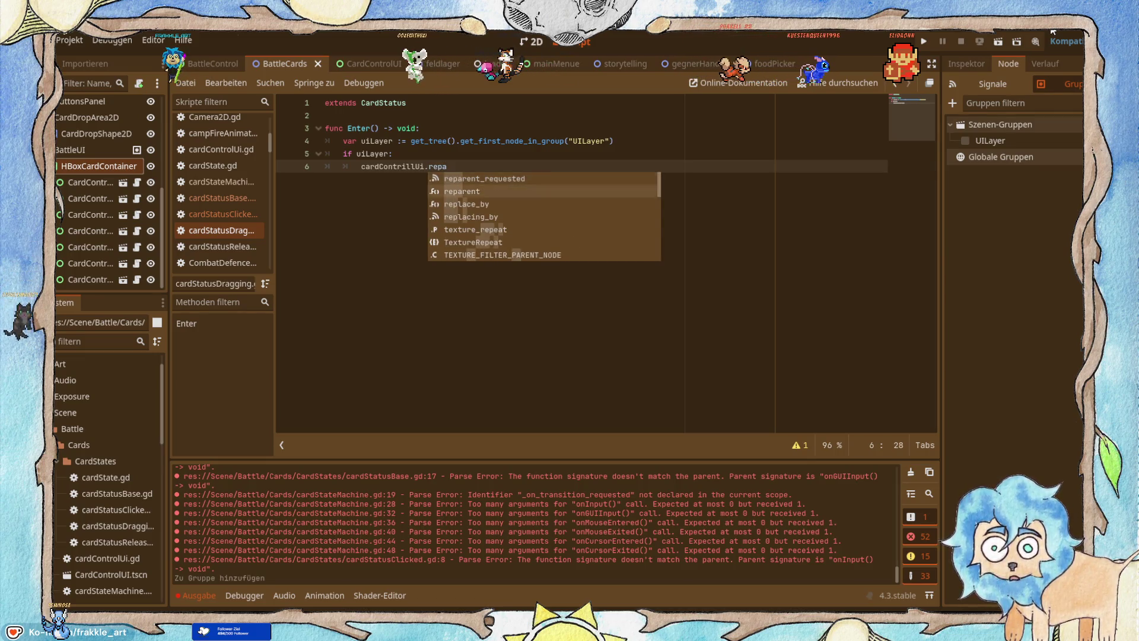
key(Return)
click(1064, 36)
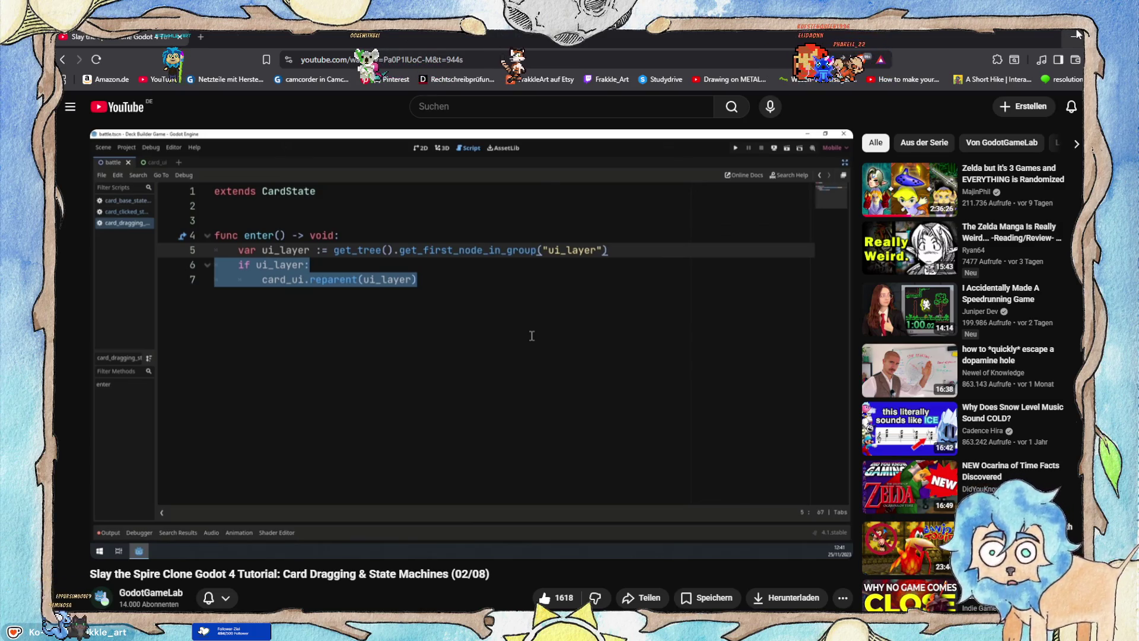
click(1076, 35)
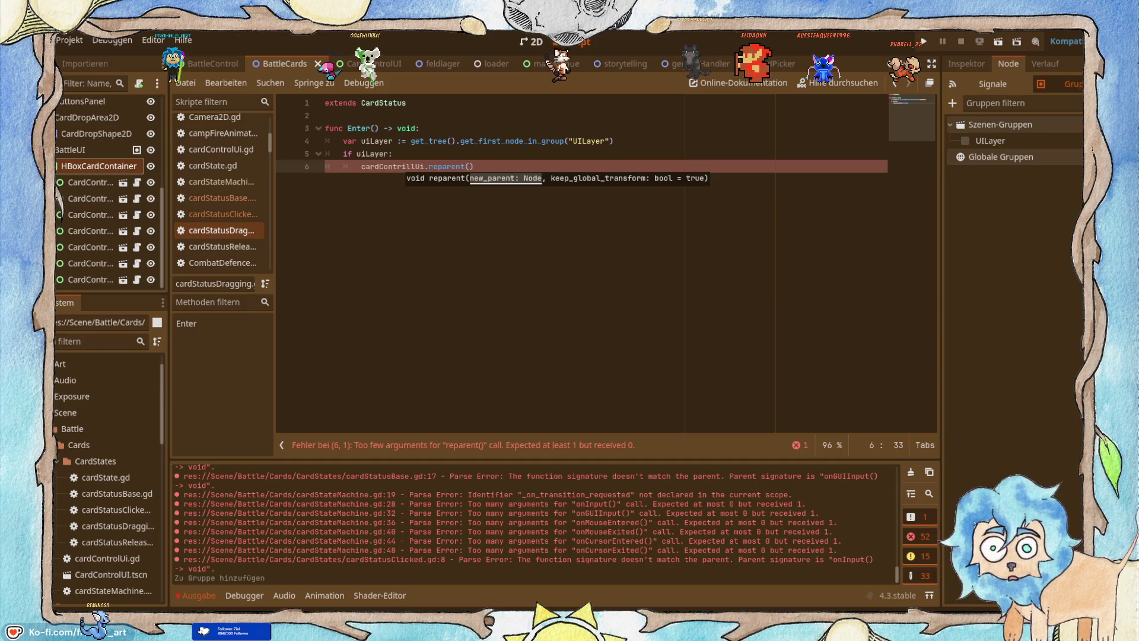
text(uiLayer)
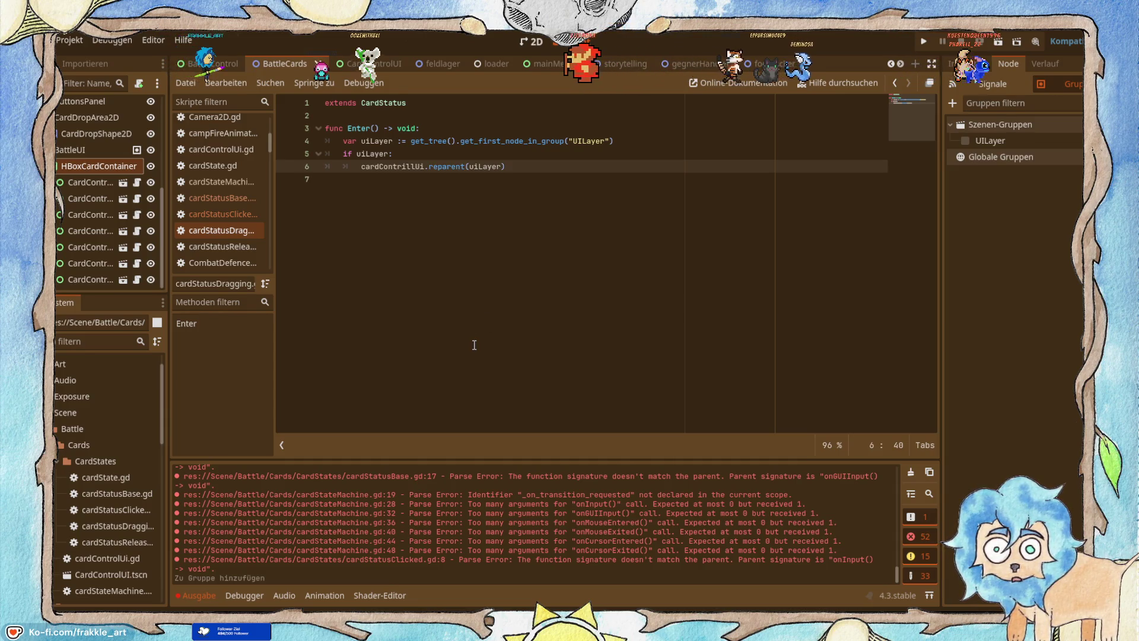
Play the tutorial further, add a line after the reparent call, and open cardStatusClicked.gd.
key(alt+Tab)
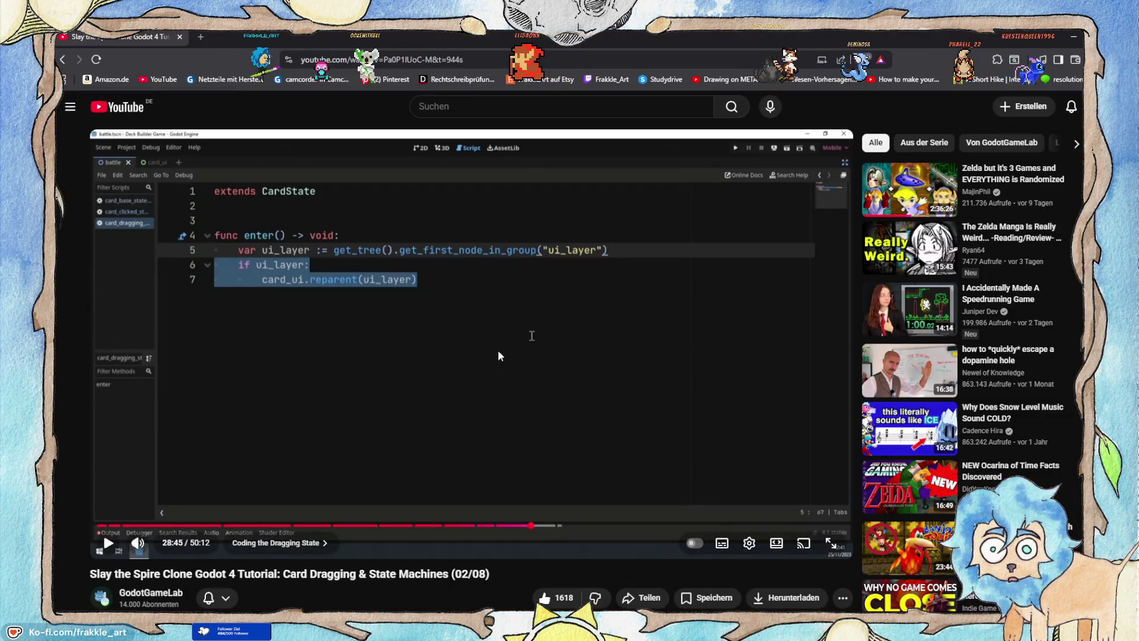
click(421, 383)
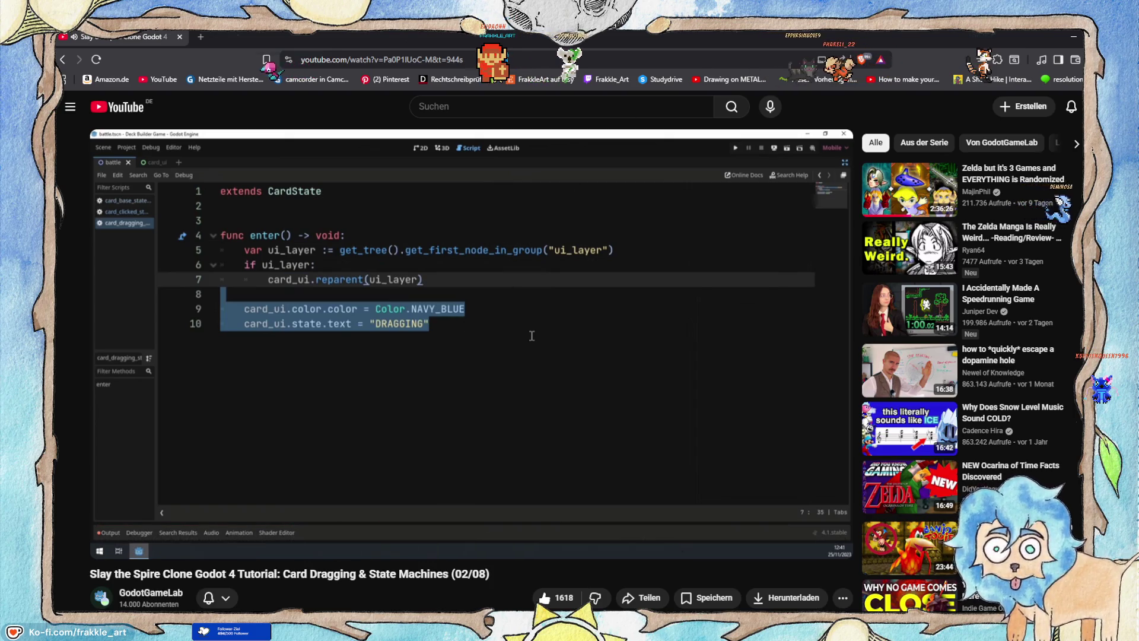
click(1074, 37)
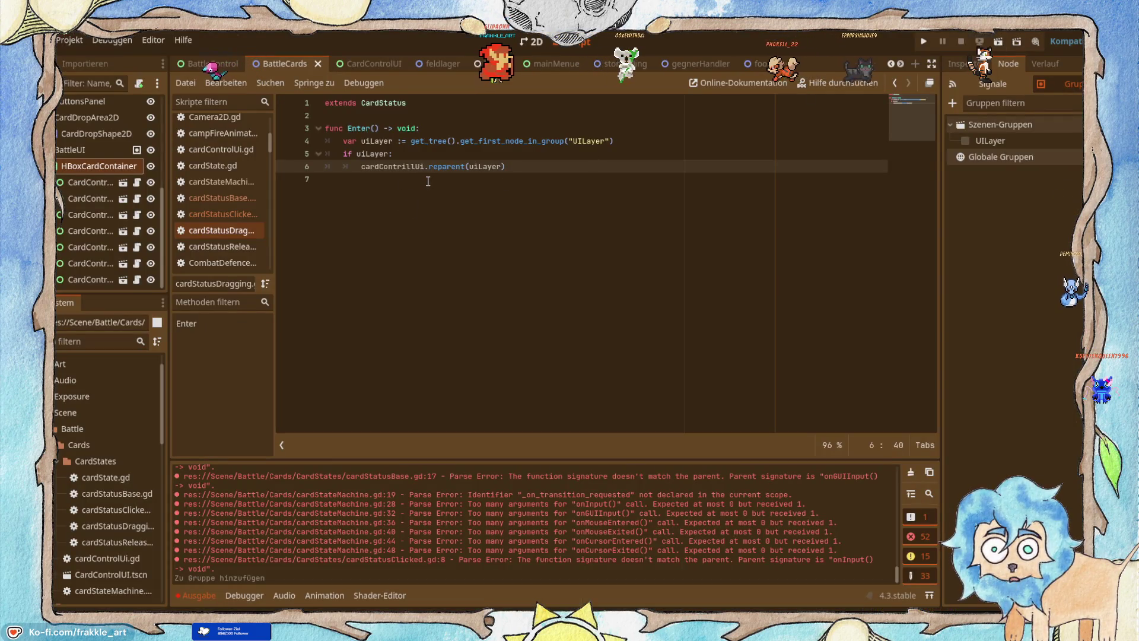
key(Return)
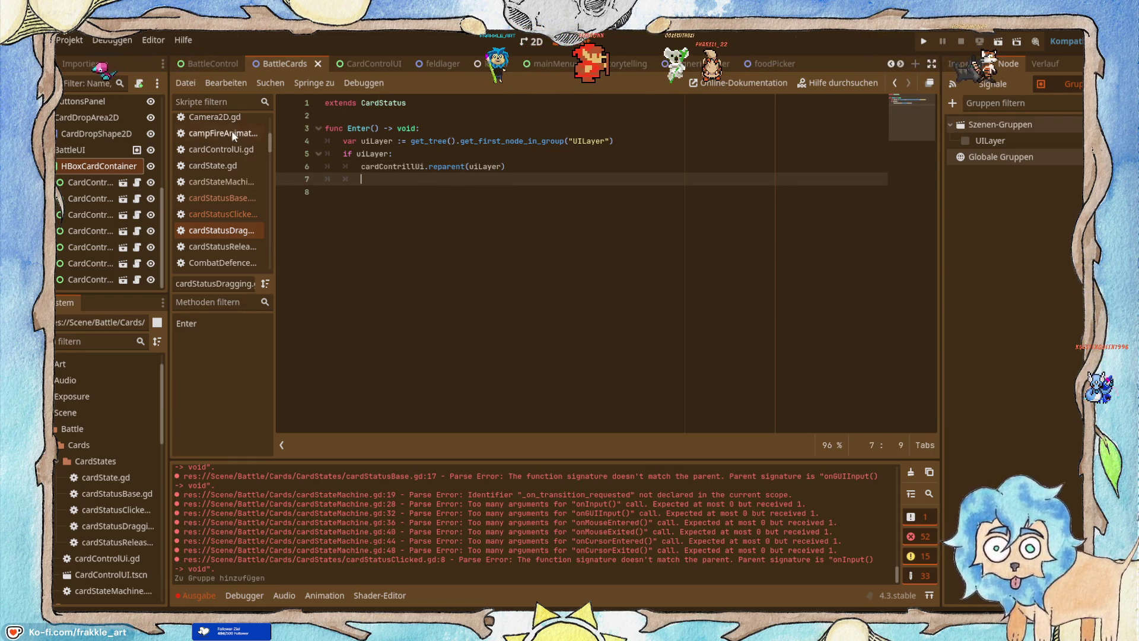
click(224, 213)
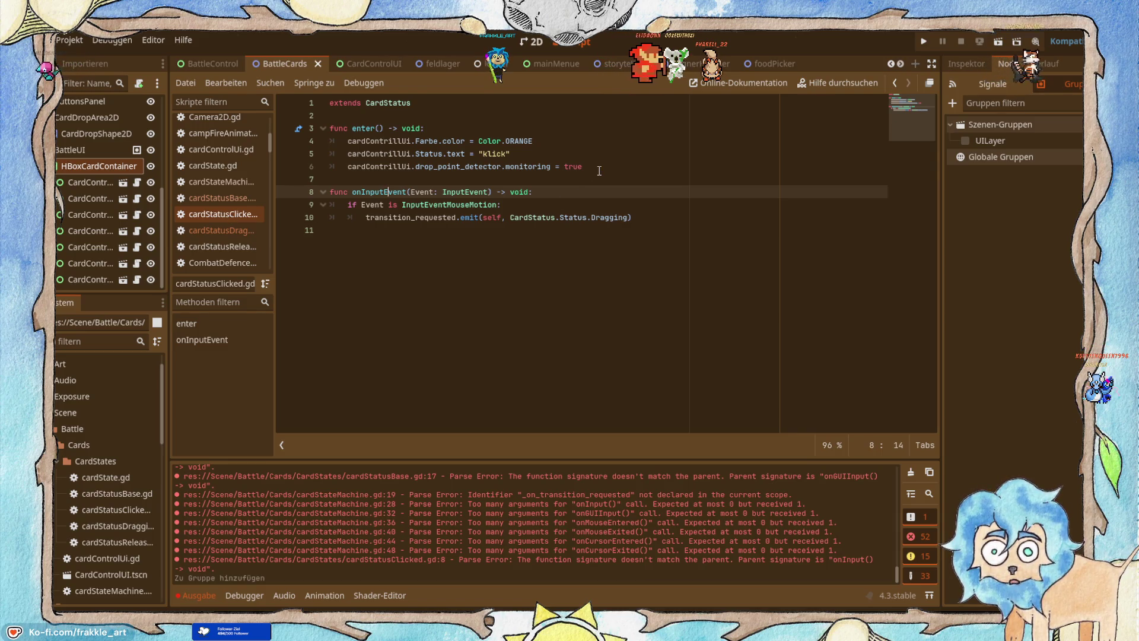
Copy the colour and status-text lines from cardStatusClicked.gd into the dragging Enter function.
drag(524, 158, 395, 139)
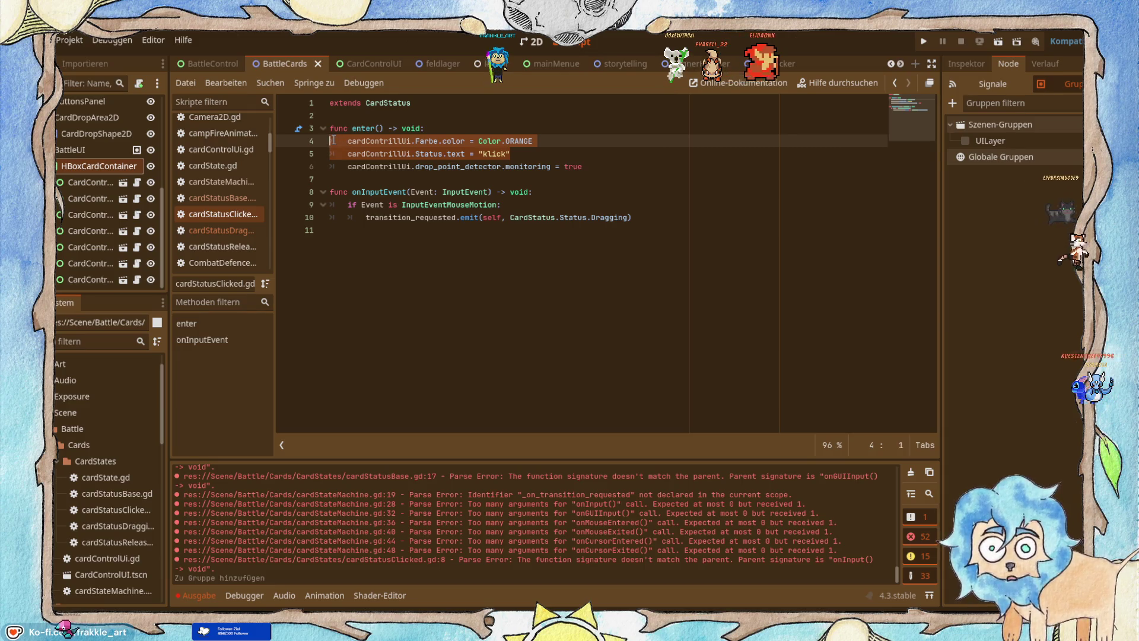
click(221, 230)
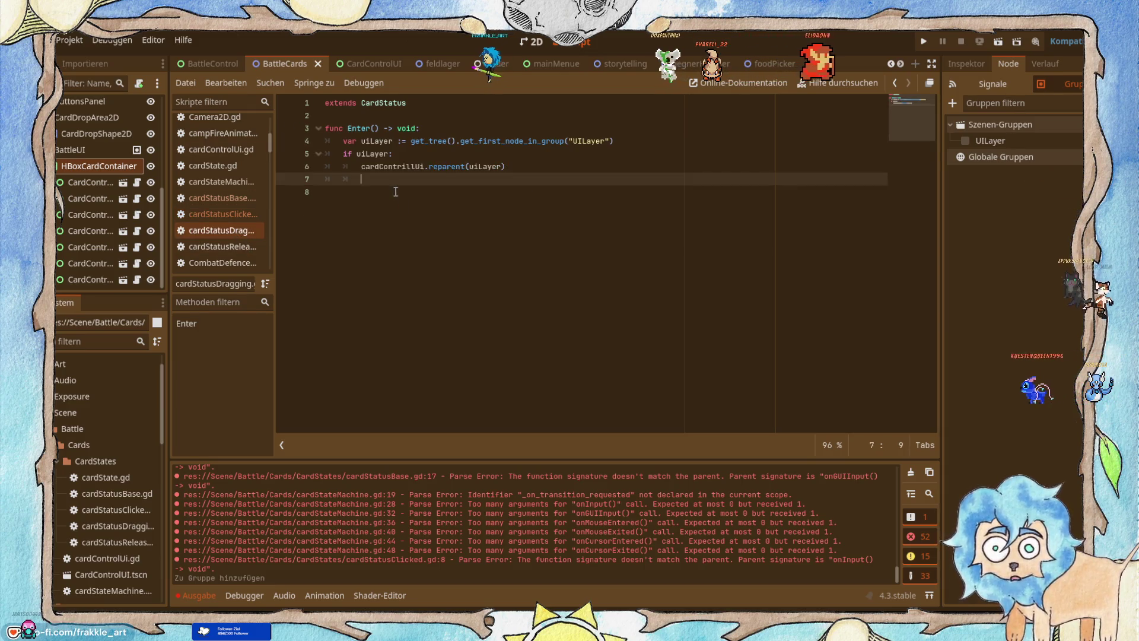
text(cardContrillUi.Farbe.color = Color.ORANGE 	cardContrillUi.Status.text = "klick")
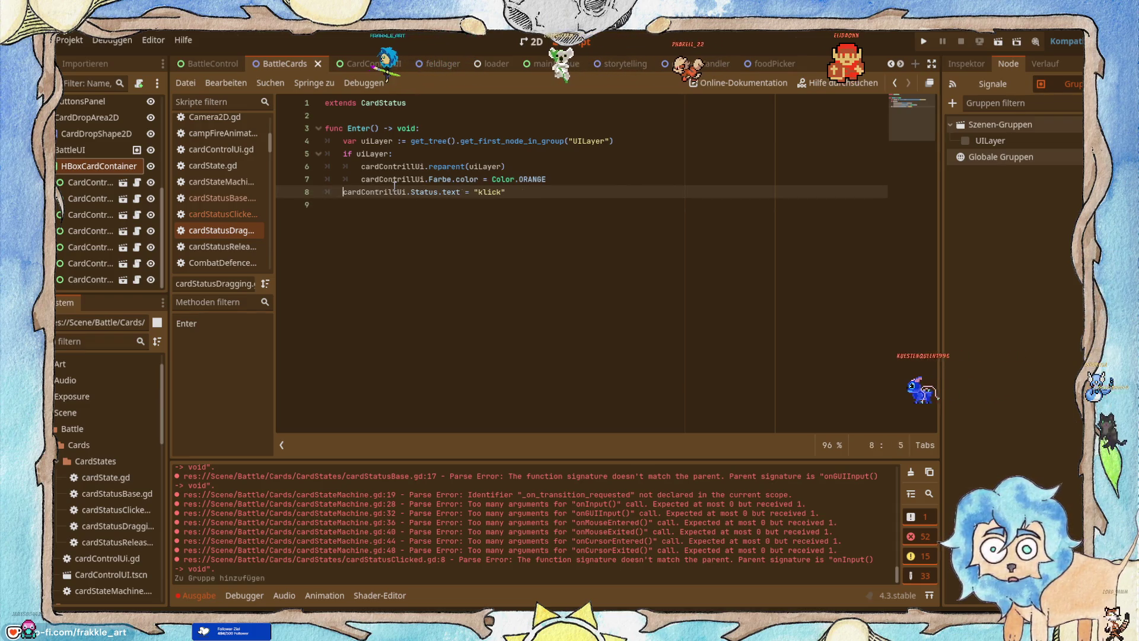
key(Tab)
key(Right)
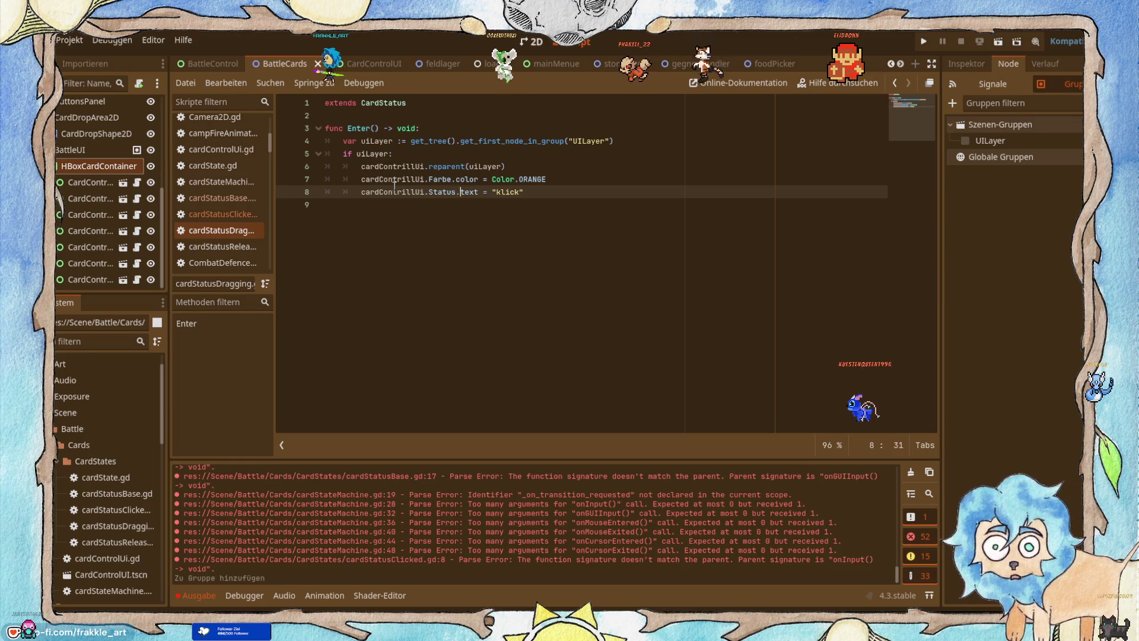
Change the pasted status text to "ziehen" and the colour to Color.NAVY_BLUE.
key(Right)
key(Right)
key(Right)
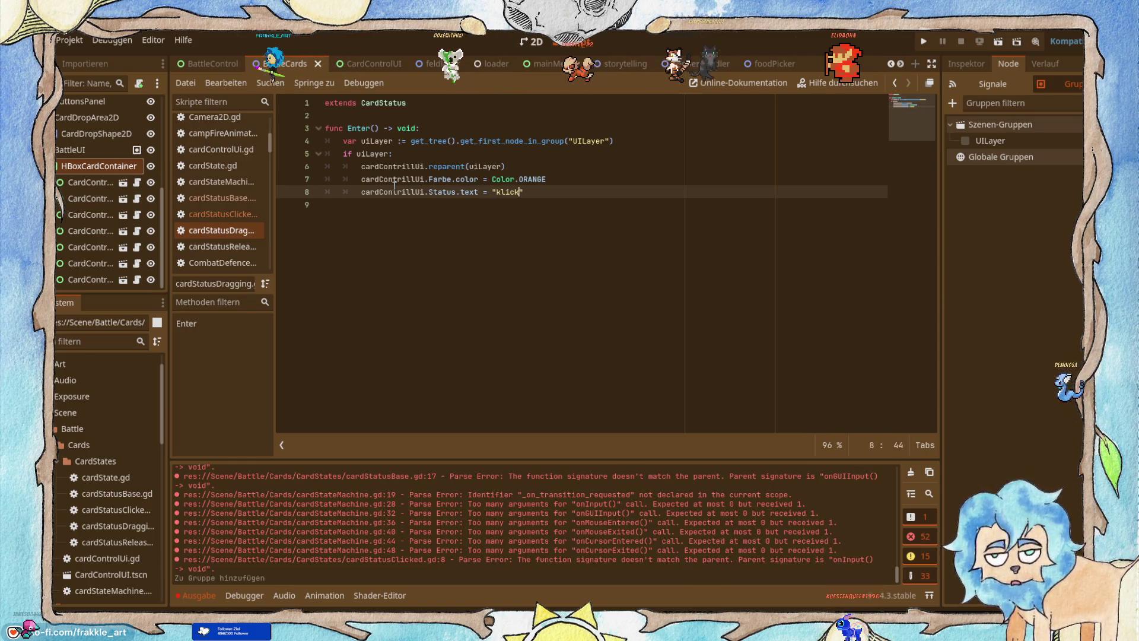
key(BackSpace)
key(BackSpace)
key(BackSpace)
text(dr)
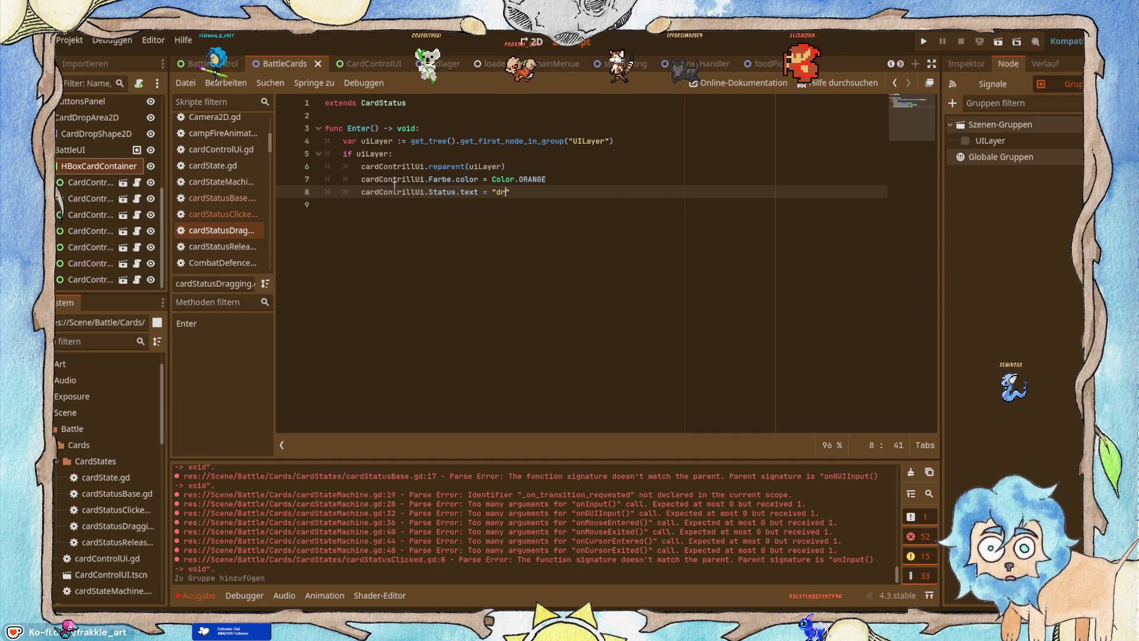
key(BackSpace)
key(BackSpace)
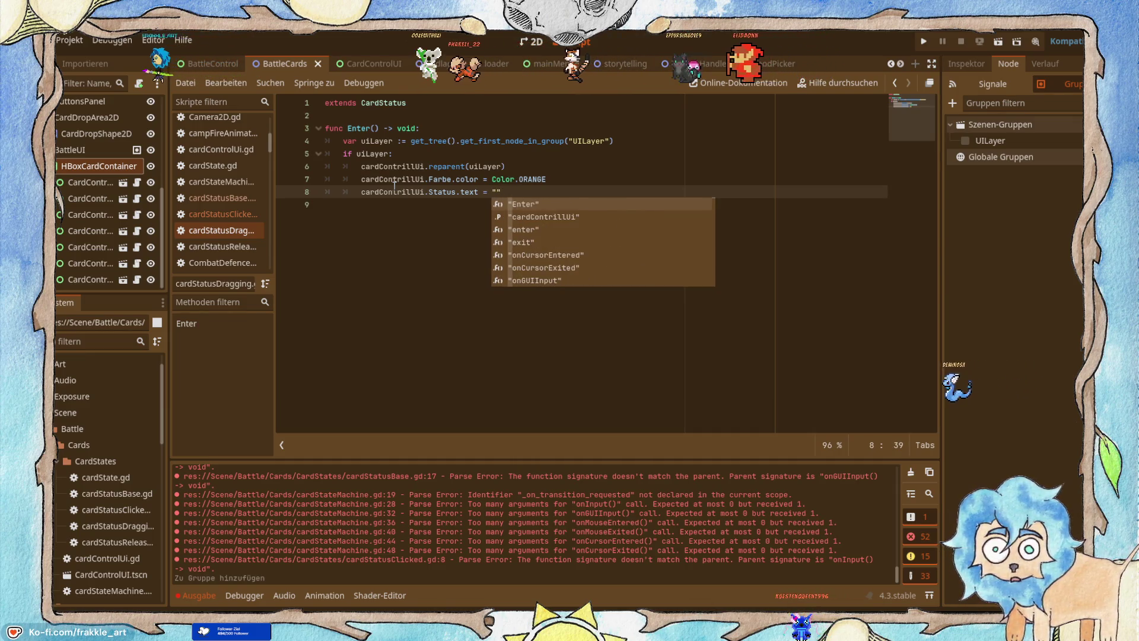
text(zie)
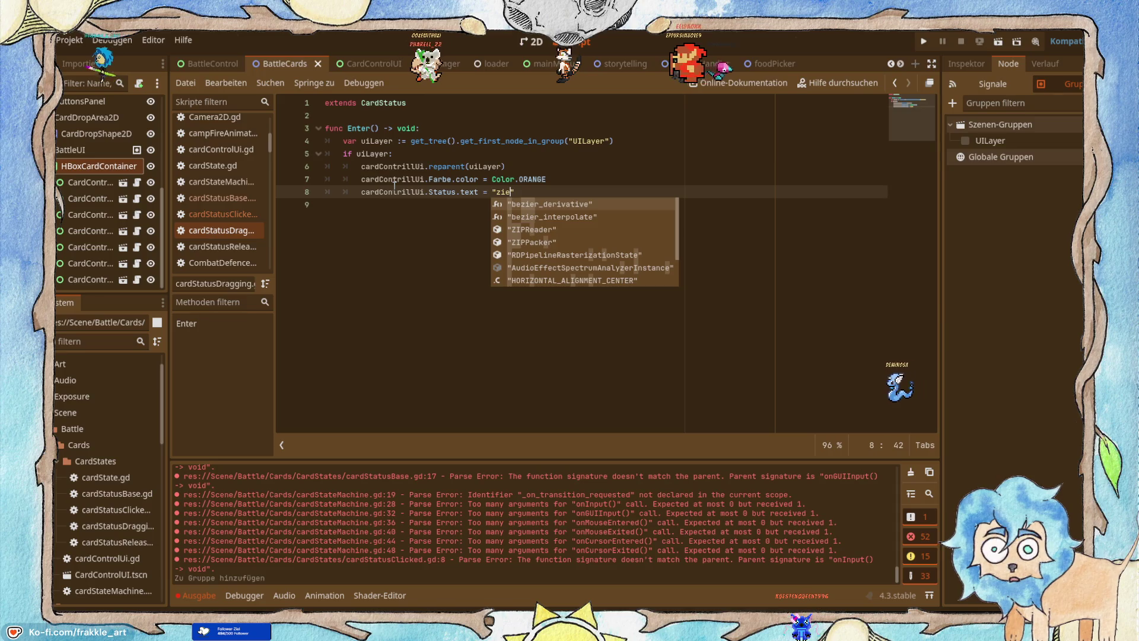
text(hen)
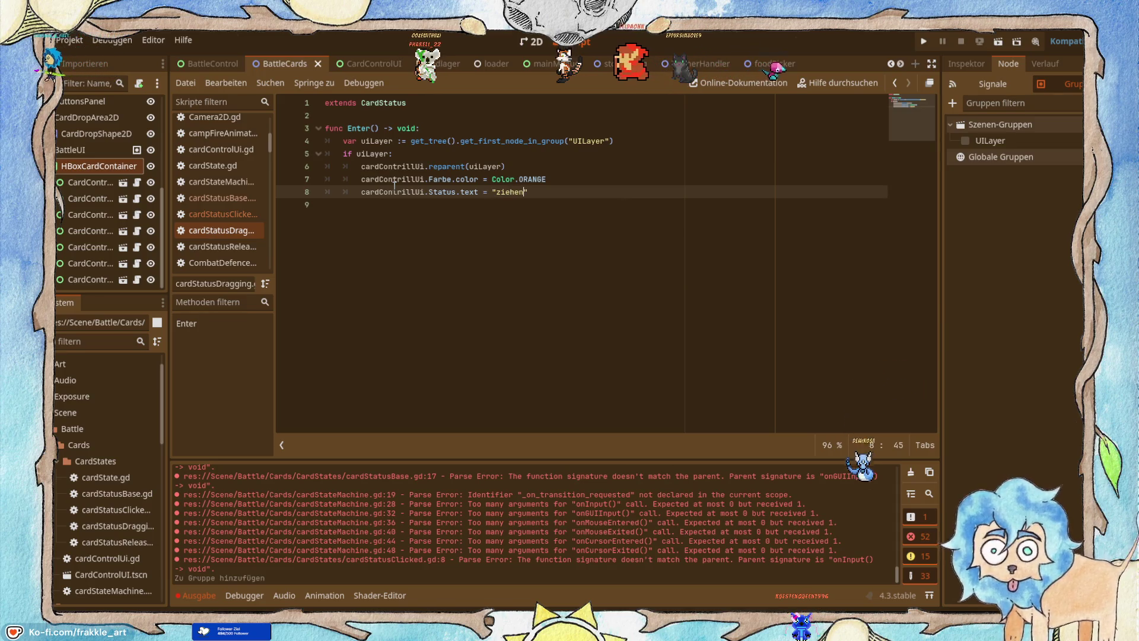
double_click(533, 179)
text(blu)
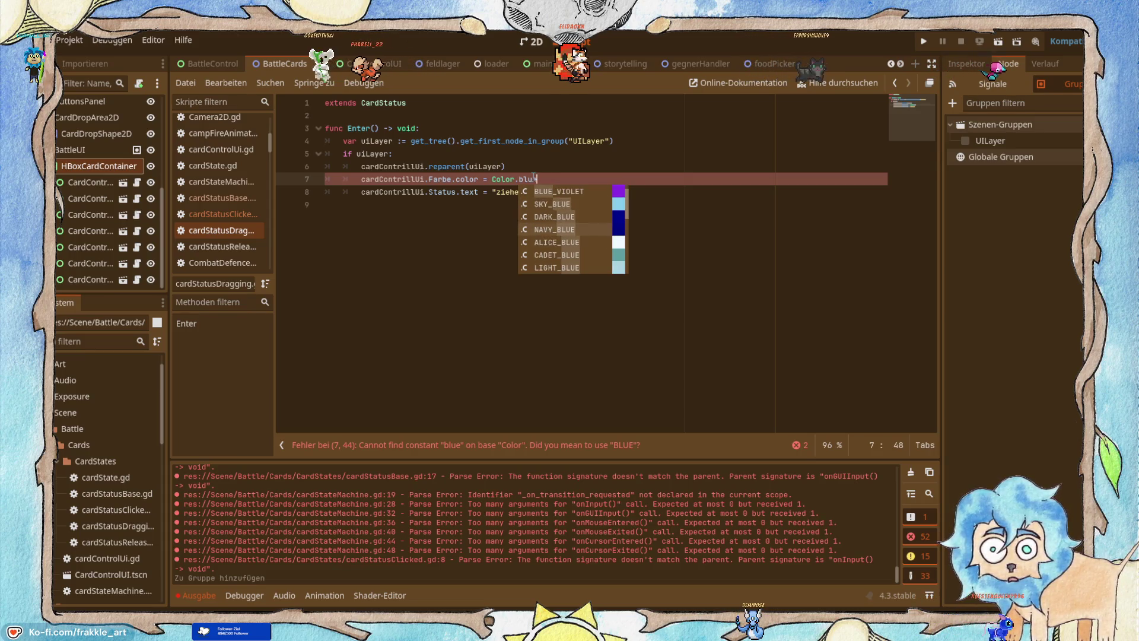
key(Return)
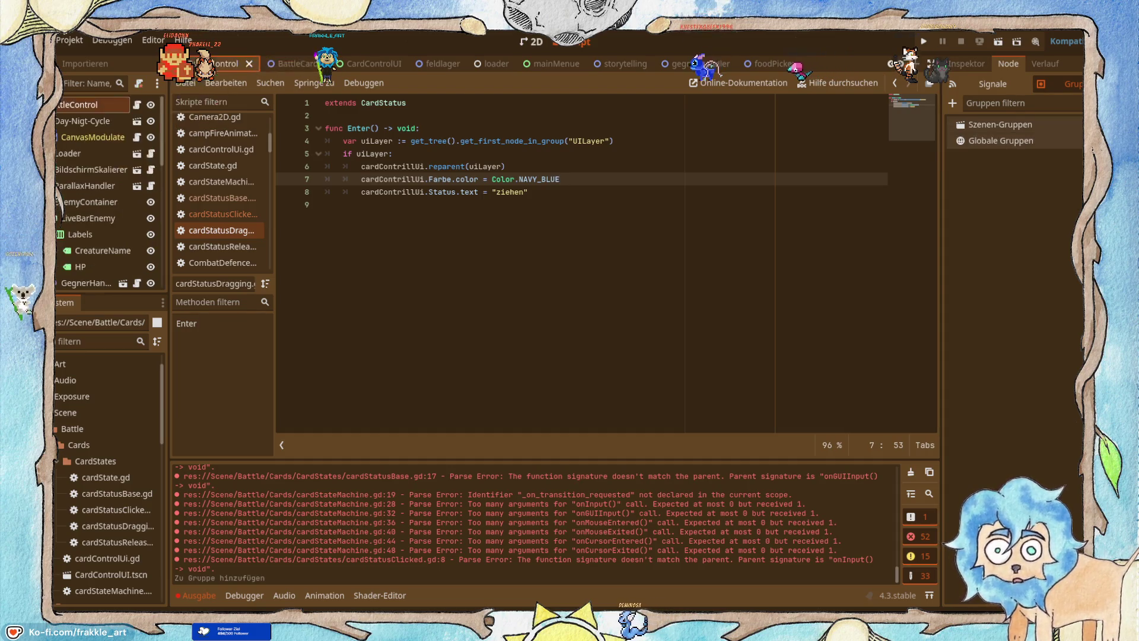
click(525, 42)
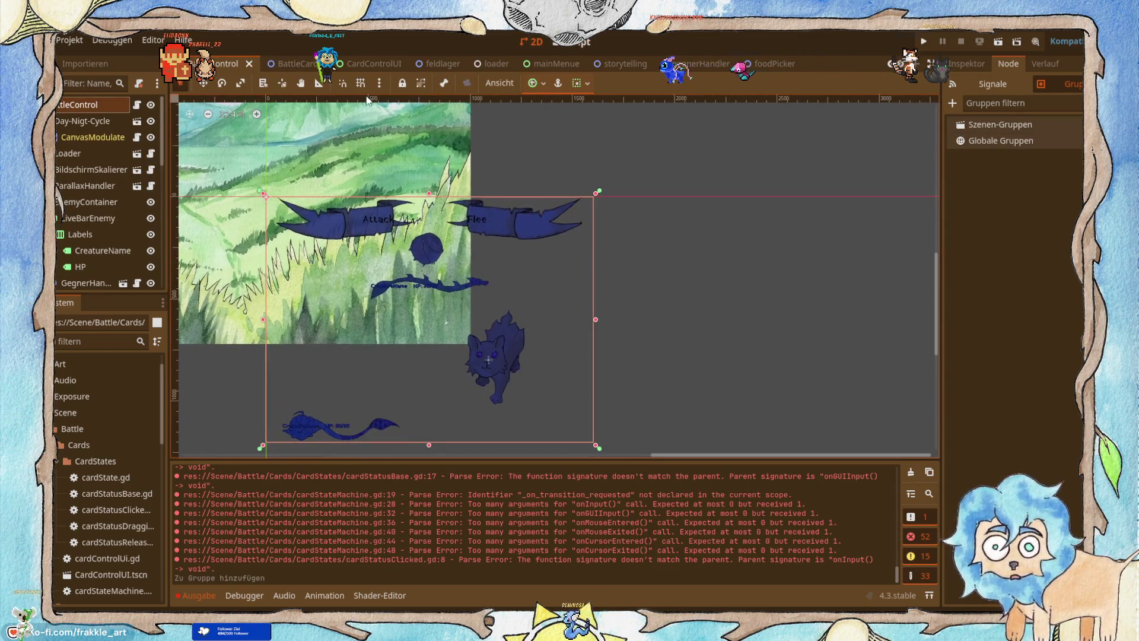
click(283, 63)
scroll(606, 265, up, 3)
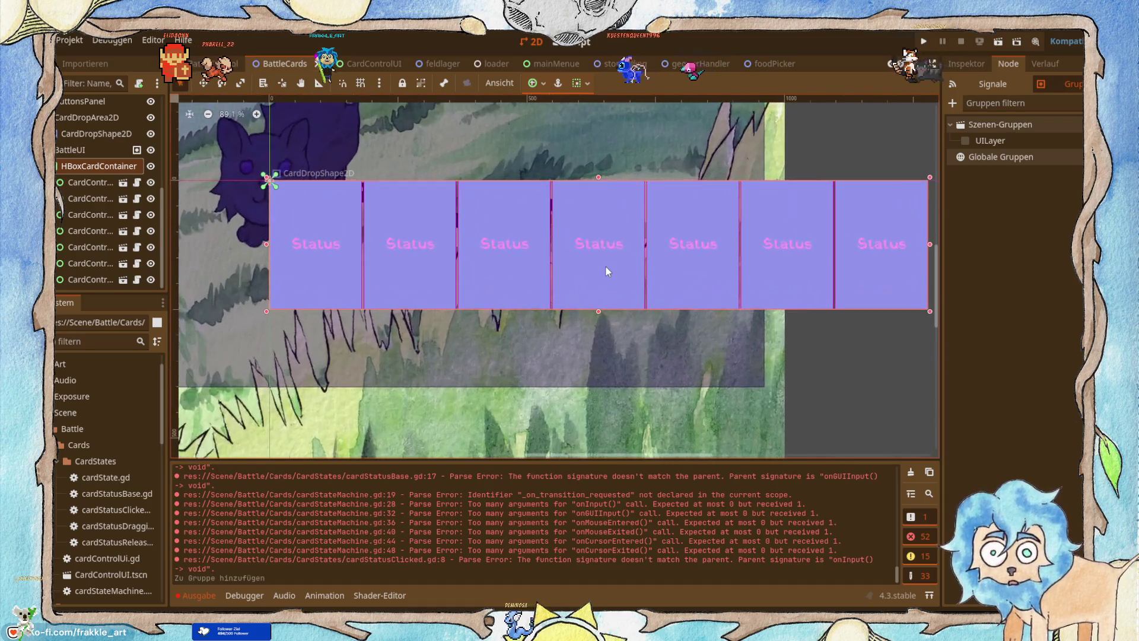
scroll(604, 266, down, 4)
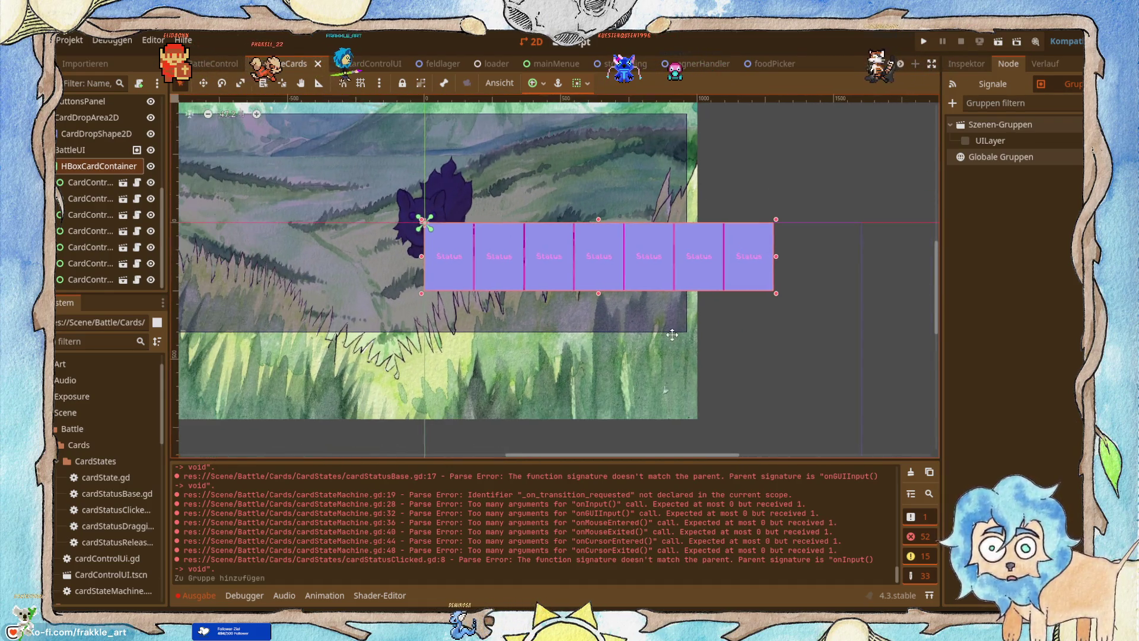
scroll(585, 307, up, 4)
drag(491, 268, 600, 346)
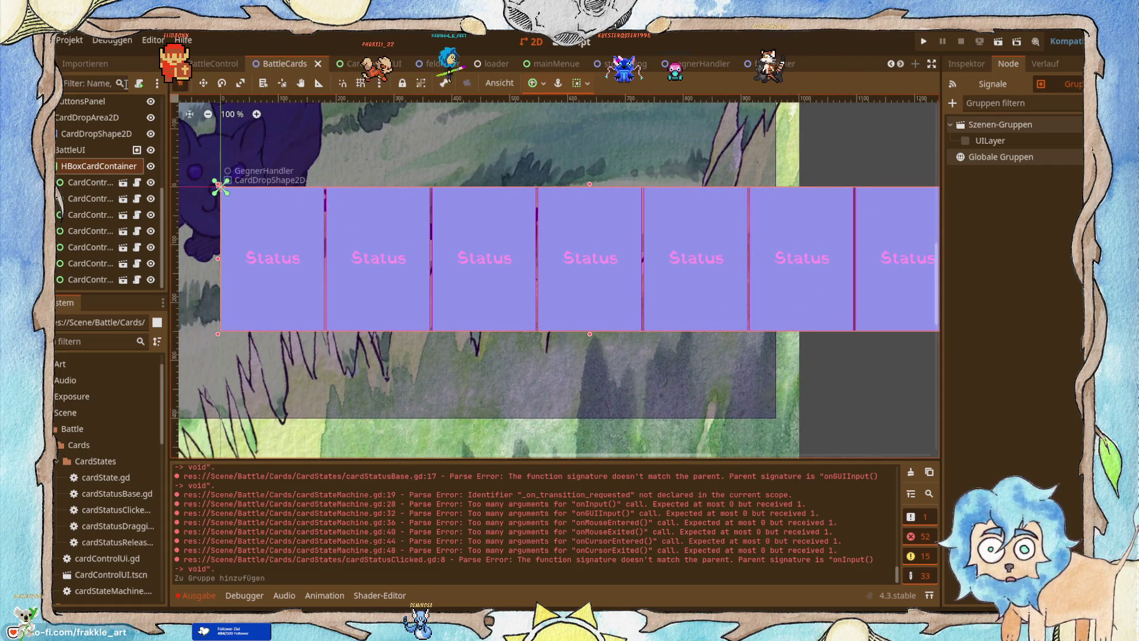
click(388, 57)
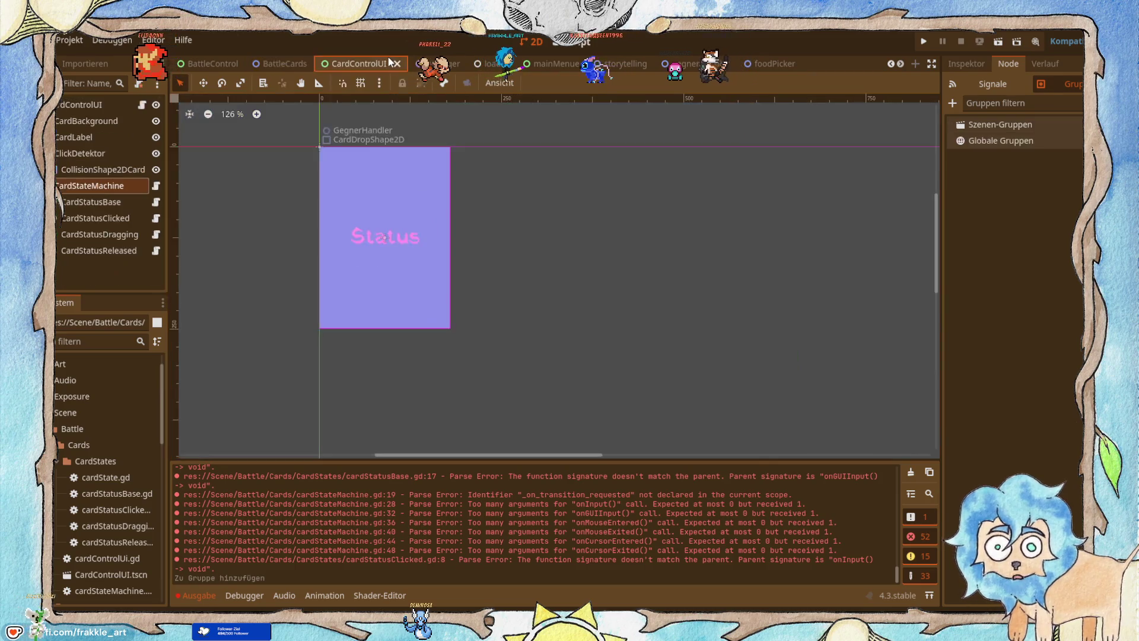
click(277, 61)
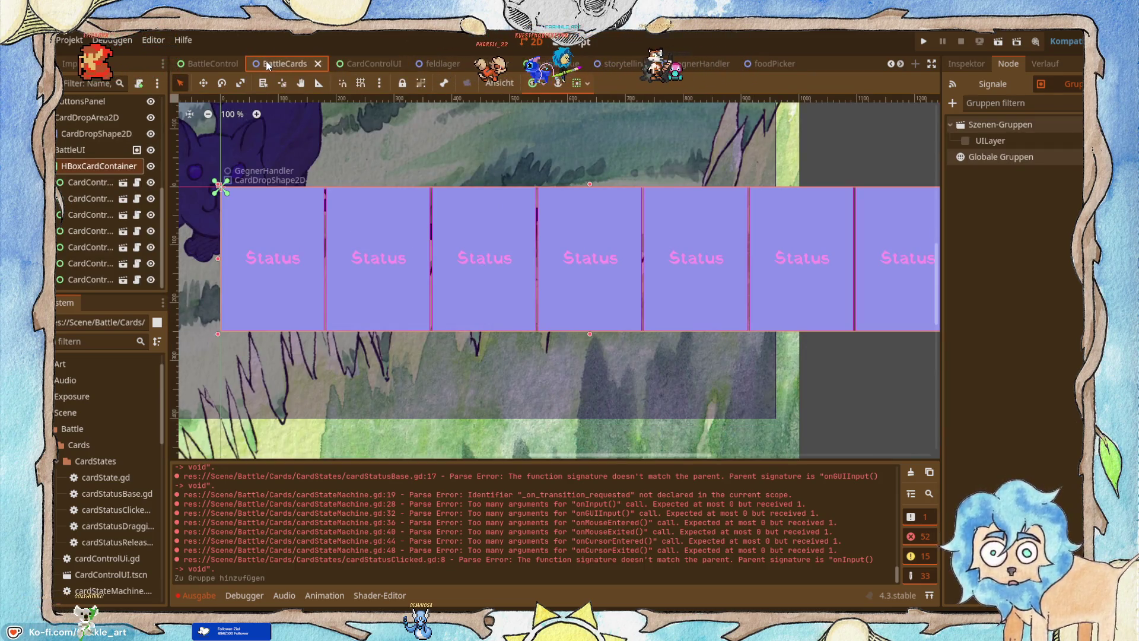
click(566, 43)
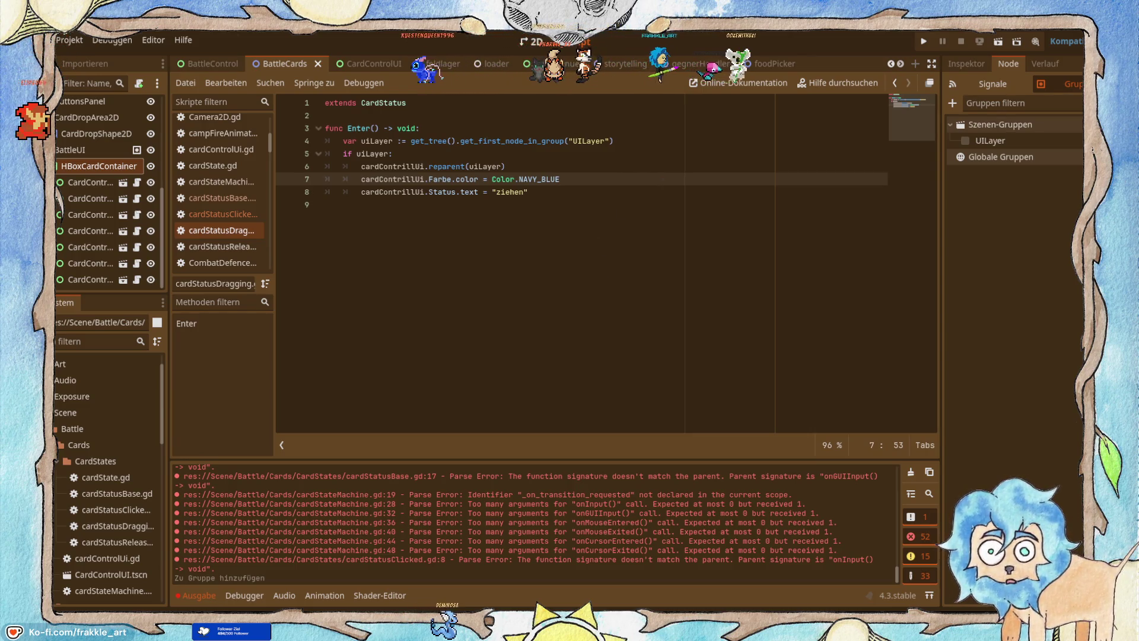
key(alt+Tab)
click(516, 364)
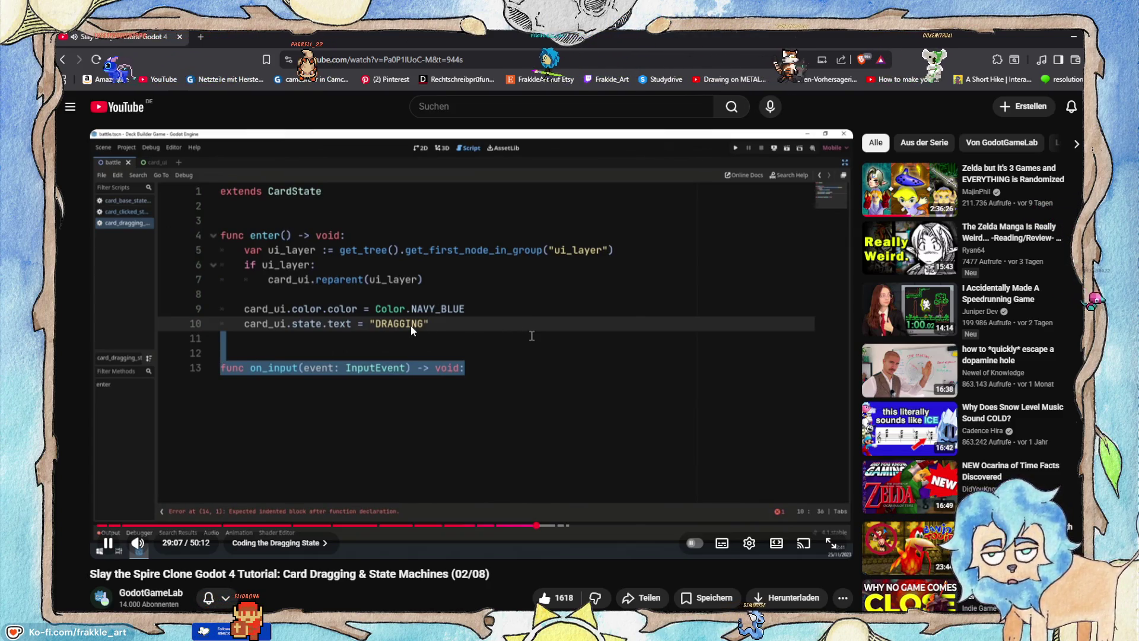
Watch the tutorial past 29:10, where the dragging state's input function starts, then return to Godot.
click(314, 342)
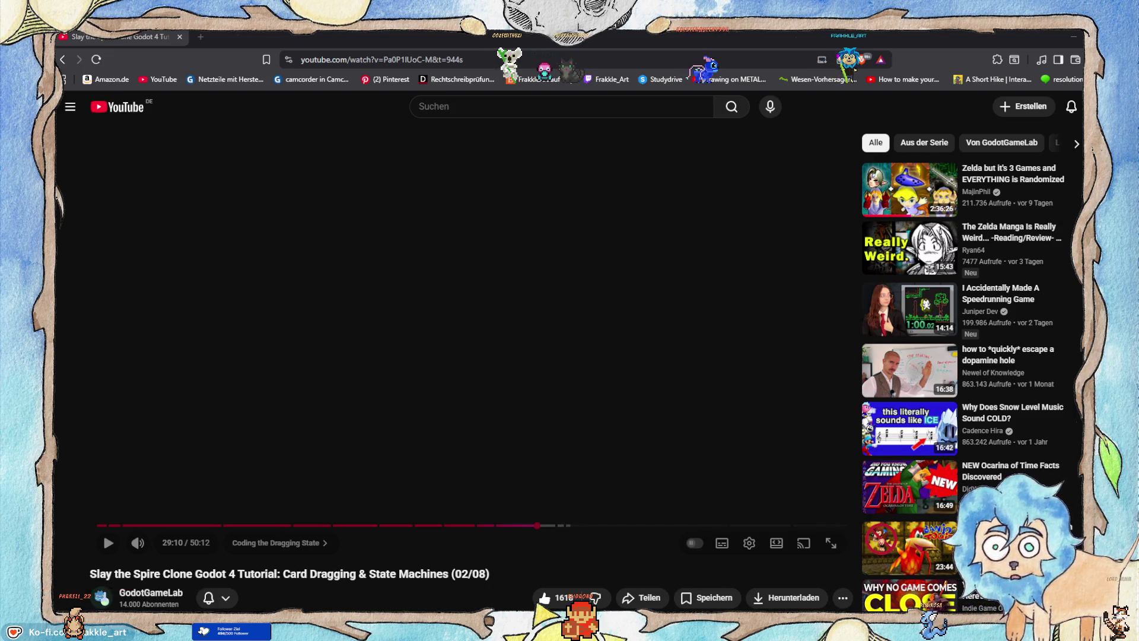
key(space)
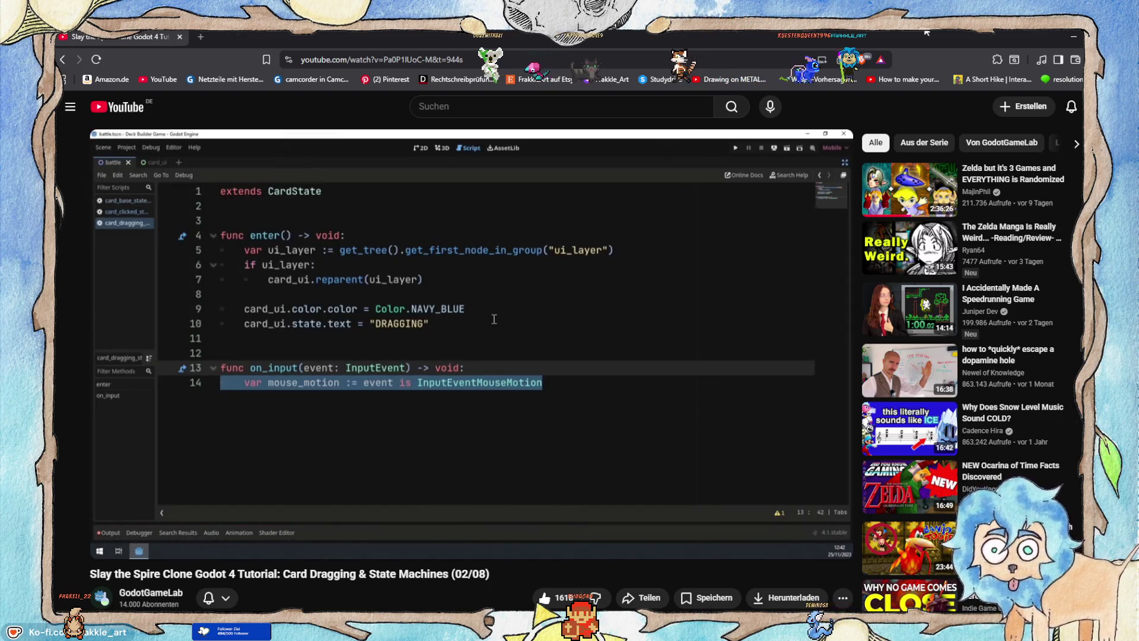
click(1075, 39)
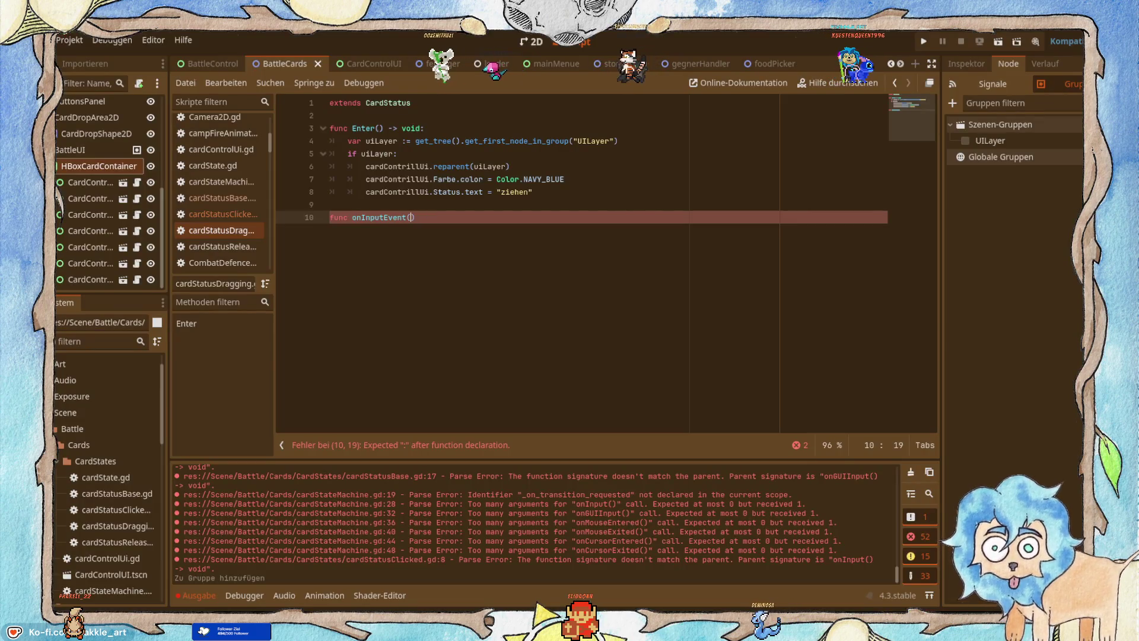
Finish the signature as onInputEvent(Event: InputEvent) -> void: and start its body.
text(Event)
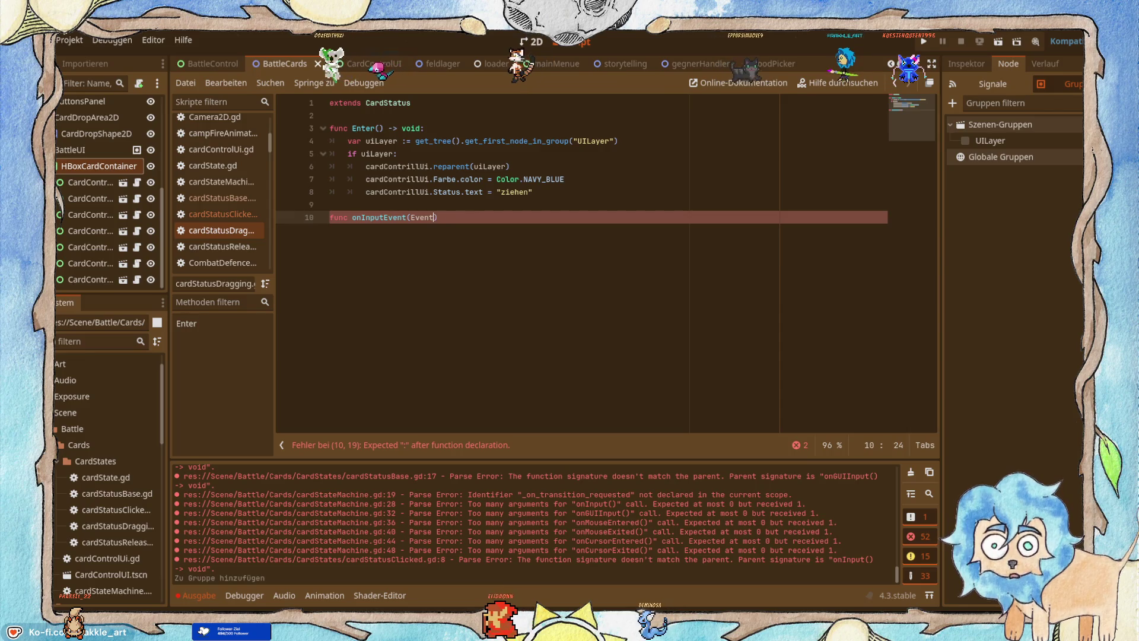
text(: in)
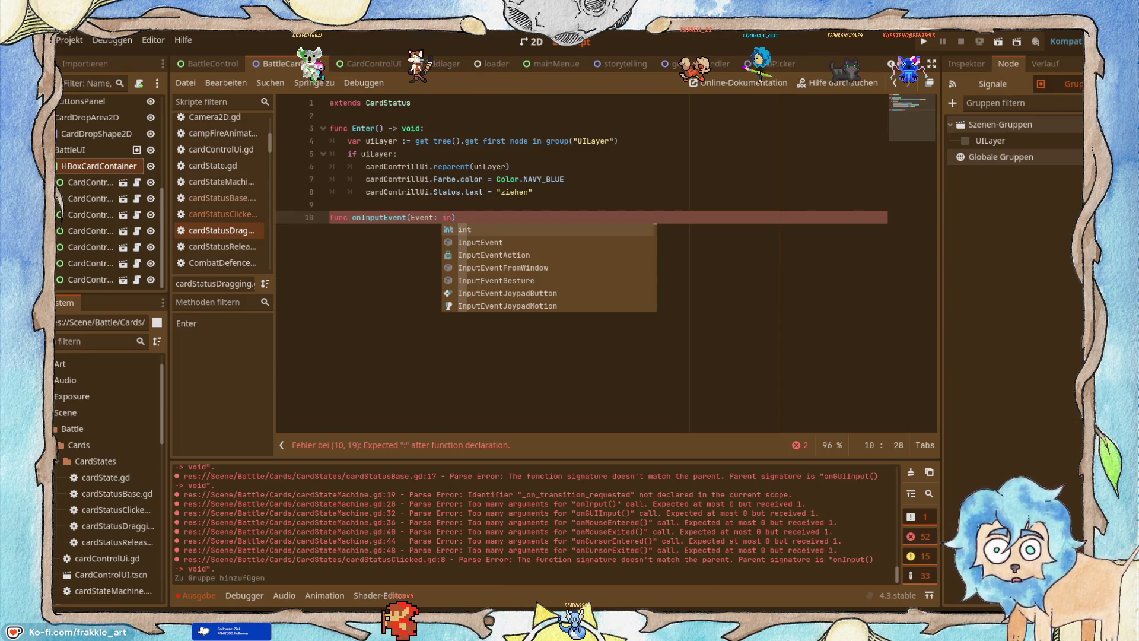
key(Down)
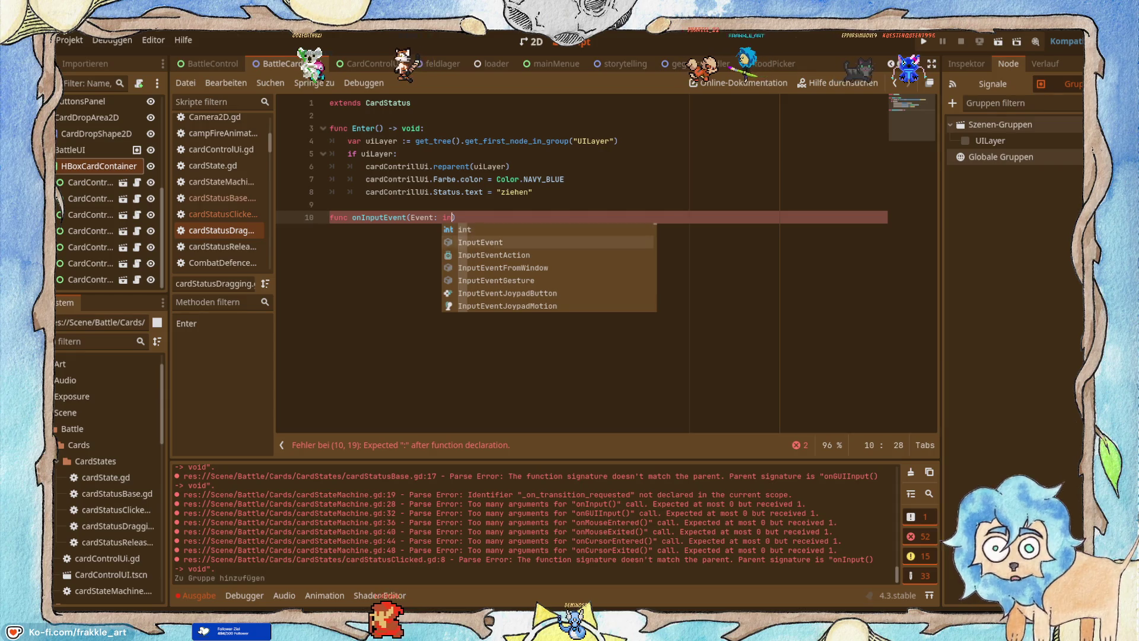
key(Return)
text() -)
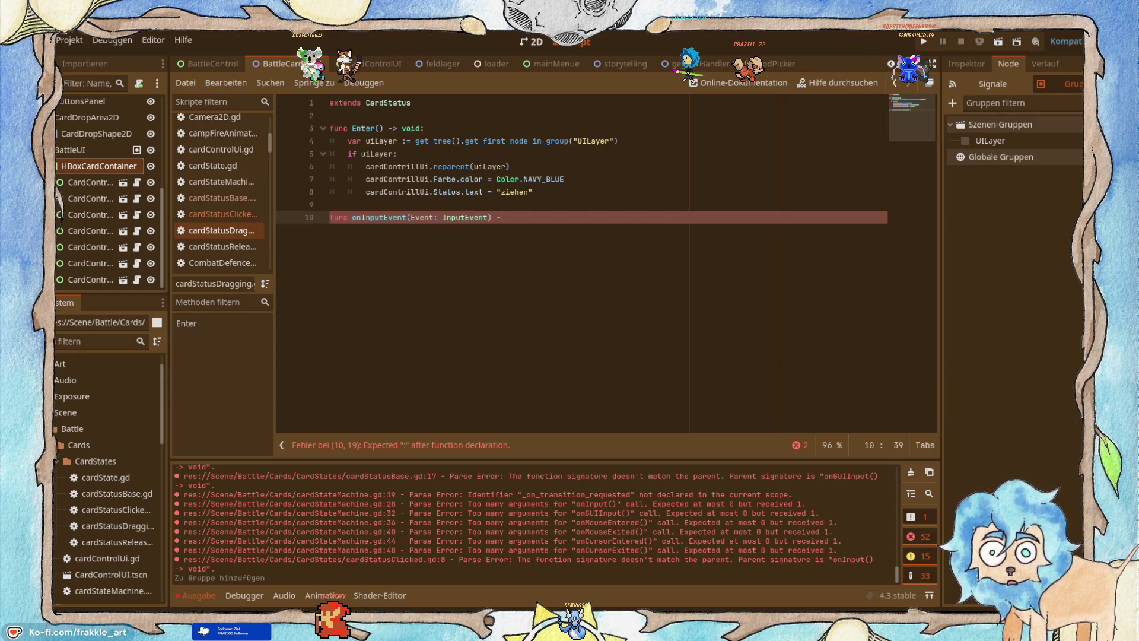
text(>)
key(BackSpace)
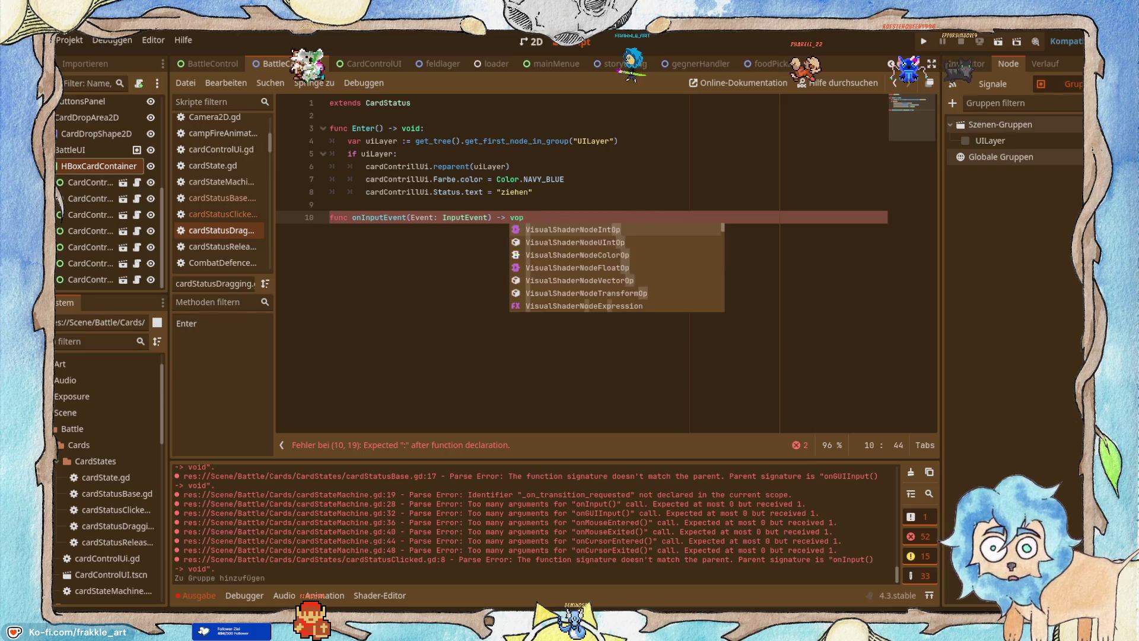
text(i)
key(Return)
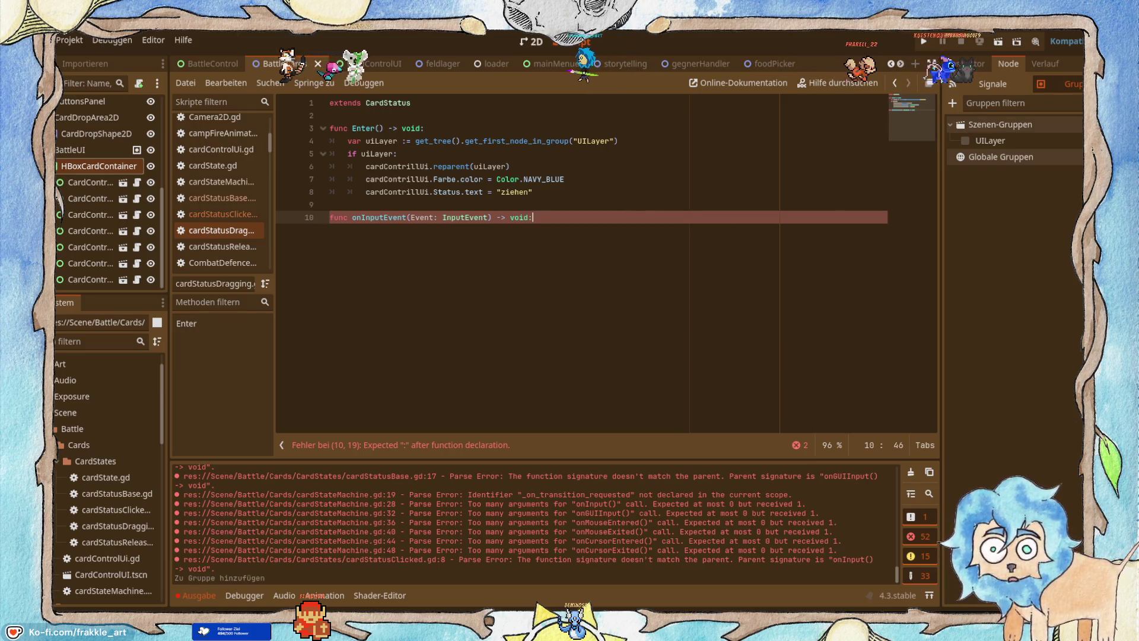
key(Return)
key(alt+Tab)
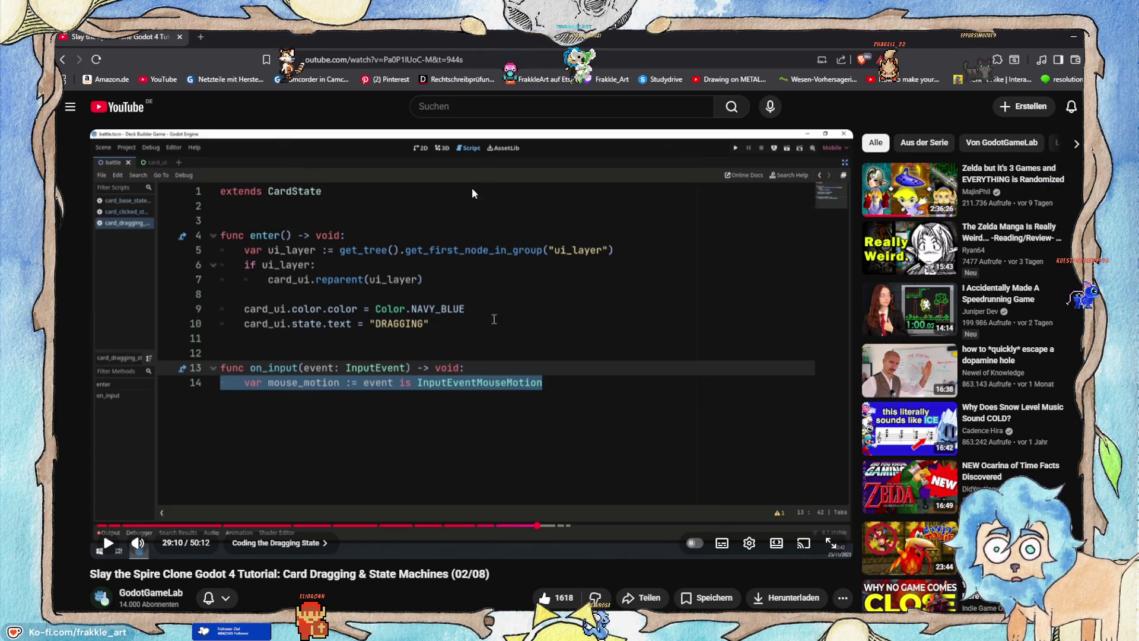
Play the tutorial through the input-handling code to 29:37, pause it, and return to Godot.
click(436, 275)
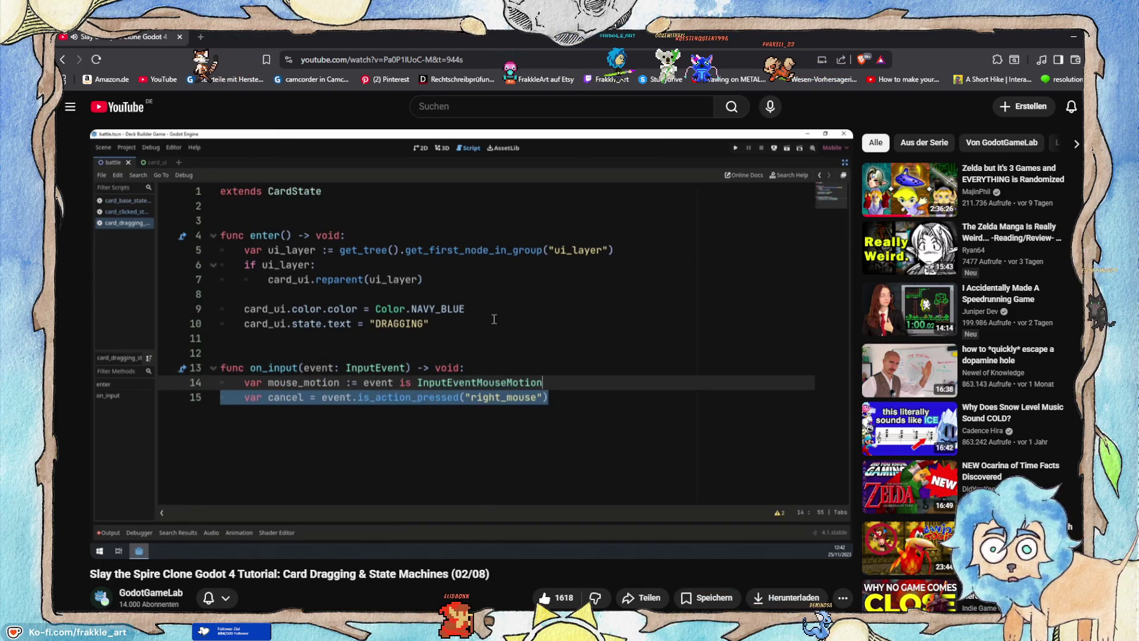
mouse_move(420, 289)
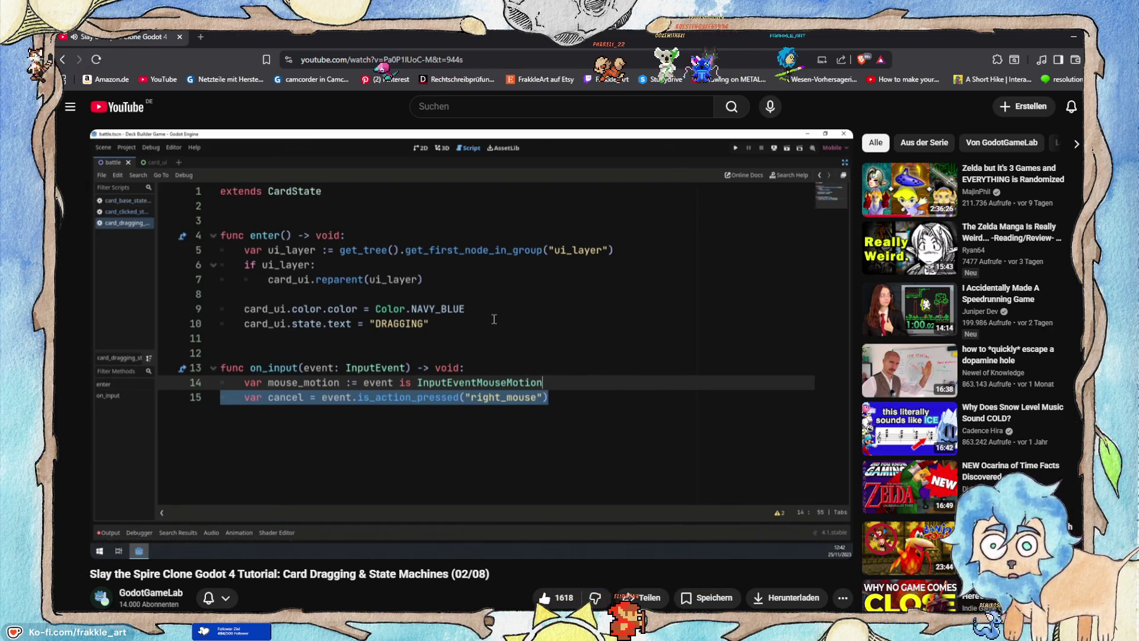
mouse_move(398, 347)
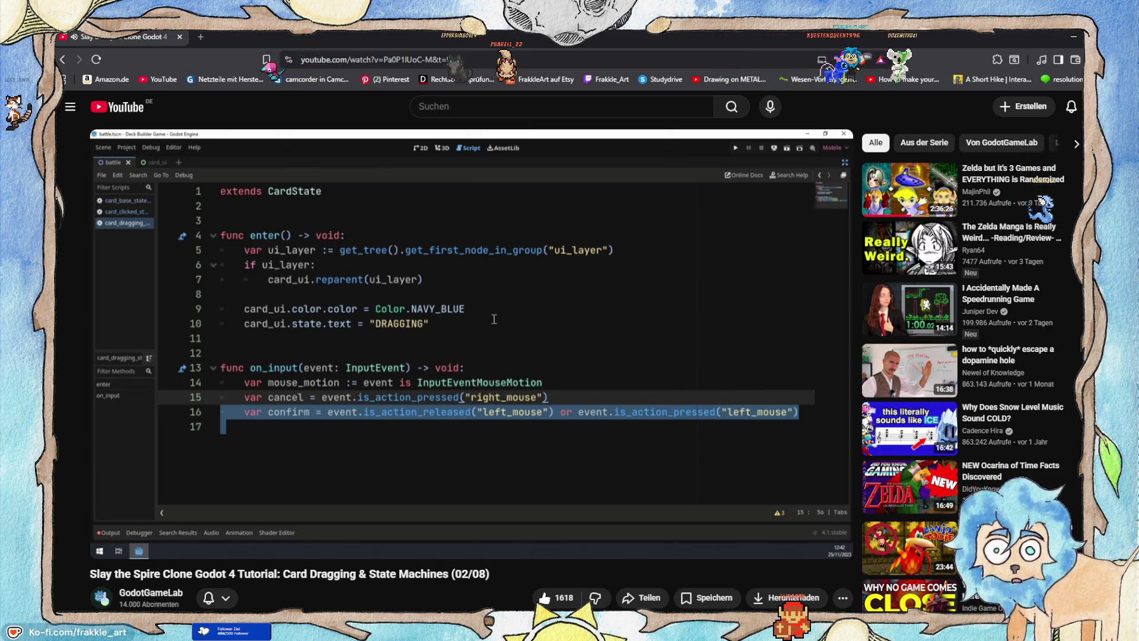
click(411, 325)
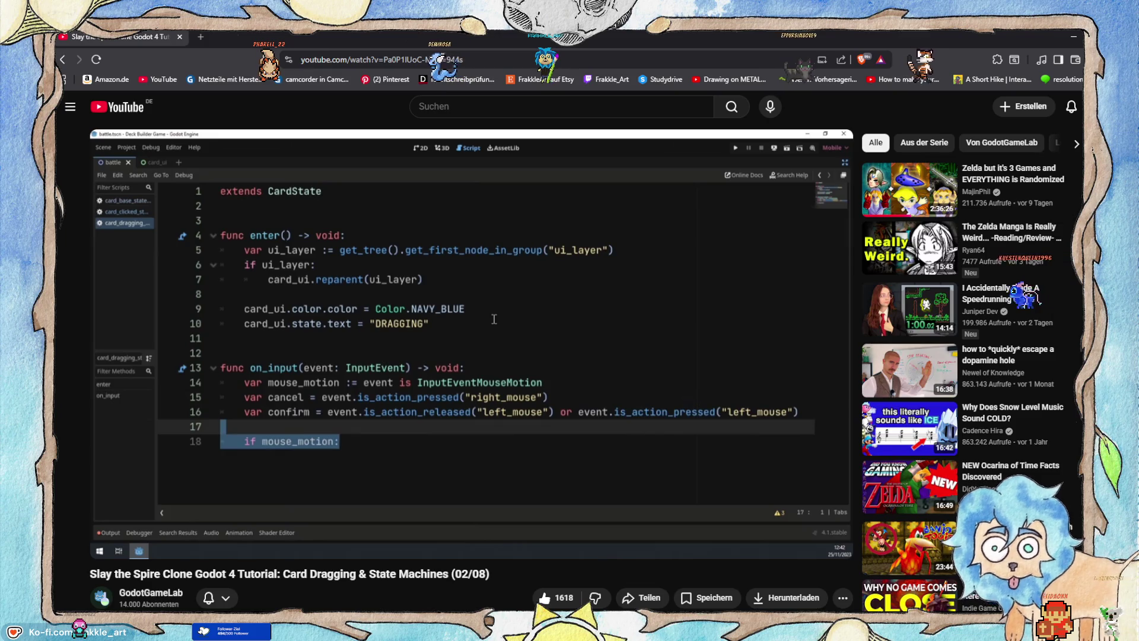
key(alt+Tab)
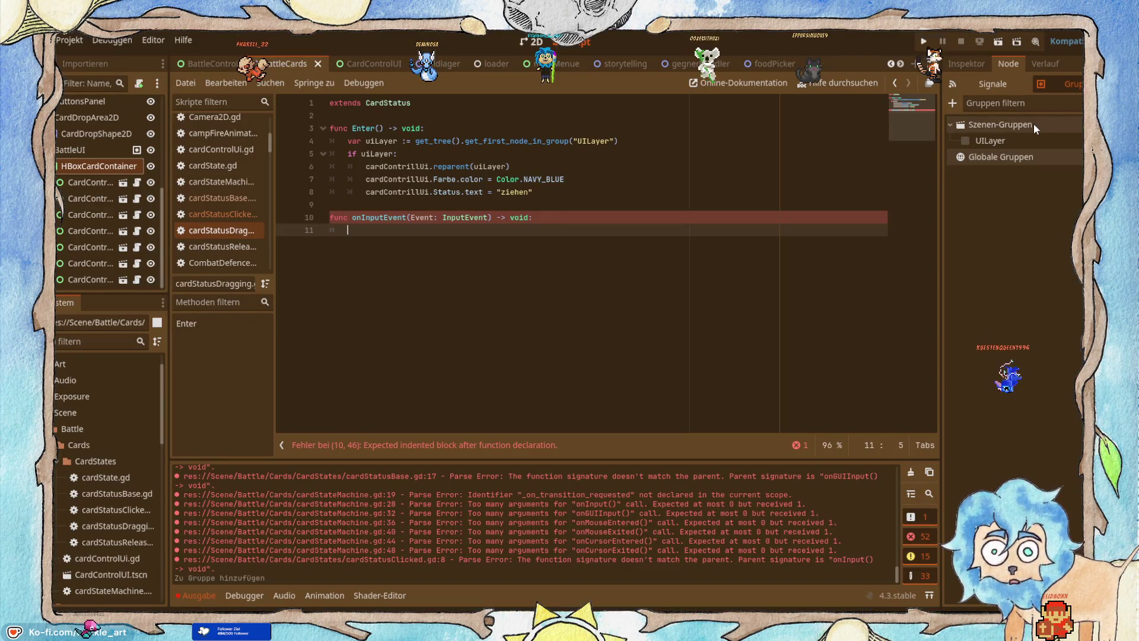
Begin declaring var mouseMotion := Event on line 11, checking the tutorial.
text(o)
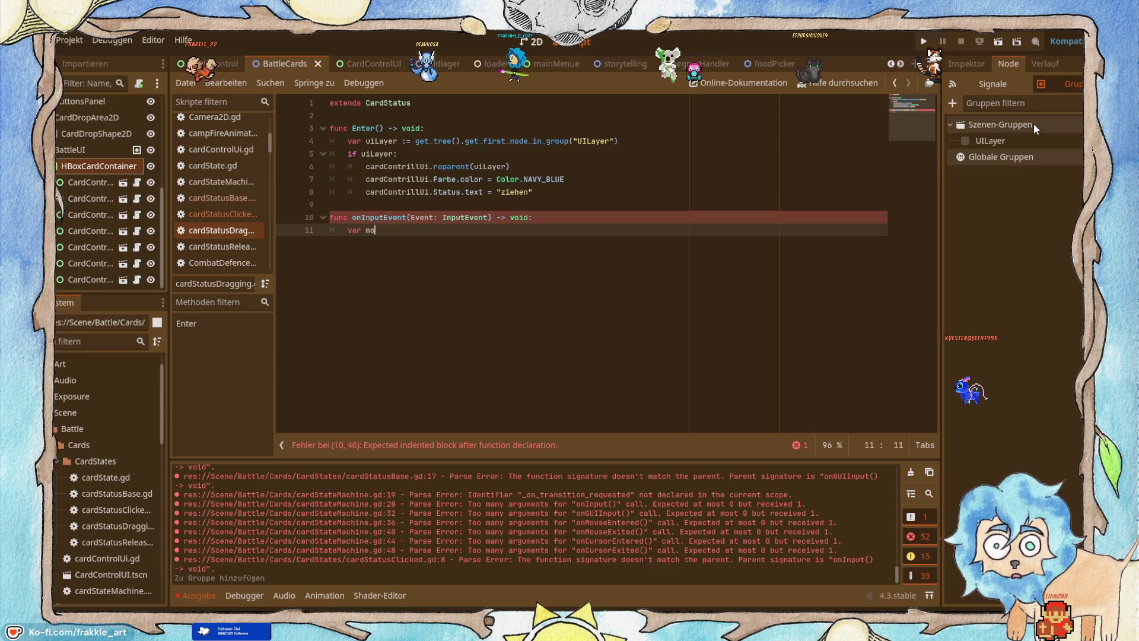
text(useMotio)
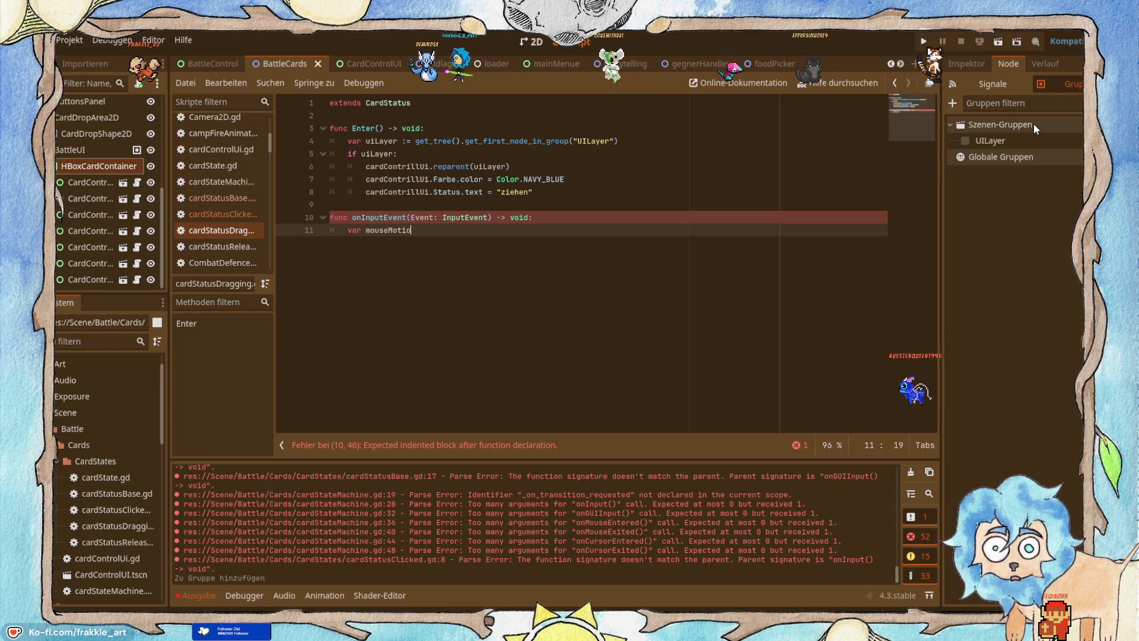
text(n :)
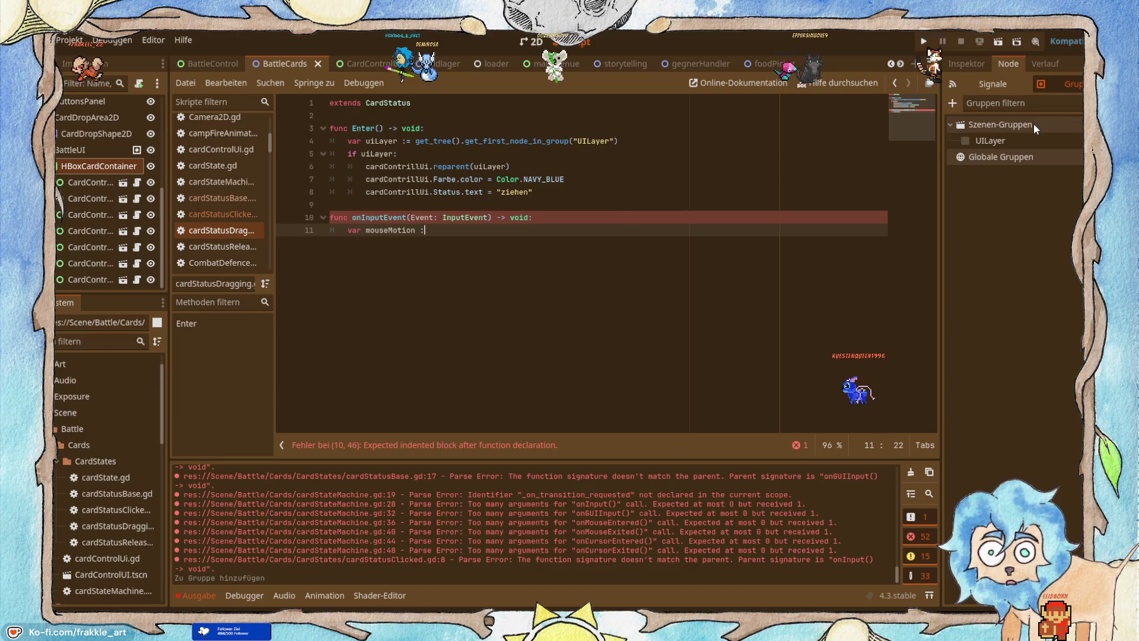
text(= E)
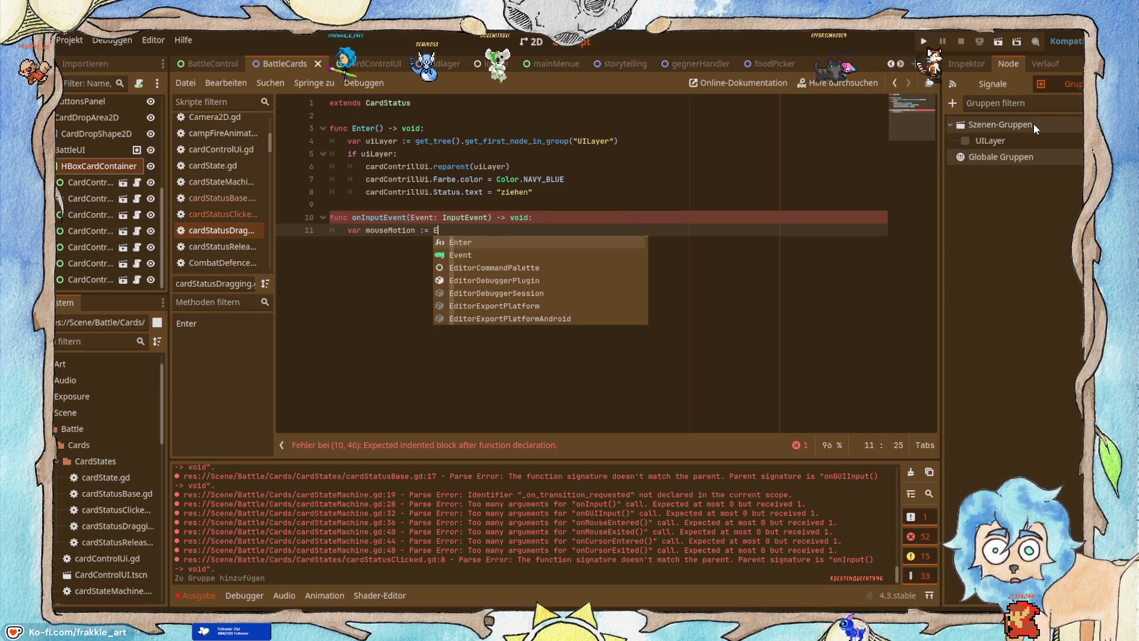
key(Escape)
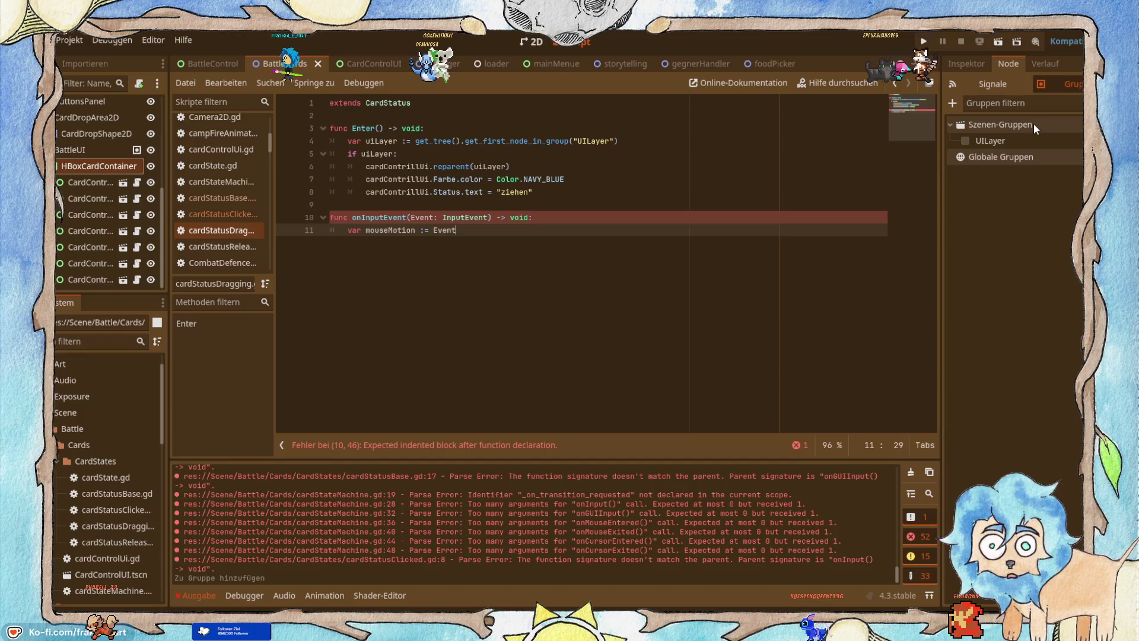
key(alt+Tab)
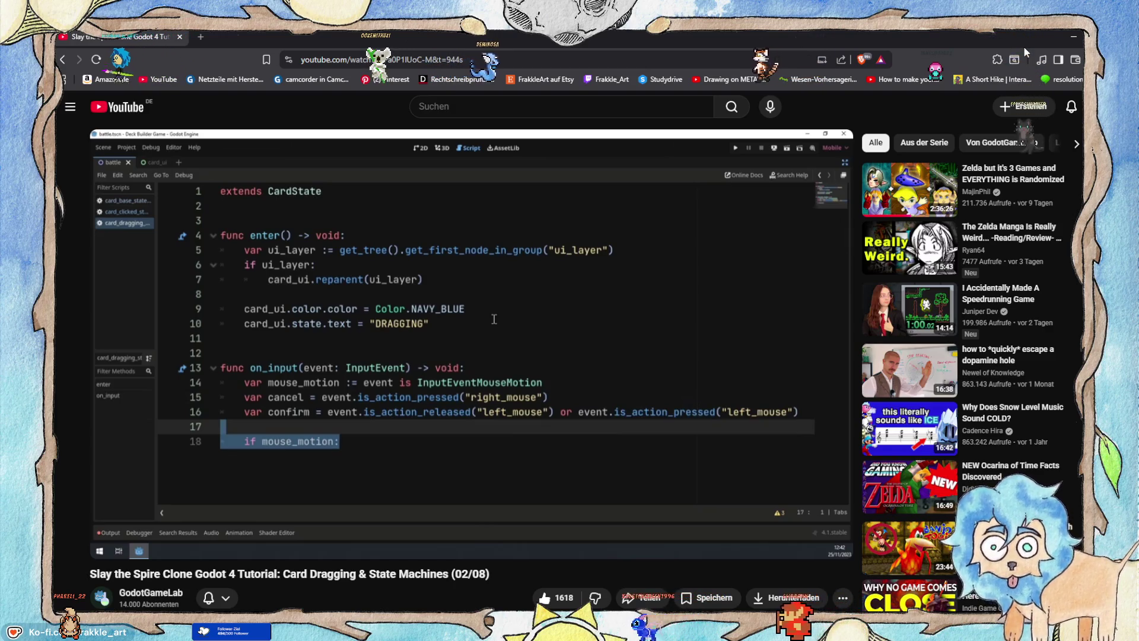
key(alt+Tab)
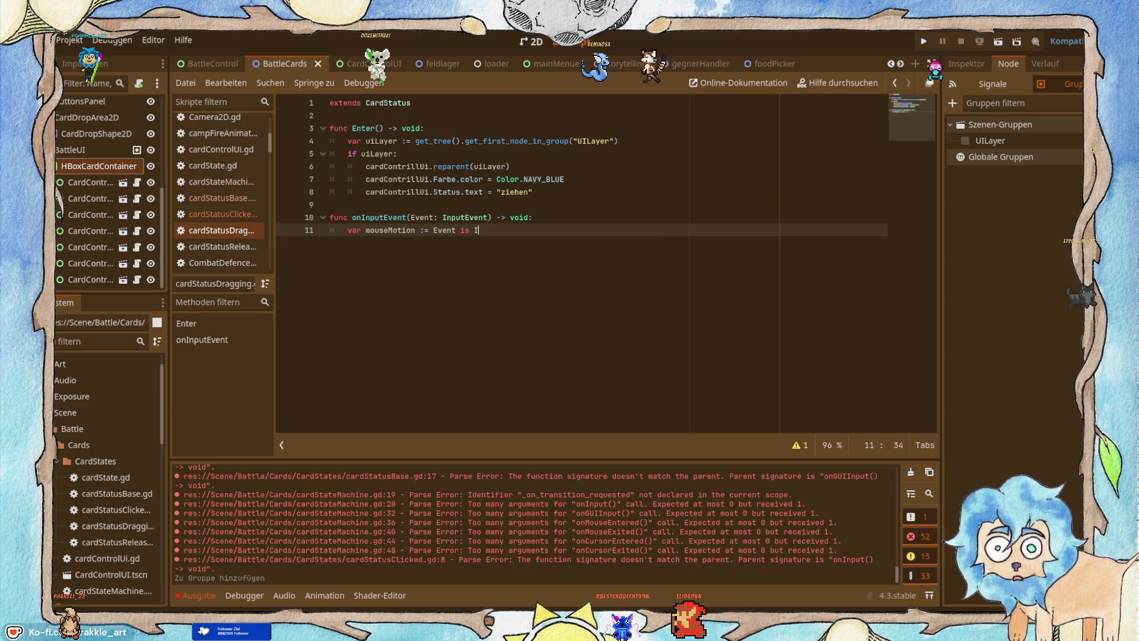
Complete it as Event is InputEventMouseMotion, fix the stray colon, and open a new line.
text(nputE)
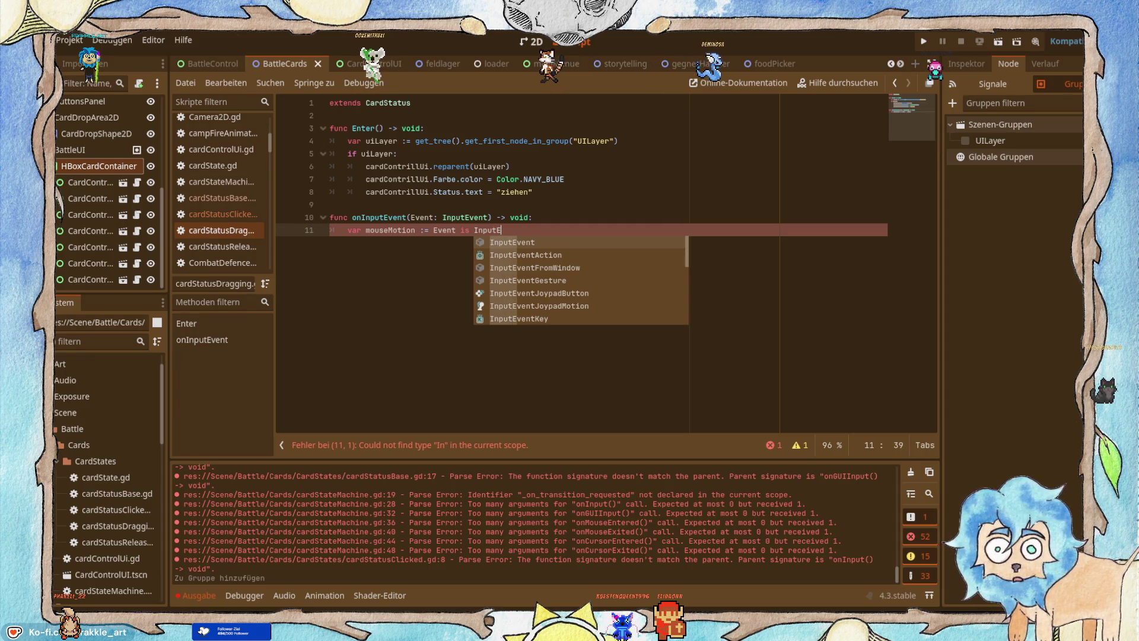
text(c)
key(BackSpace)
text(e)
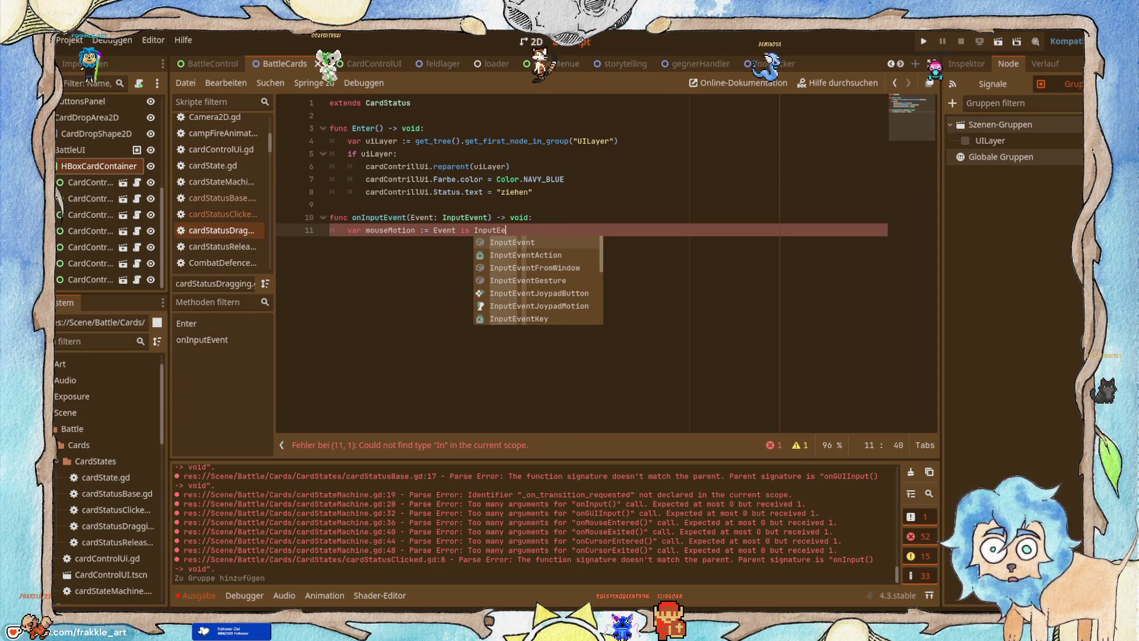
text(c)
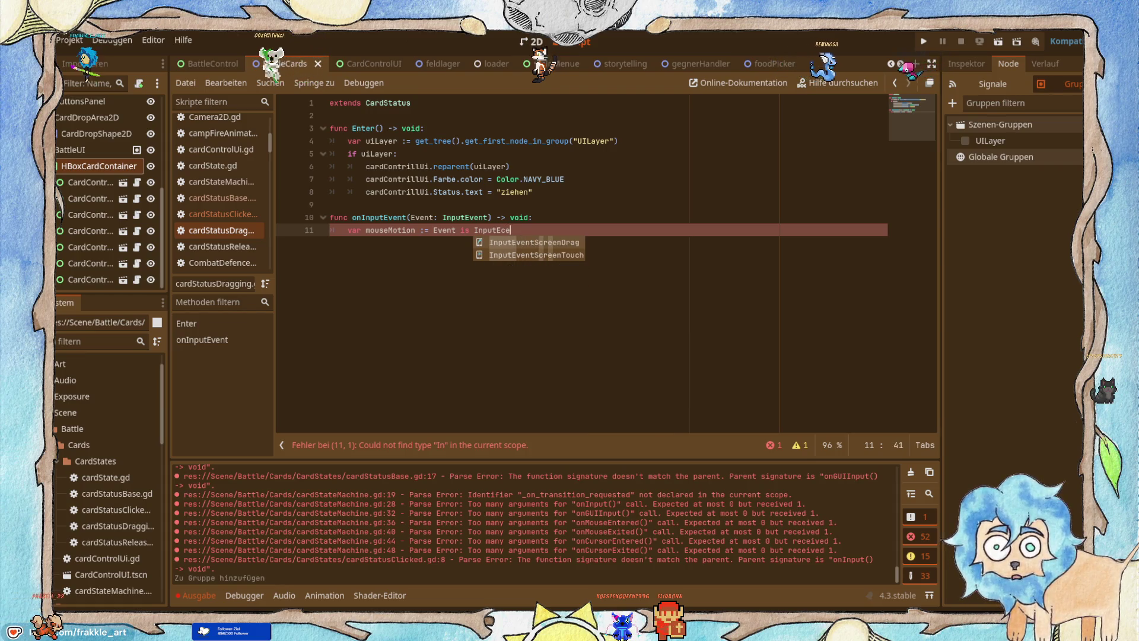
key(BackSpace)
key(BackSpace)
text(ve)
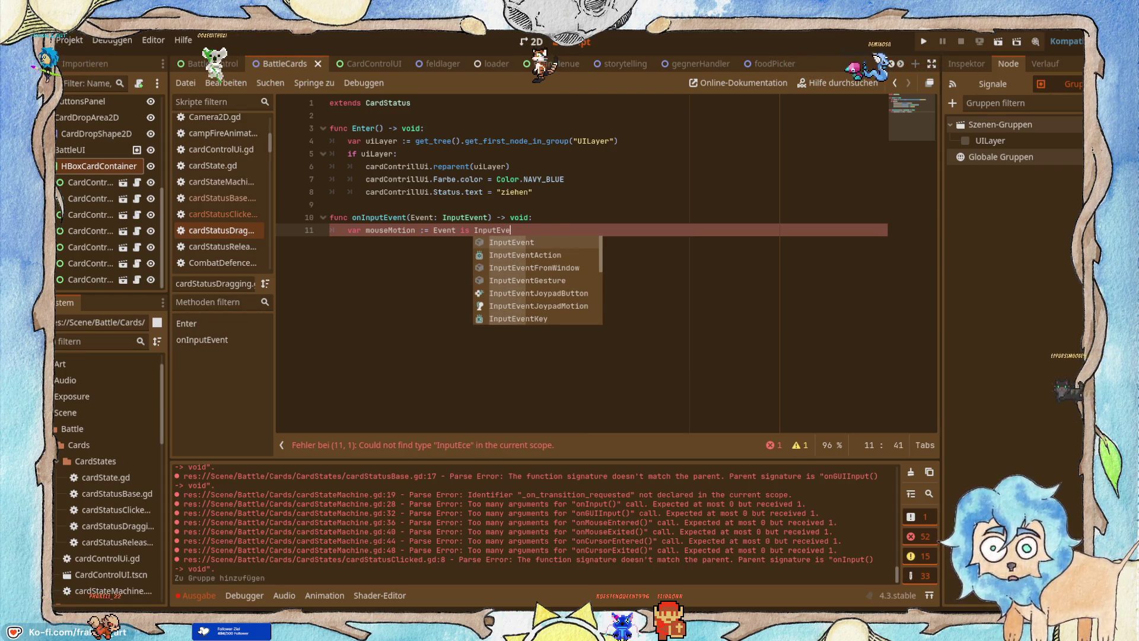
text(ntMo)
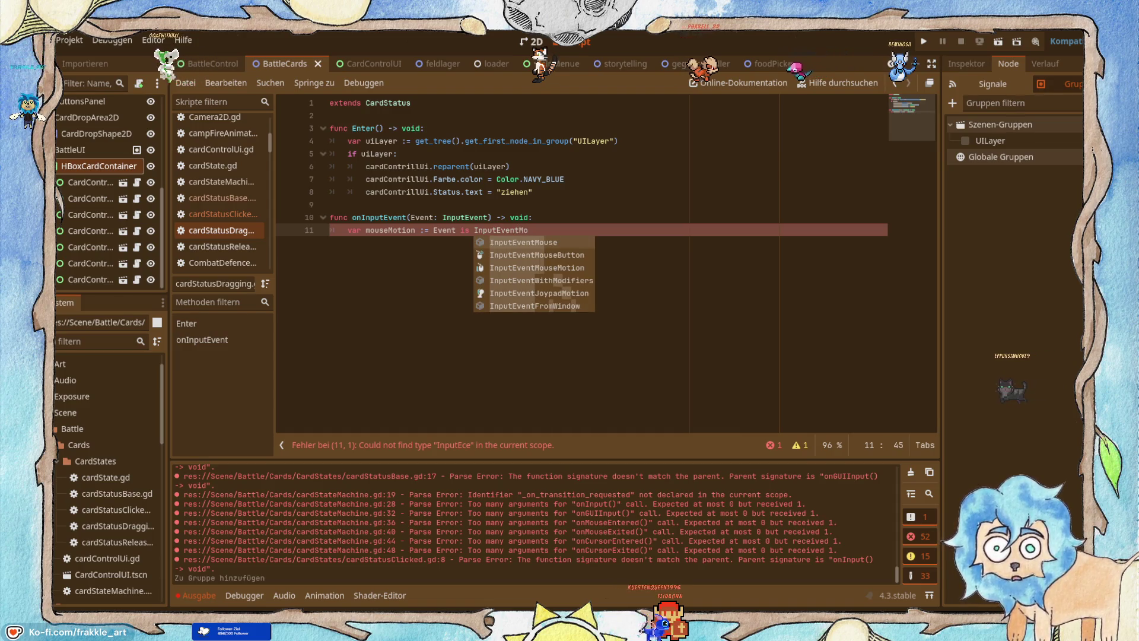
key(Up)
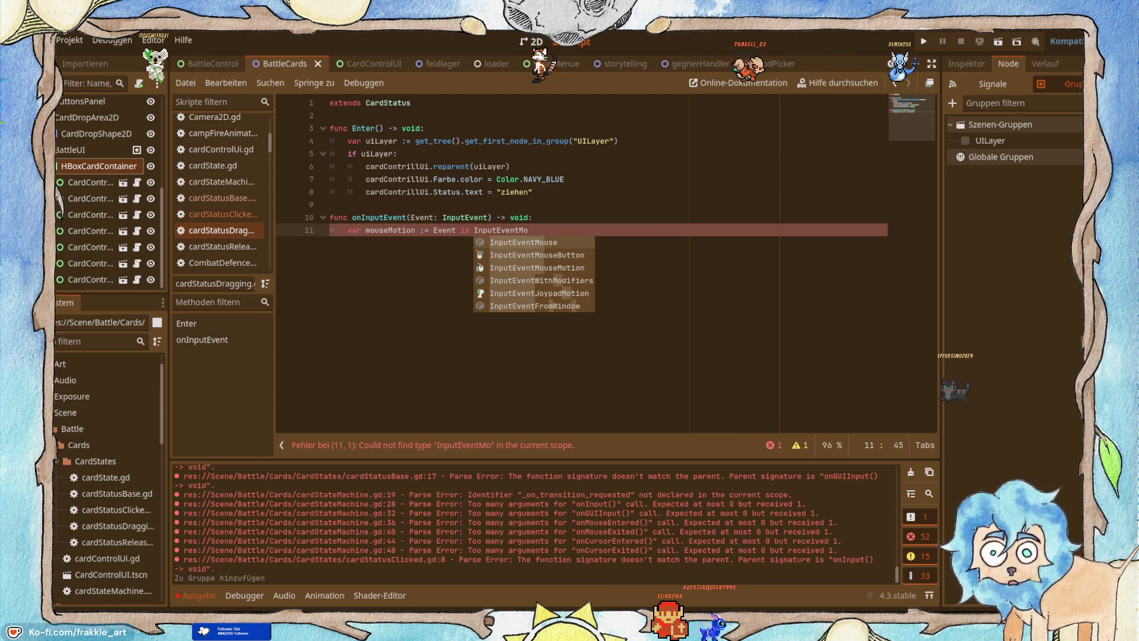
key(Down)
key(Down)
key(Return)
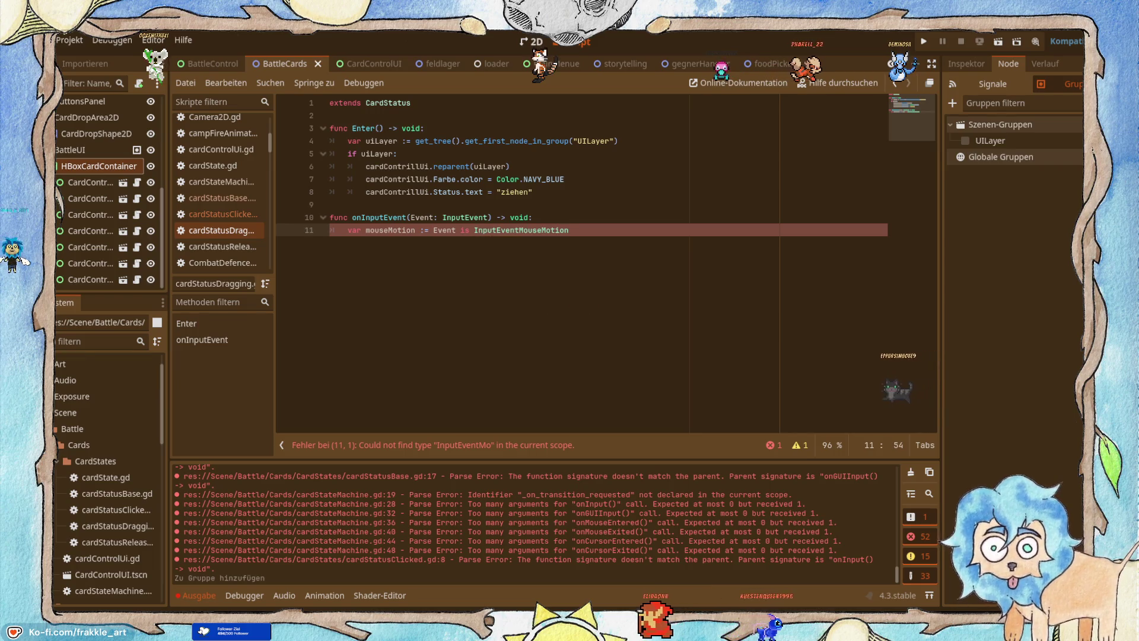
text(:)
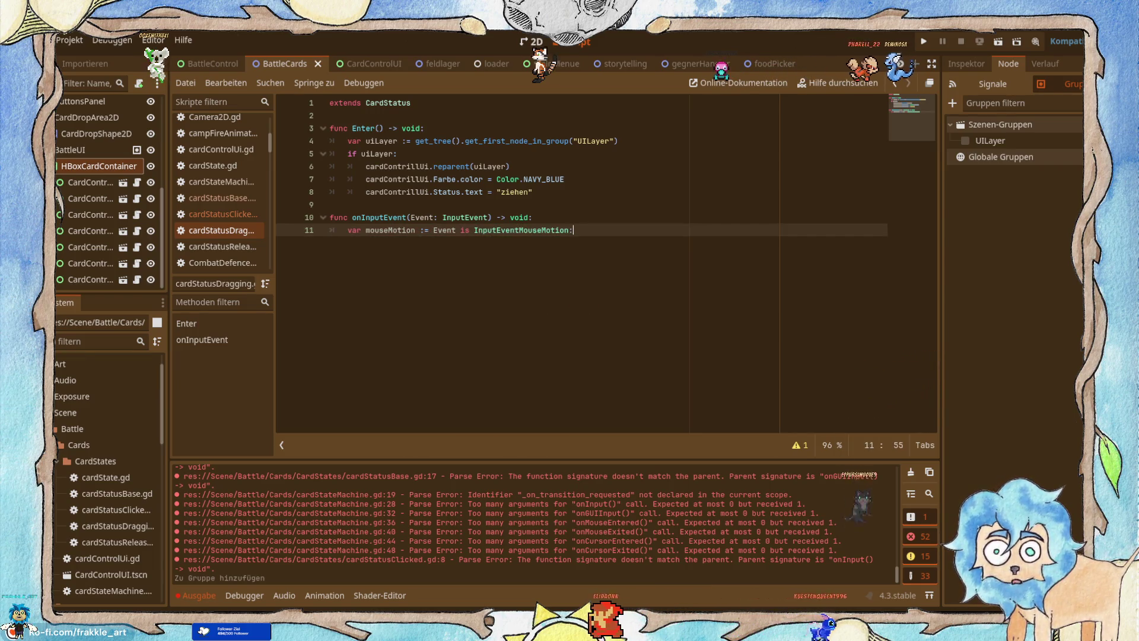
key(Return)
key(BackSpace)
key(BackSpace)
key(BackSpace)
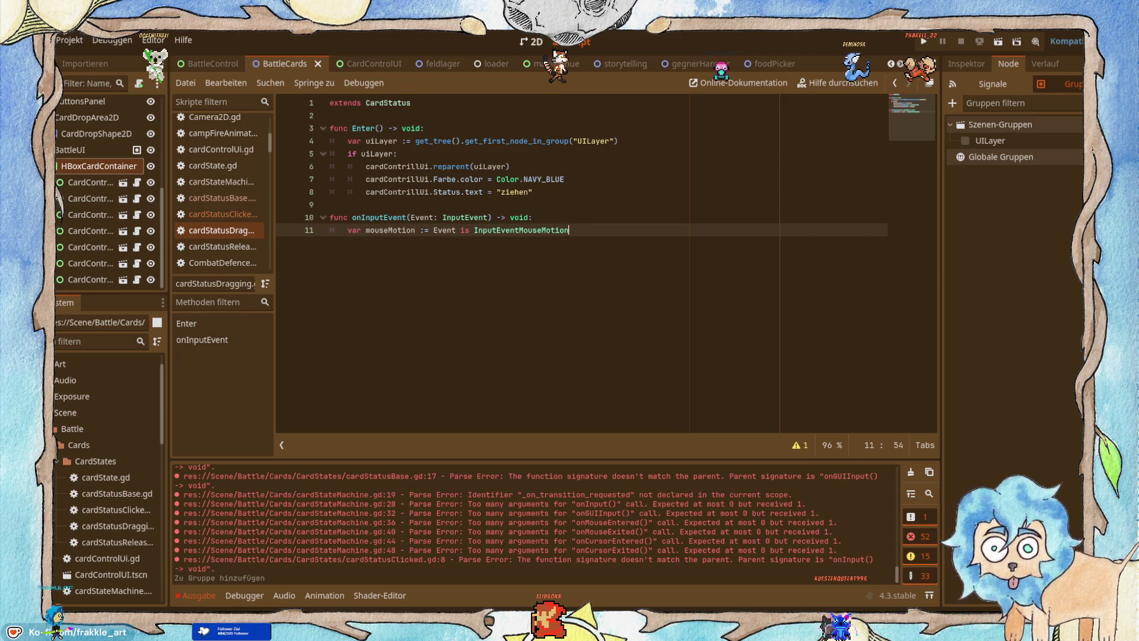
key(Return)
key(alt+Tab)
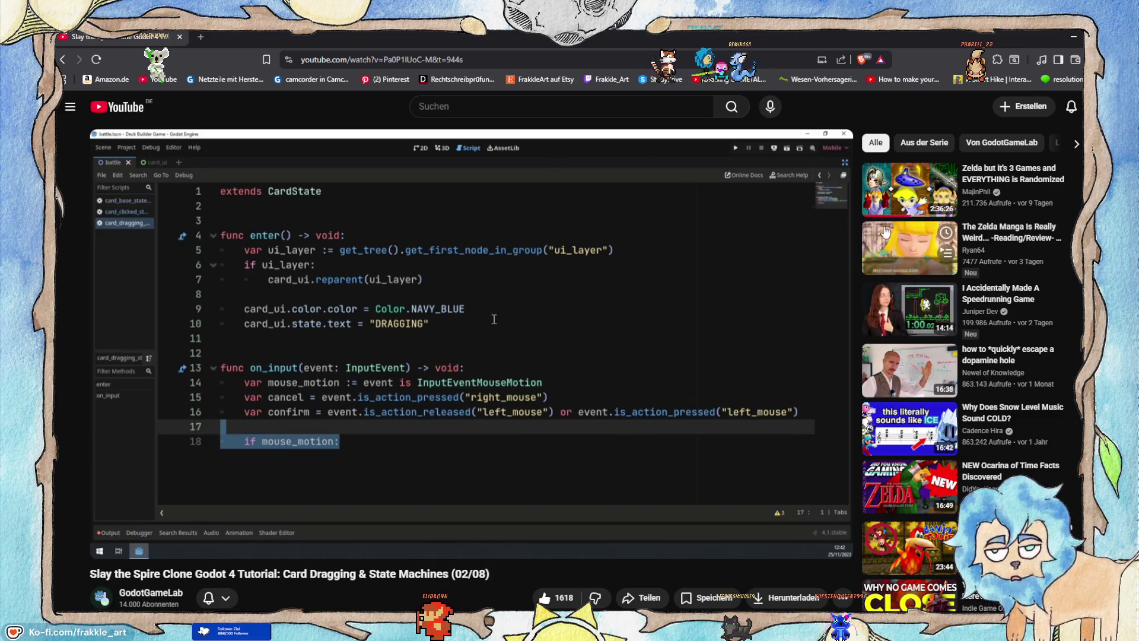
Add unfinished var cancle = and var confirm = declarations on lines 12 and 13.
click(1065, 34)
text(var cancle)
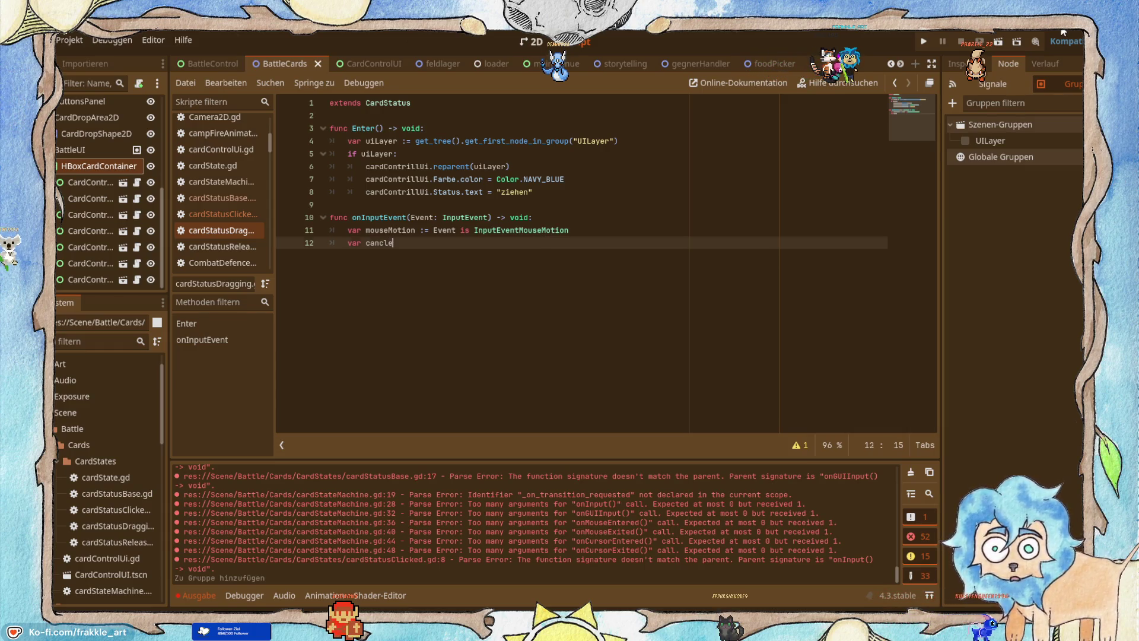
key(Return)
text(var confirm)
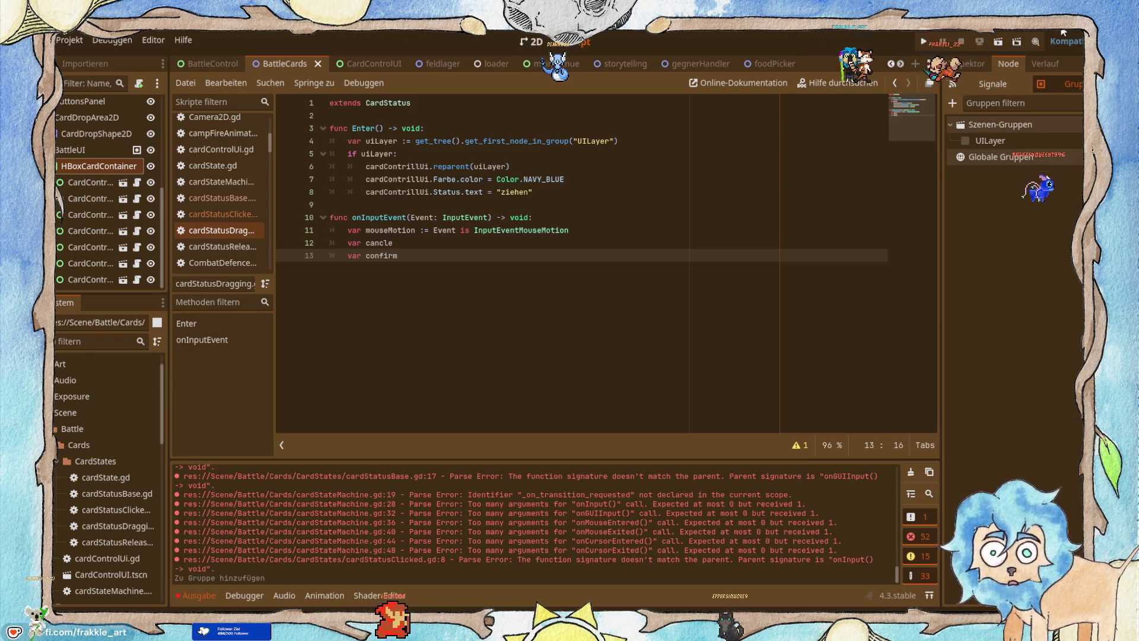
key(Up)
text(=)
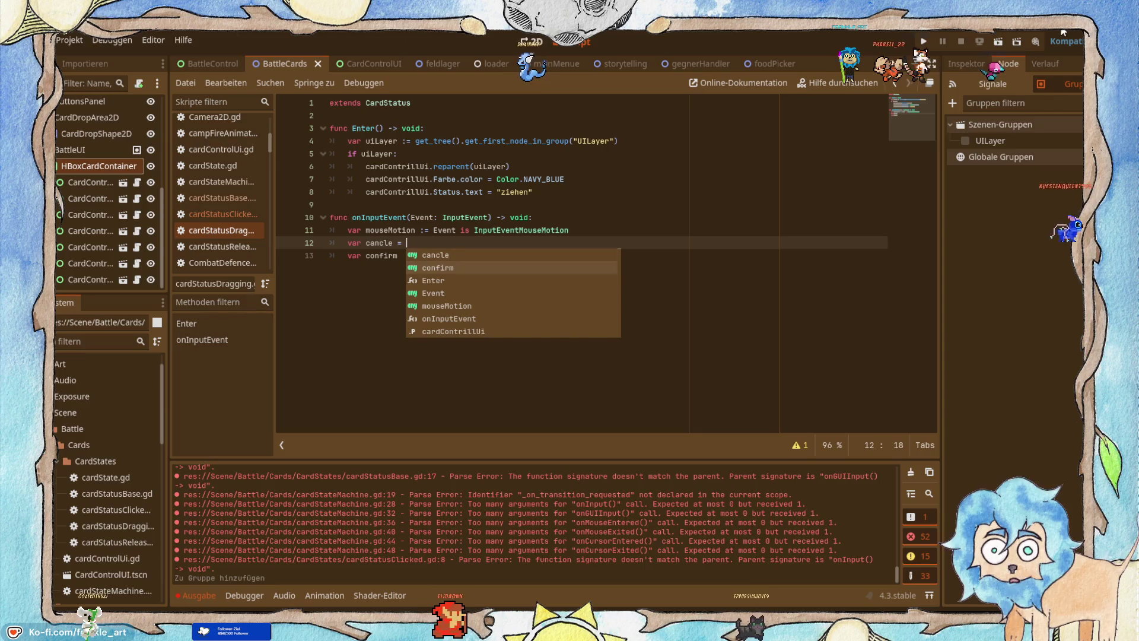
key(Escape)
key(Down)
text(=)
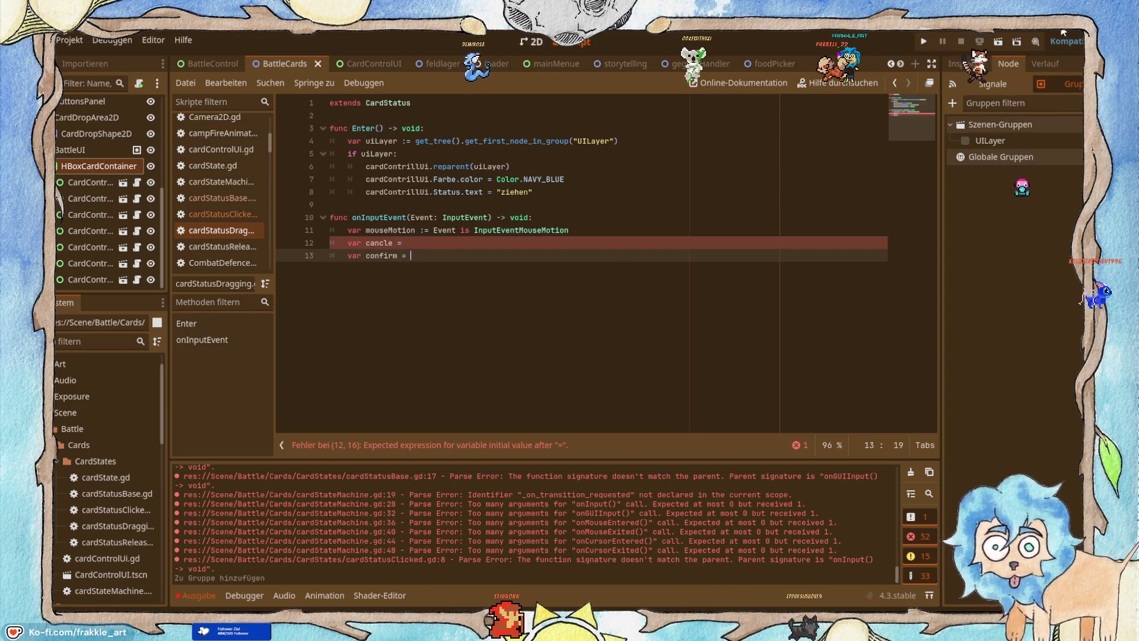
click(1076, 41)
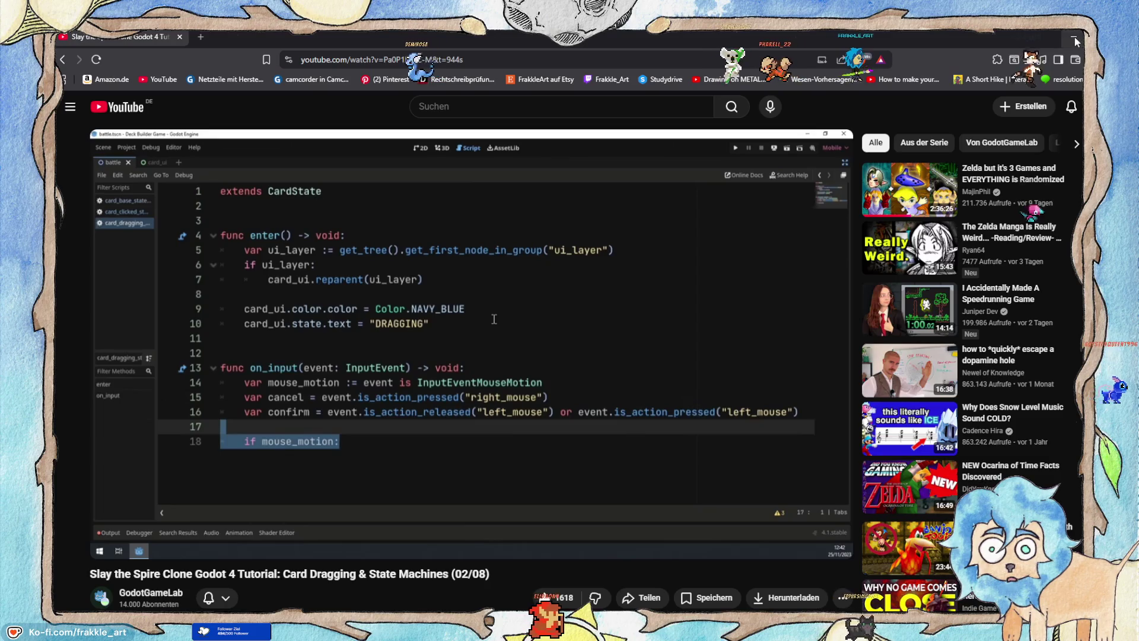
mouse_move(599, 379)
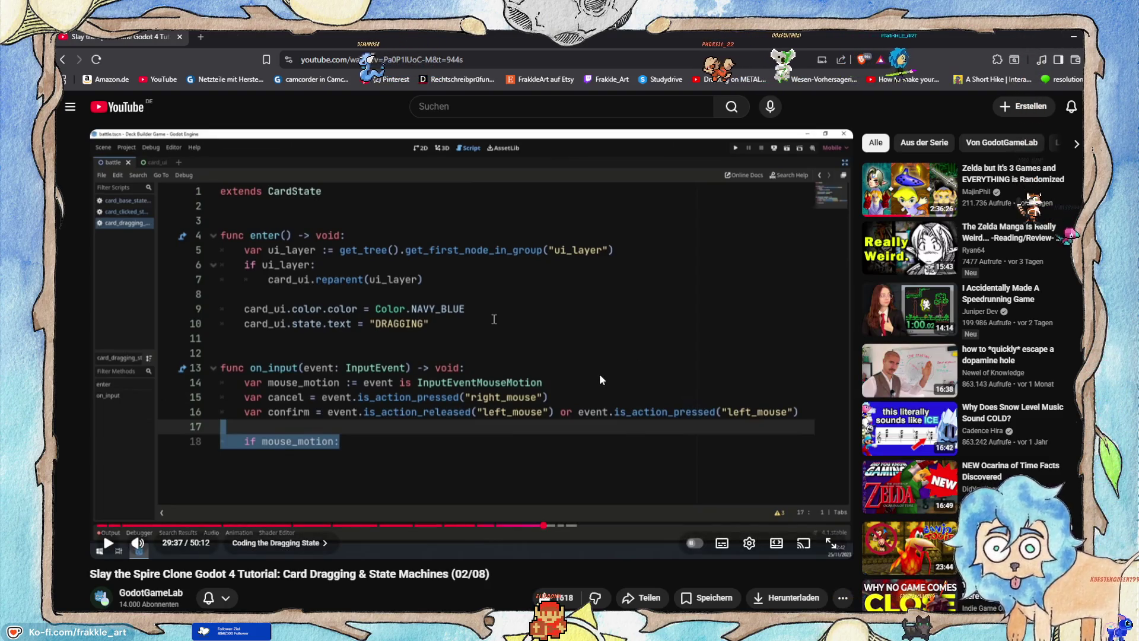
key(alt+Tab)
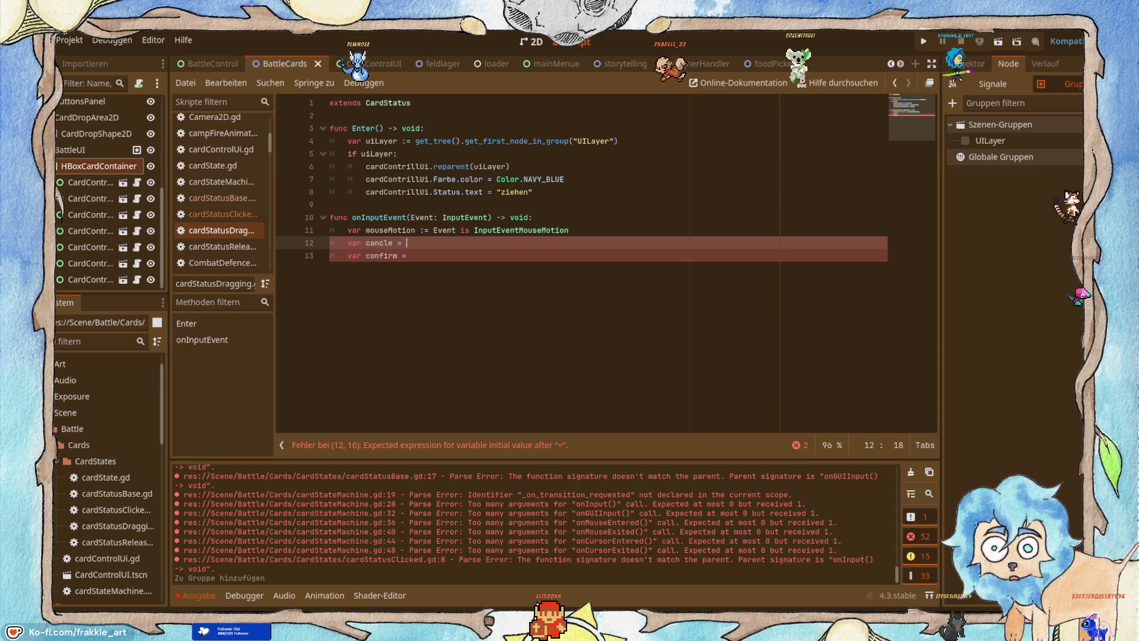
Set cancel on line 12 to Event.is_action_pressed("aq_RMB") using autocomplete.
key(BackSpace)
text(Eve)
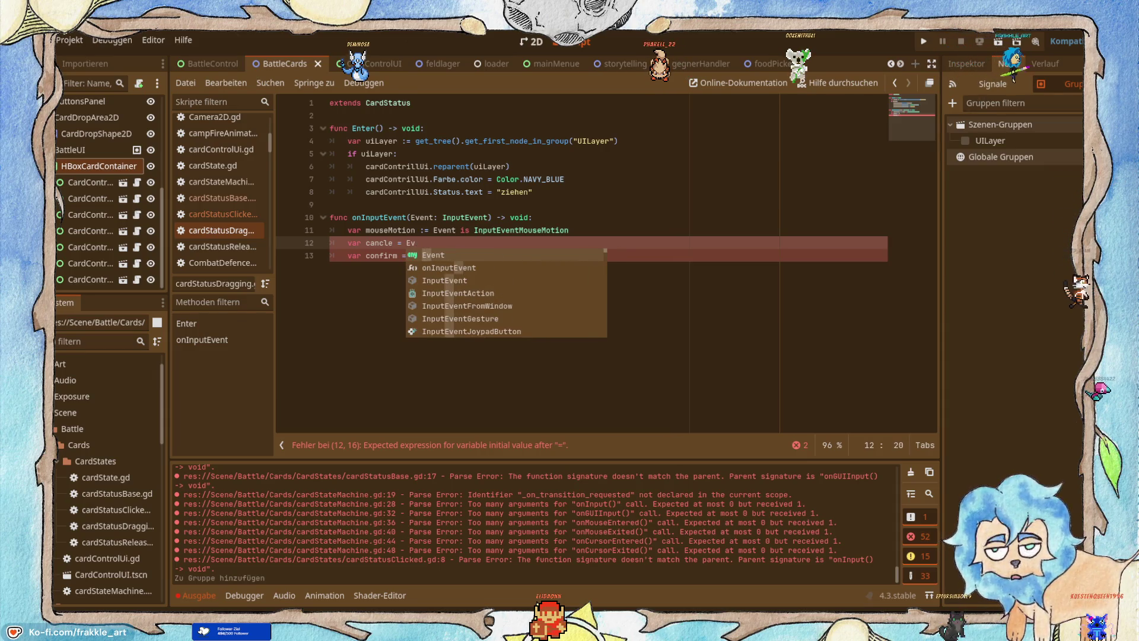
key(Return)
text(.isa)
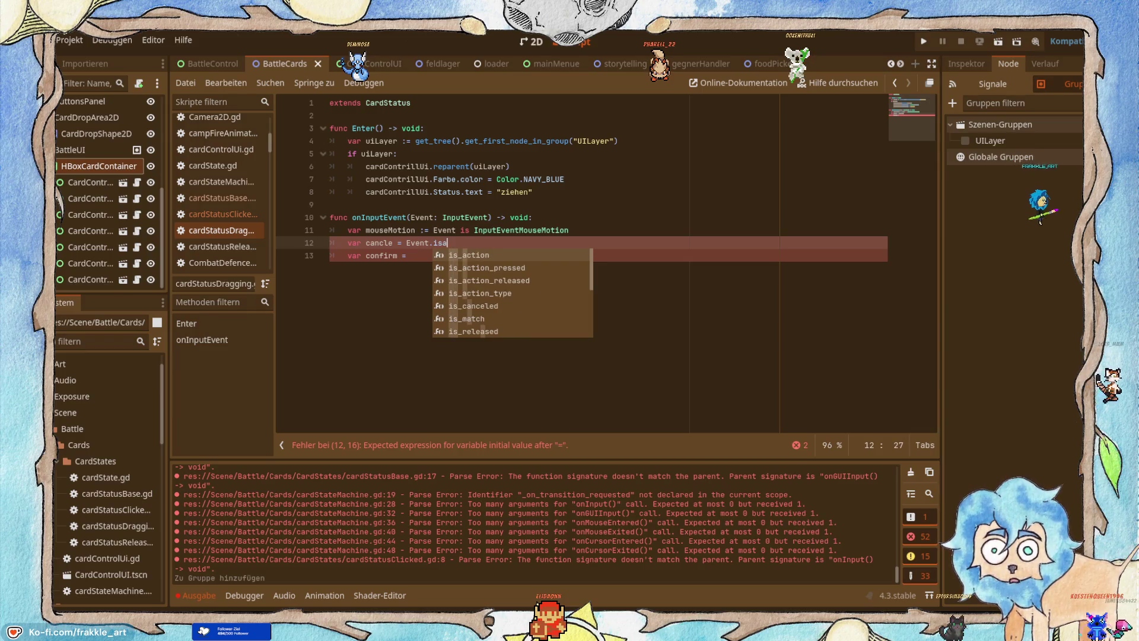
key(Down)
key(Return)
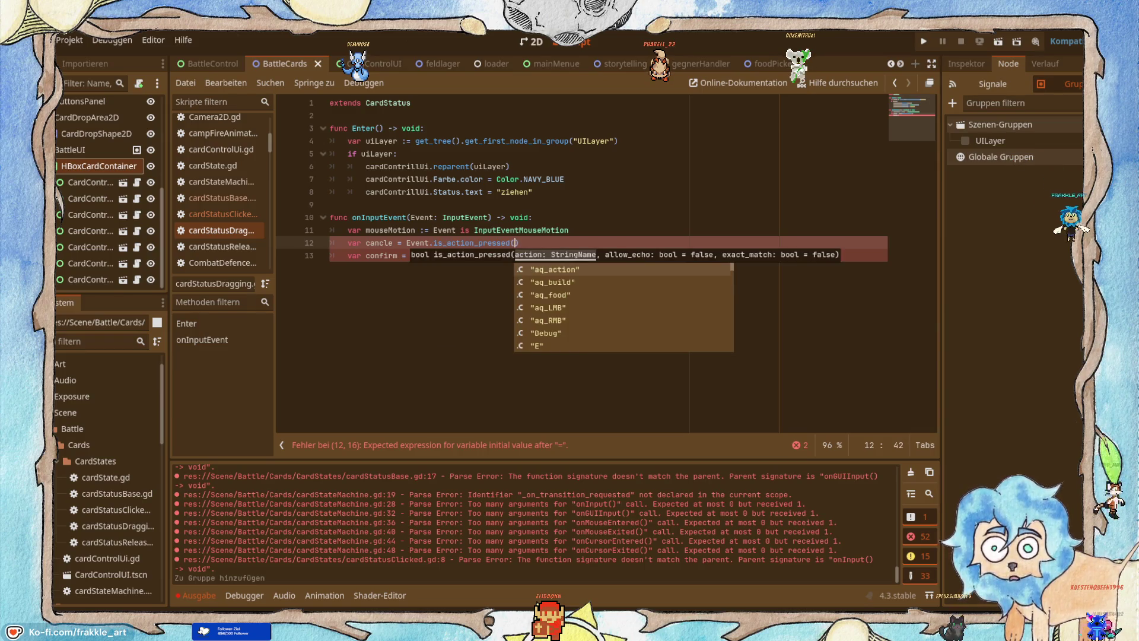
key(Down)
key(Down)
key(Down)
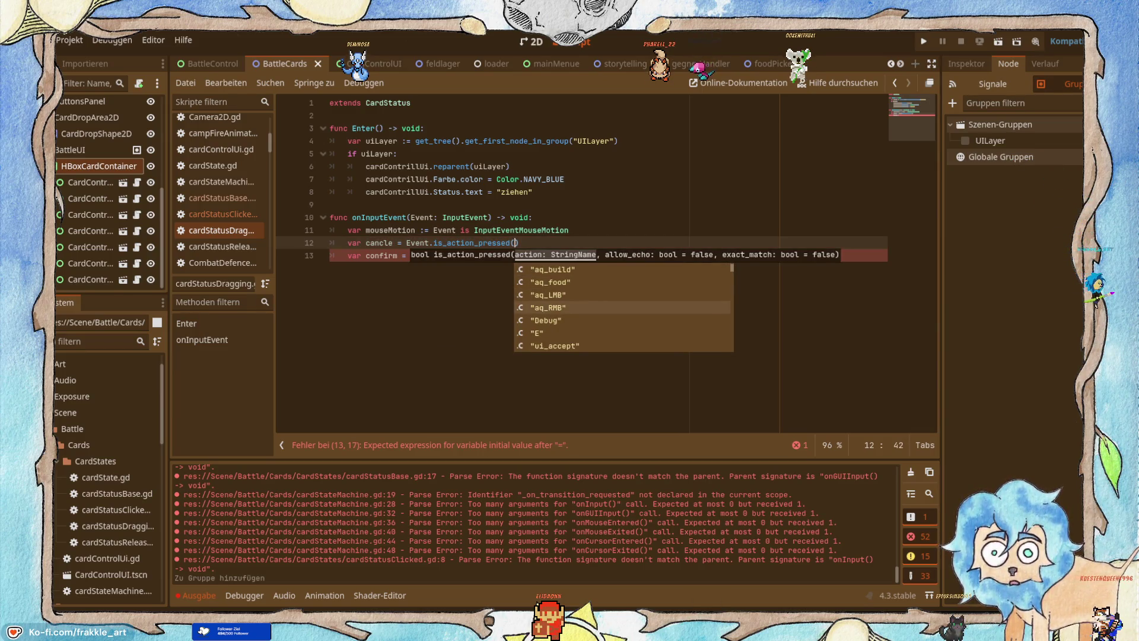
key(Return)
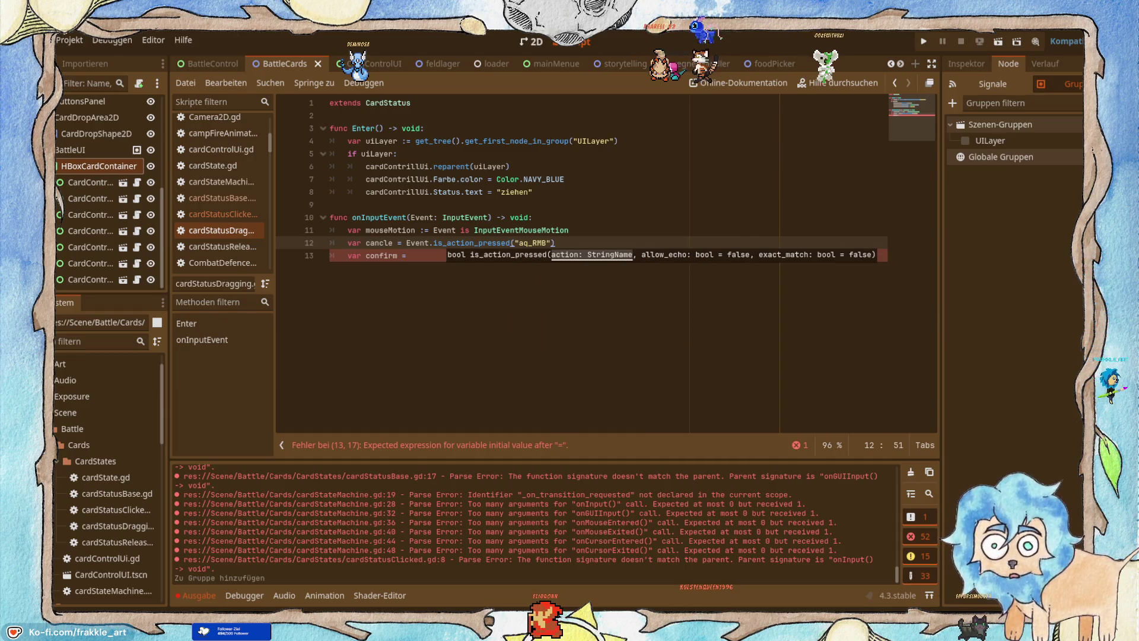
Set confirm on line 13 to Event.is_action_pressed("aq_LMB"), then view the tutorial.
click(416, 255)
text(Ev)
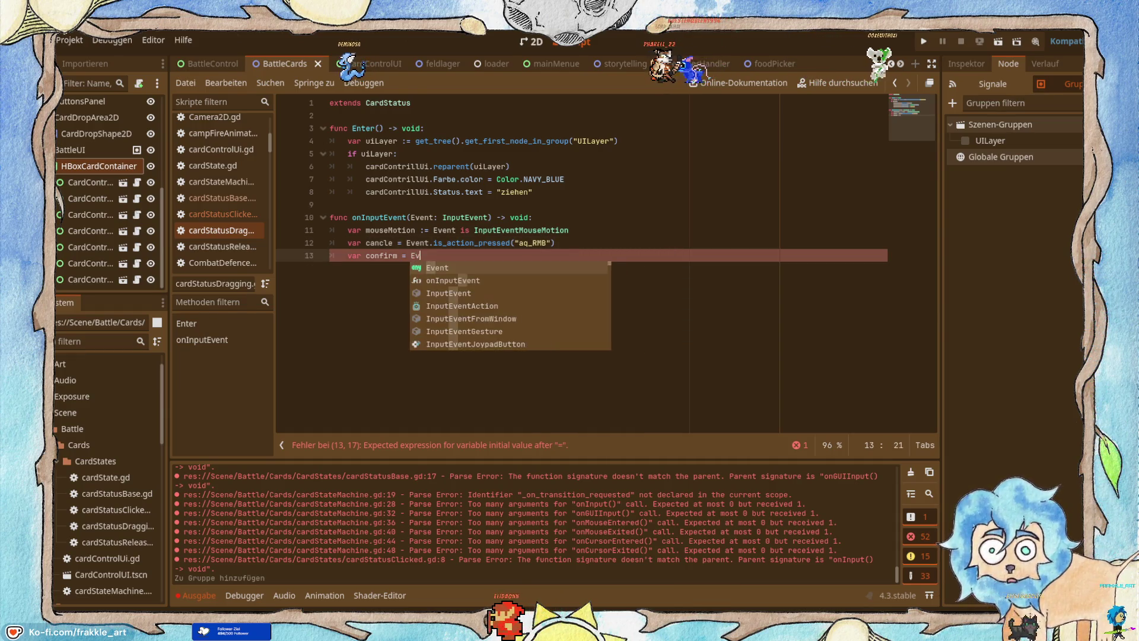
text(ent)
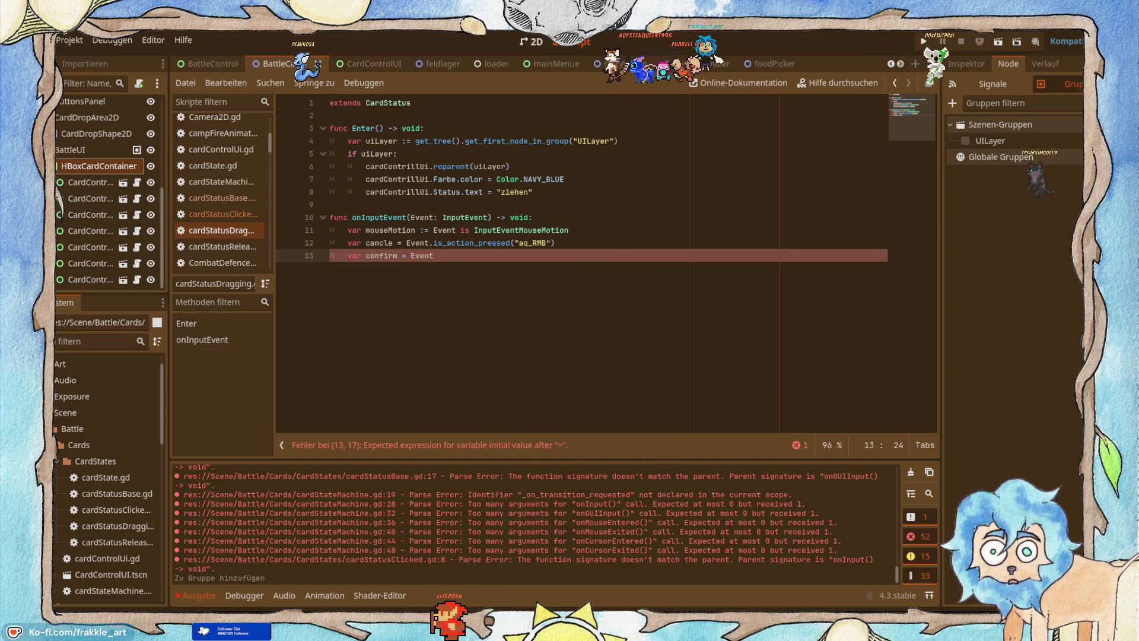
text(.is_a)
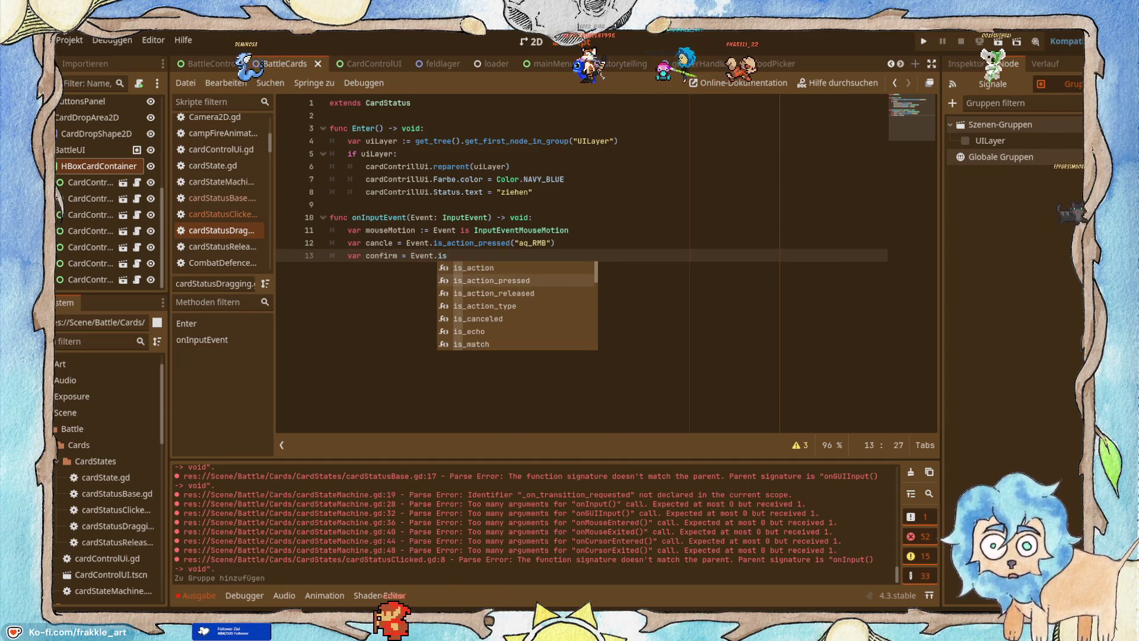
key(Return)
text(action_pressed(a)
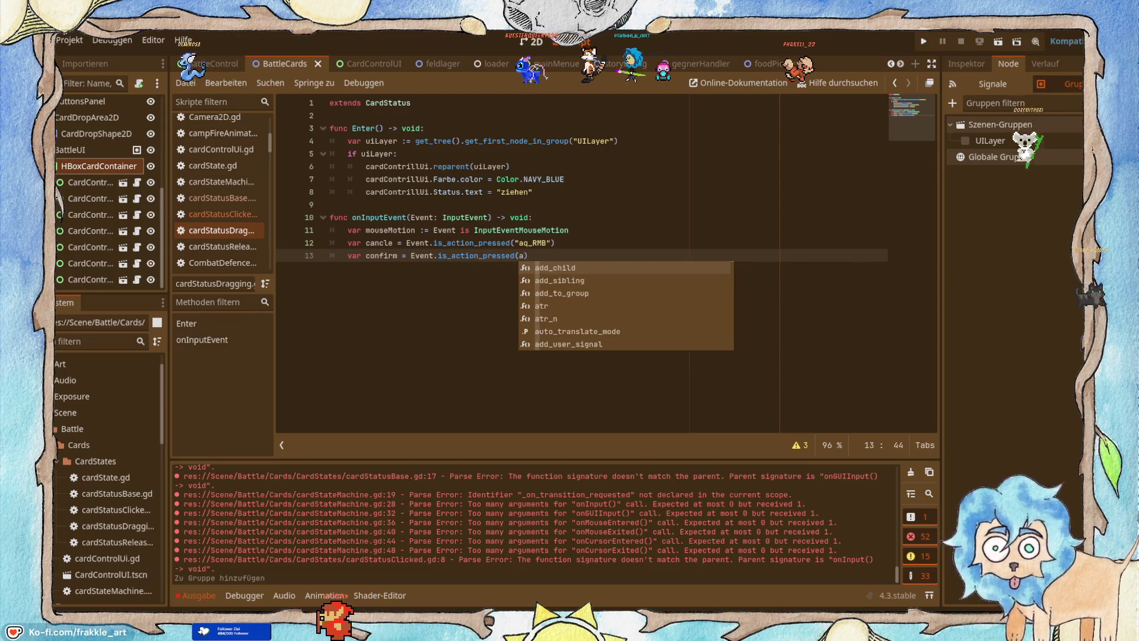
key(BackSpace)
text(q)
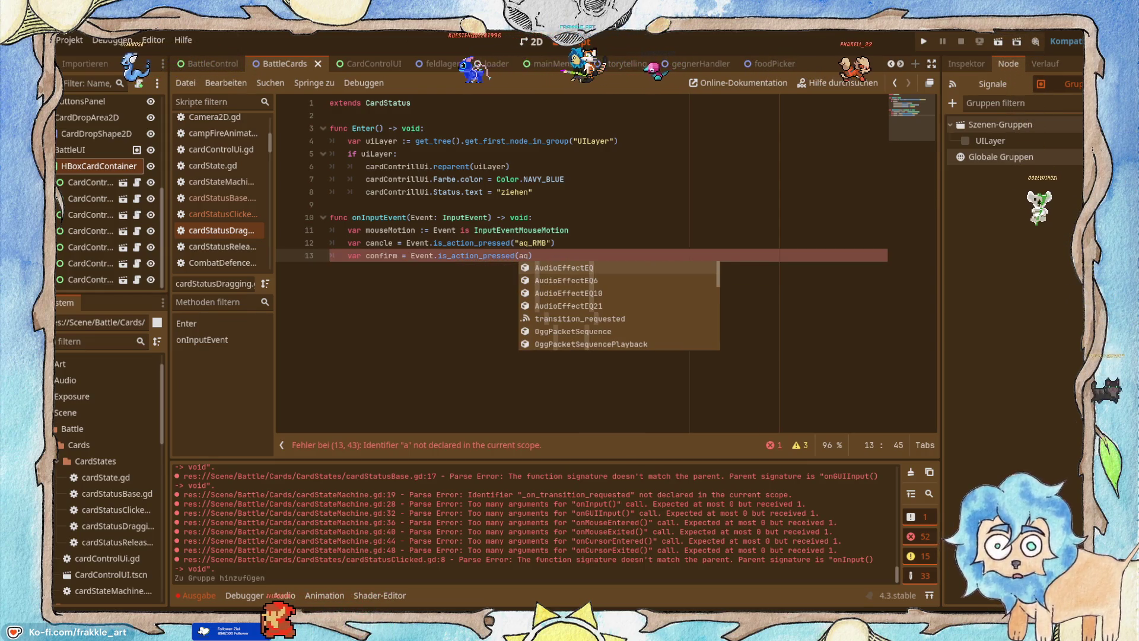
text(")
text(aq_)
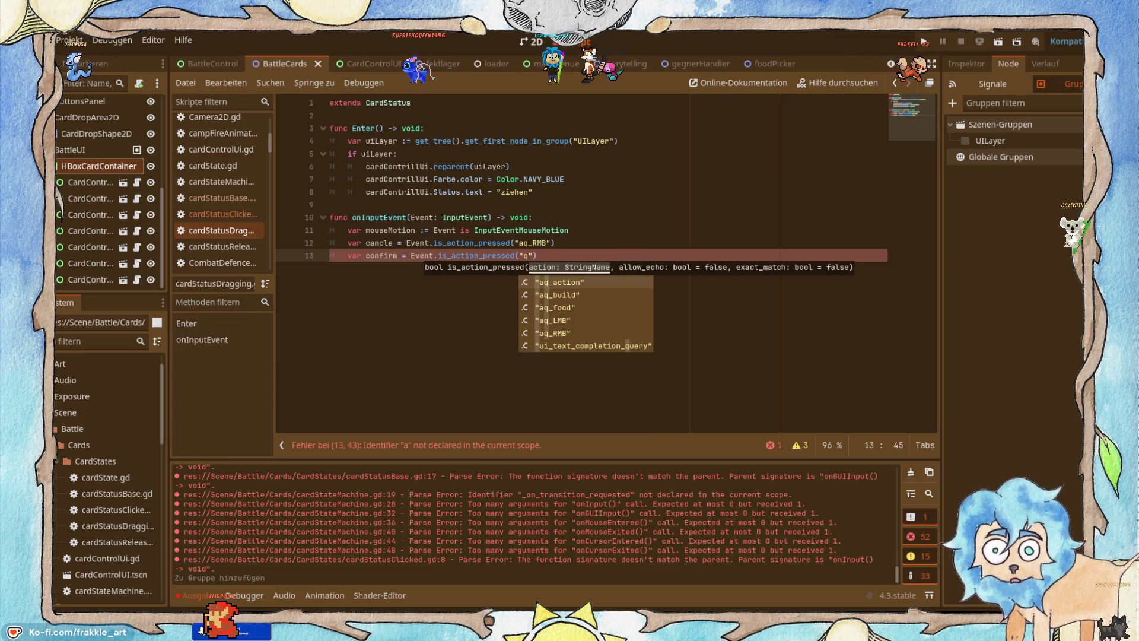
text(L)
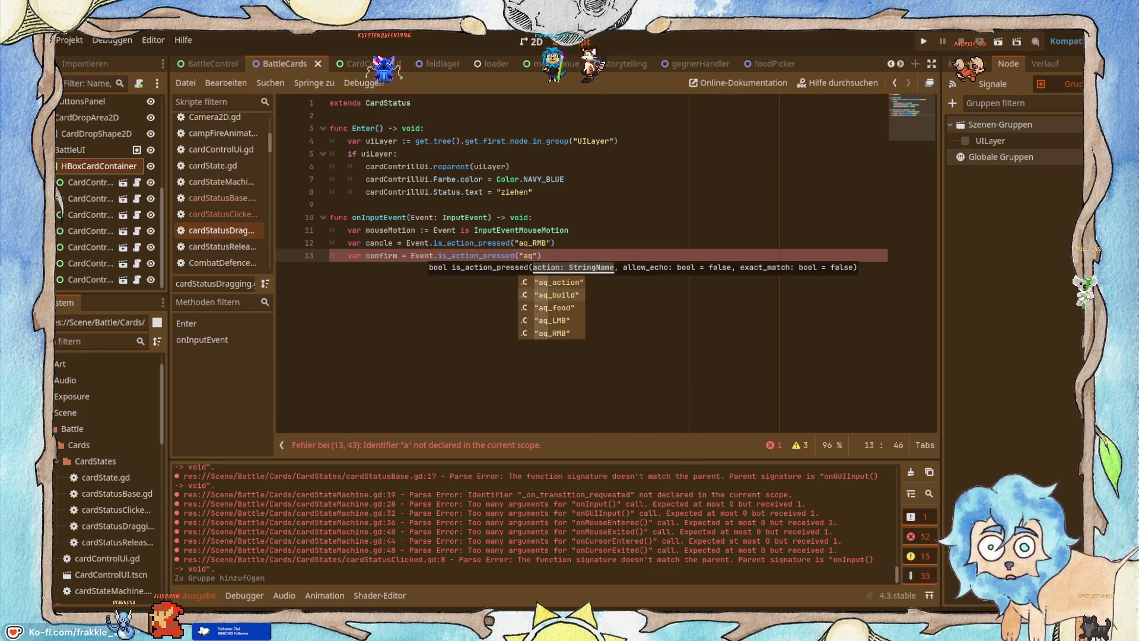
key(Return)
key(alt+Tab)
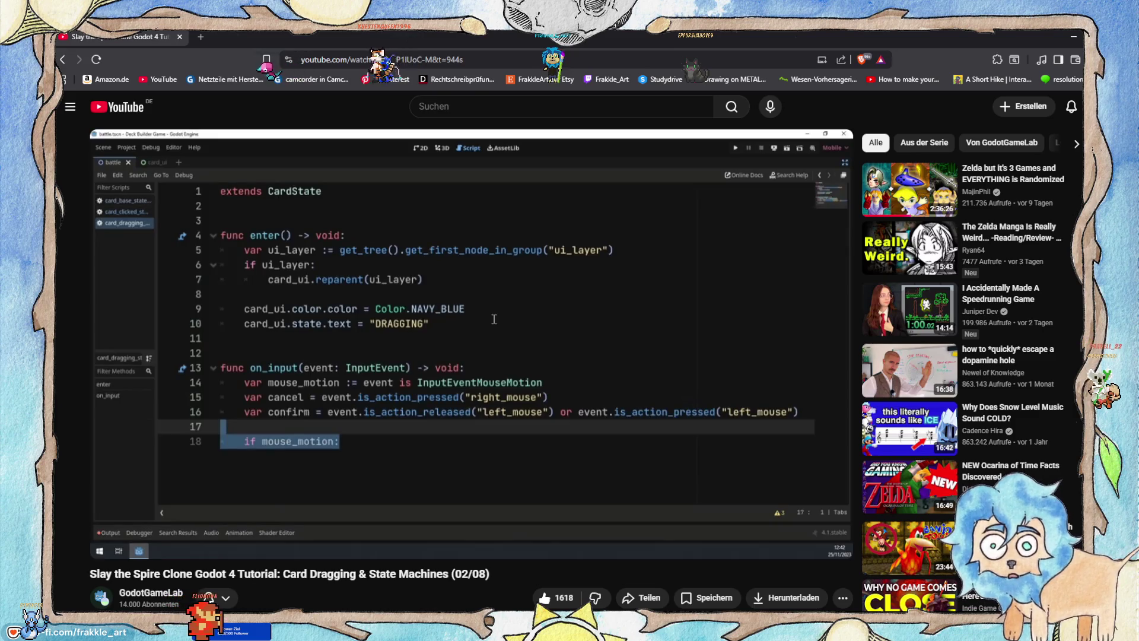
Prepend Event.is_action_released("aq_LMB") or to the confirm check on line 13.
key(alt+Tab)
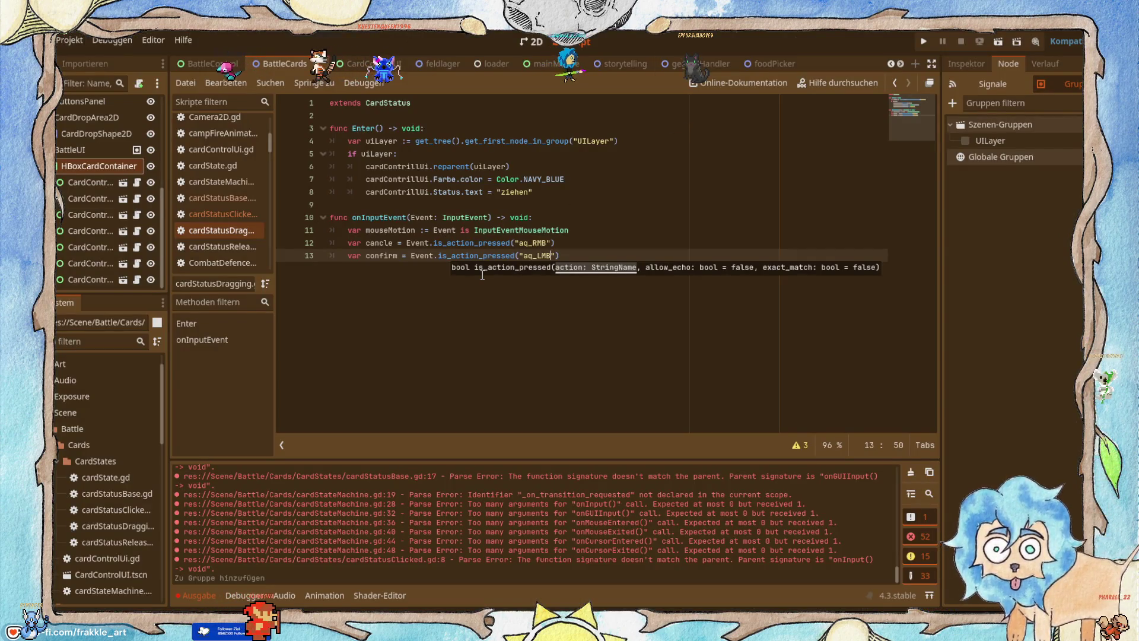
key(Left)
key(Left)
key(Left)
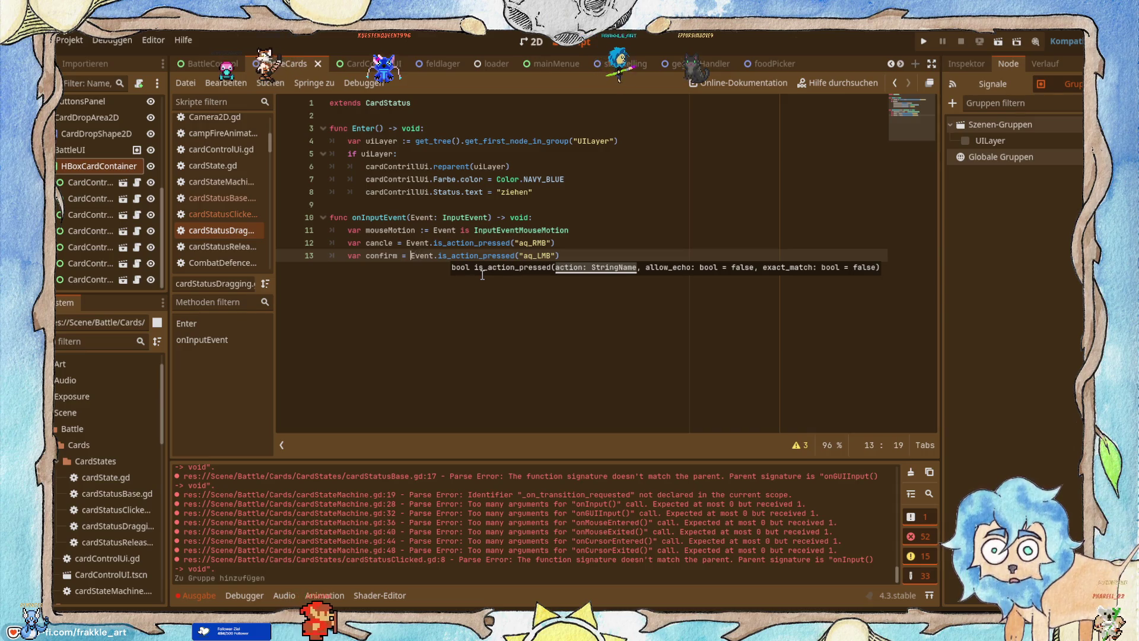
text(or)
key(Left)
key(Left)
key(Left)
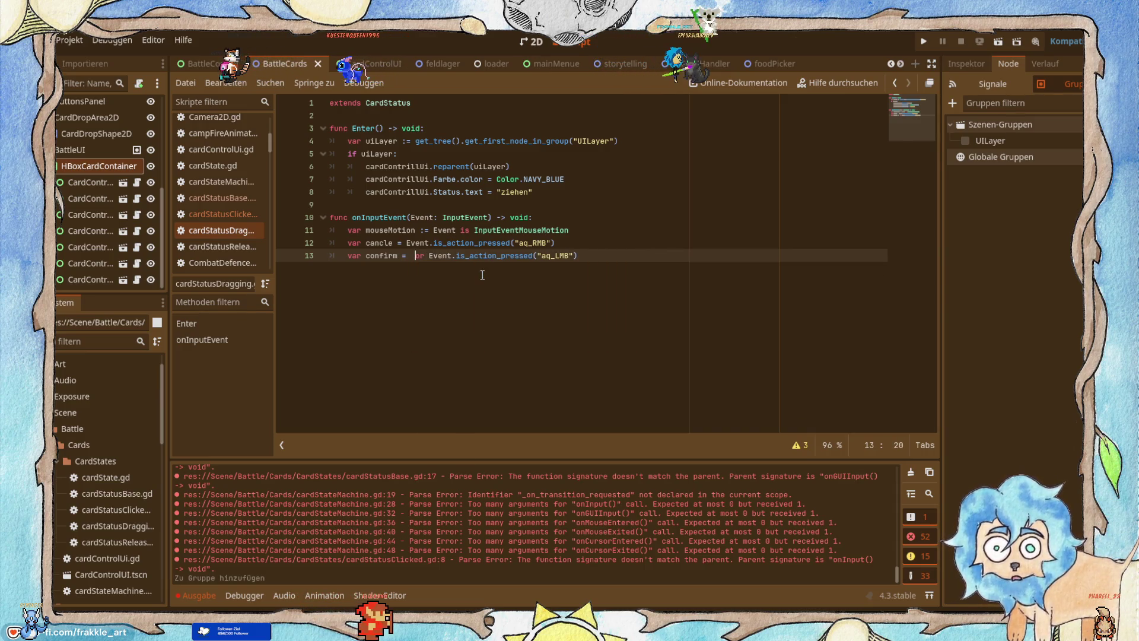
key(Left)
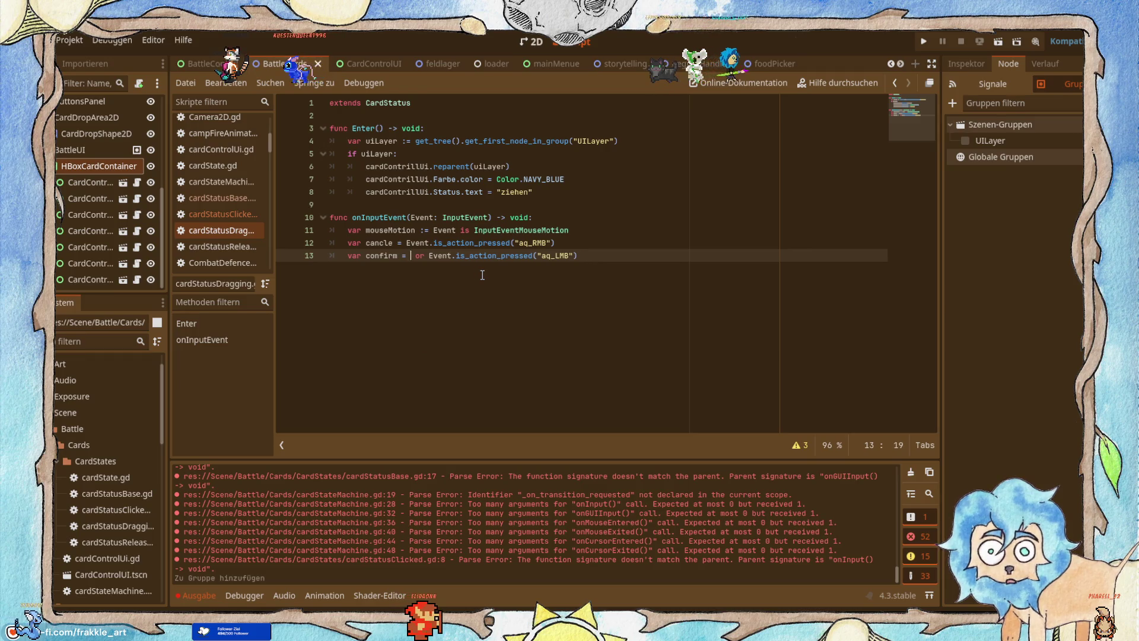
text(Eve)
key(Return)
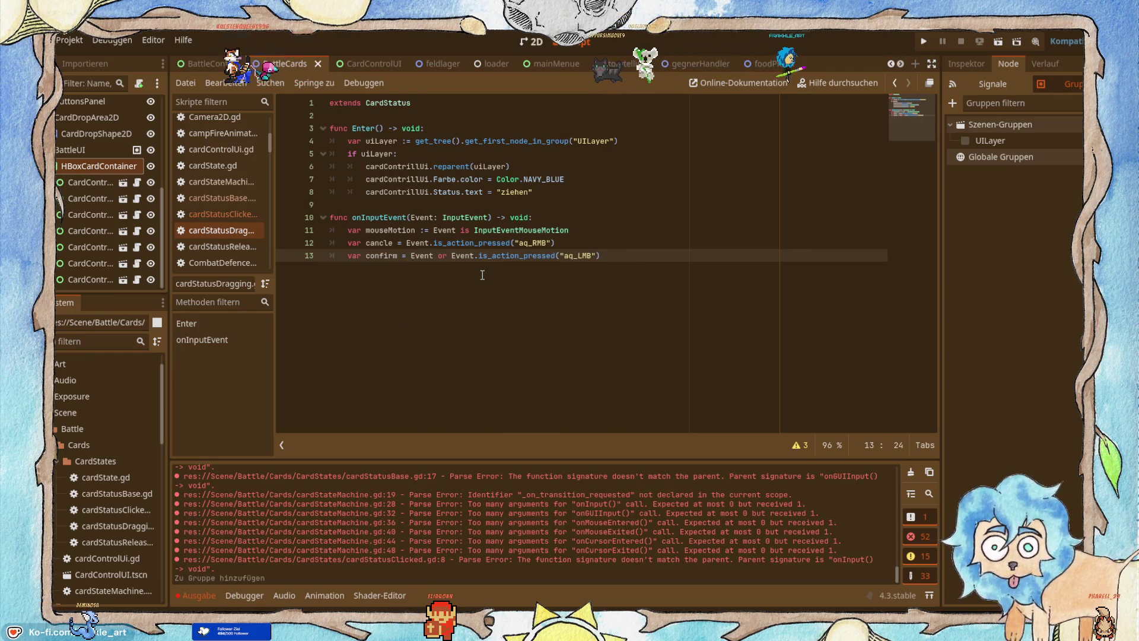
text(.is)
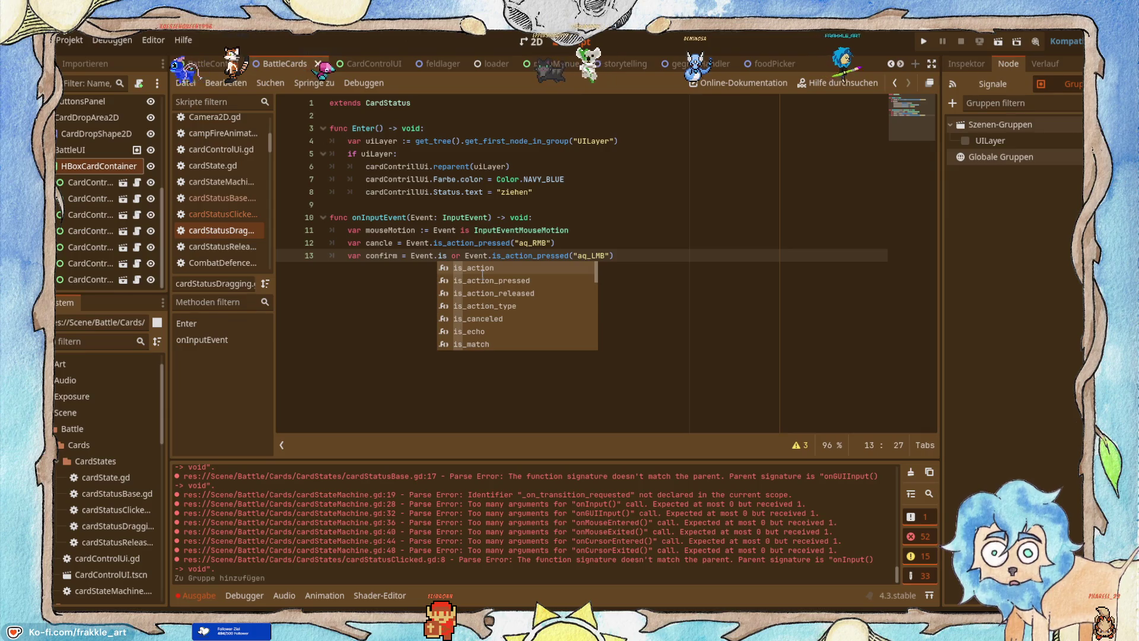
key(Down)
key(Down)
key(Return)
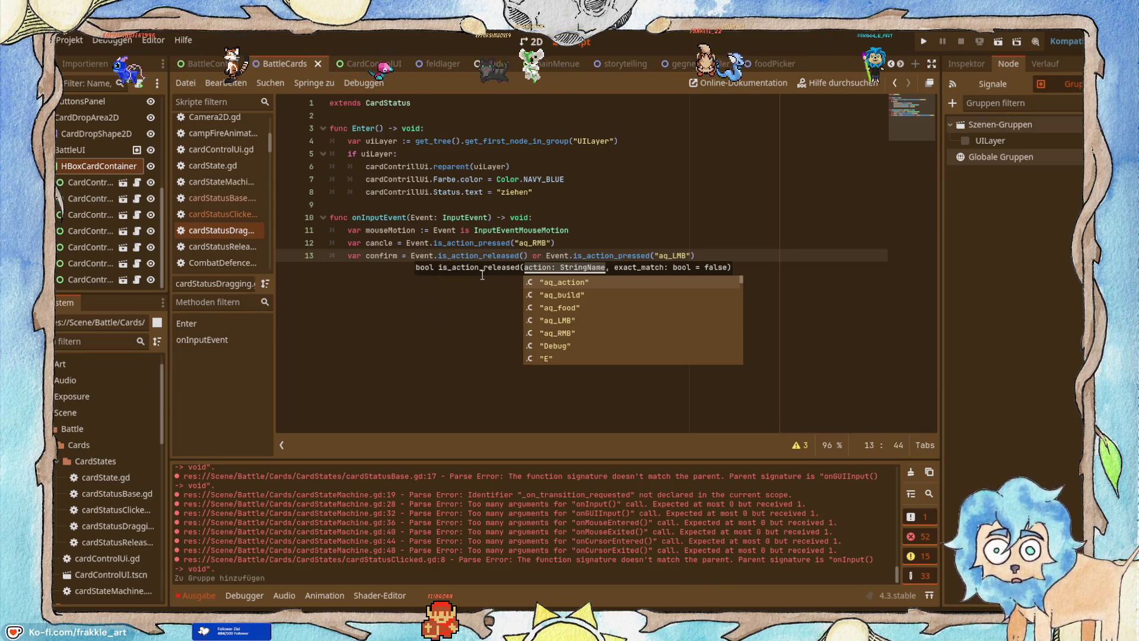
text(q)
key(BackSpace)
text(aq)
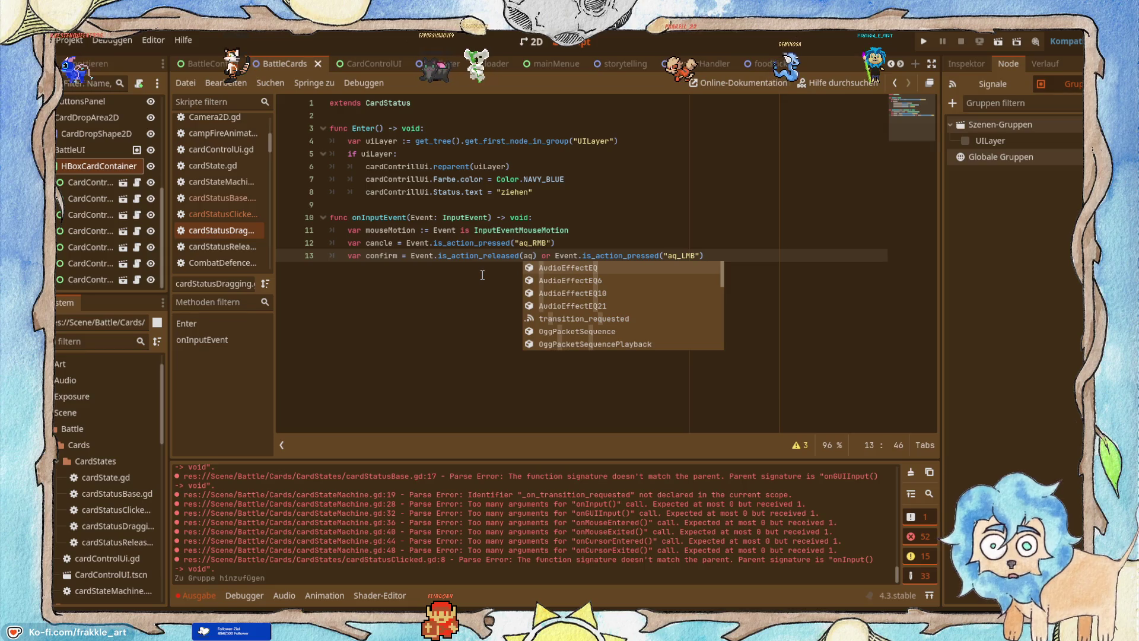
key(BackSpace)
key(BackSpace)
text("aq)
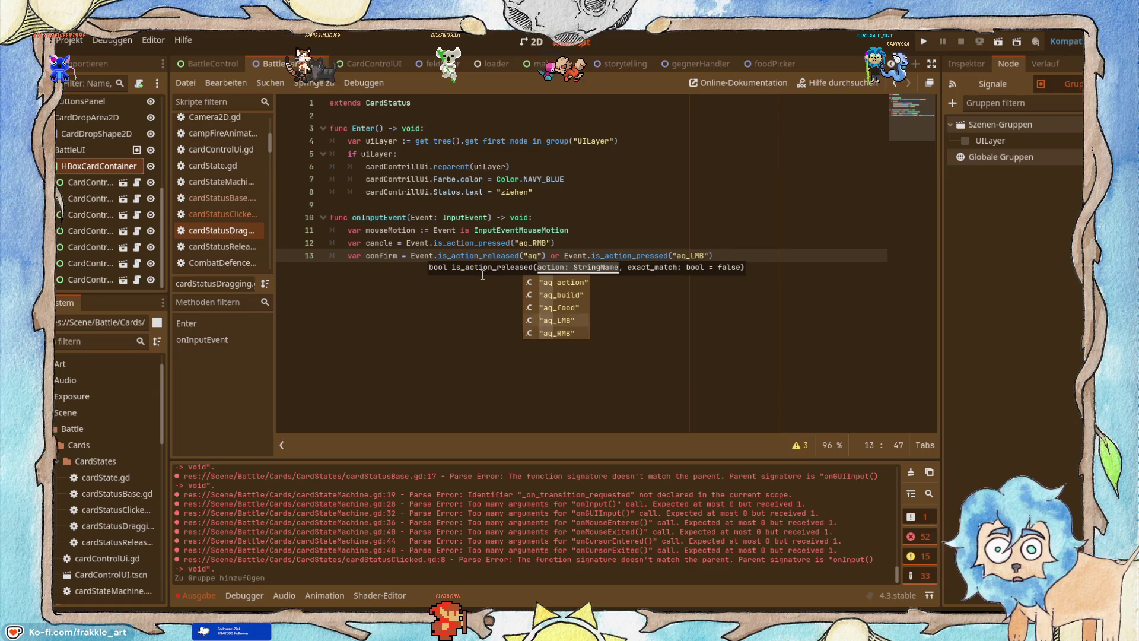
key(Return)
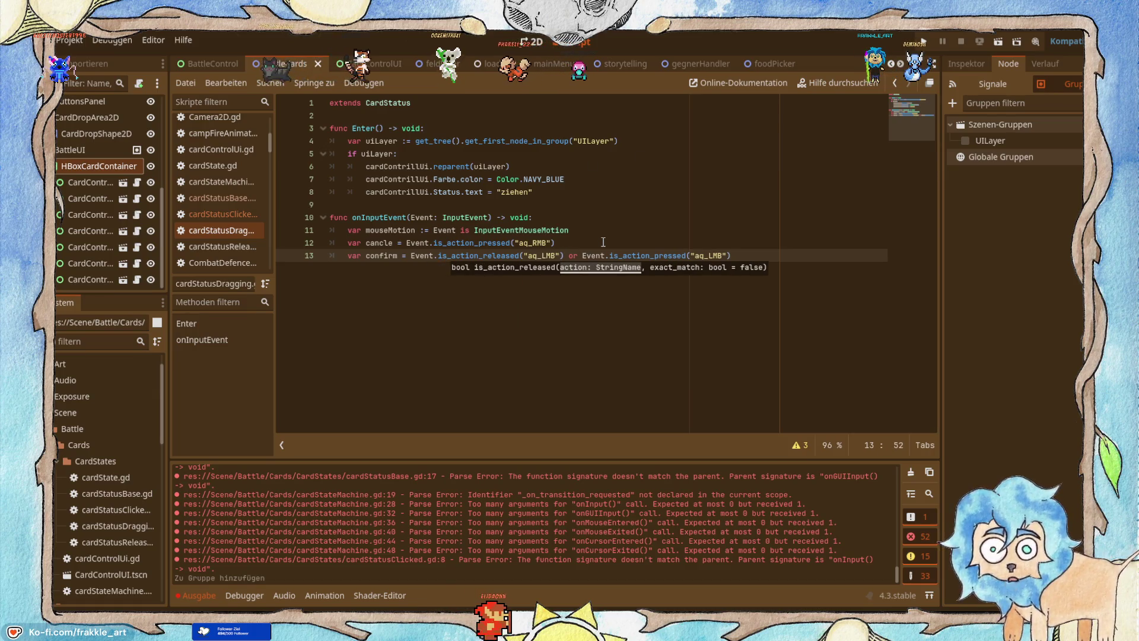
click(605, 241)
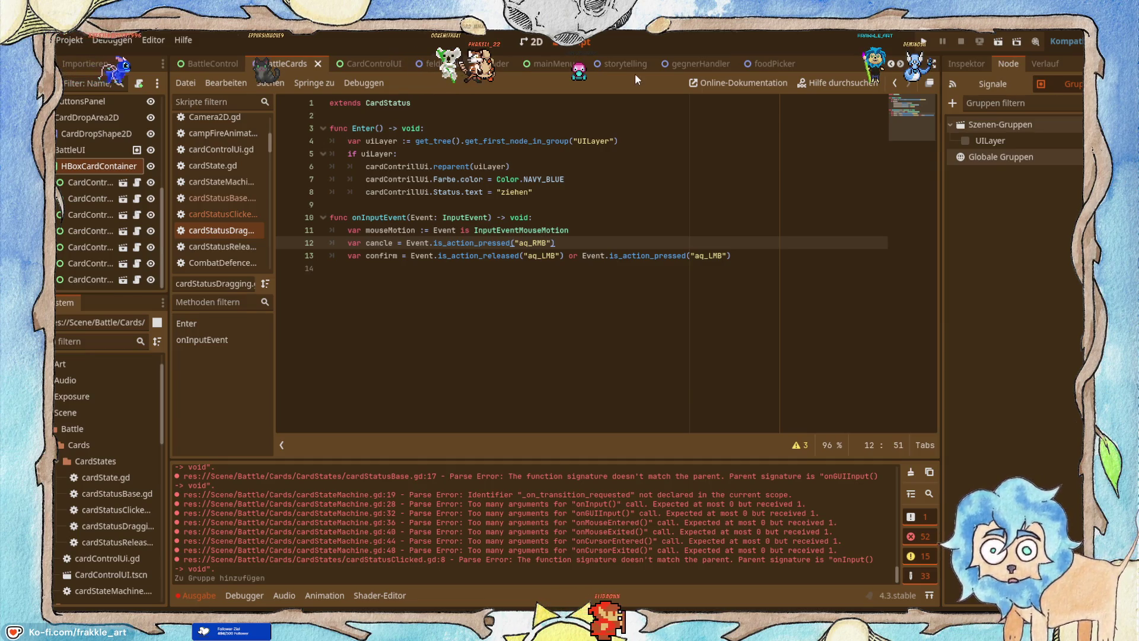
key(alt+Tab)
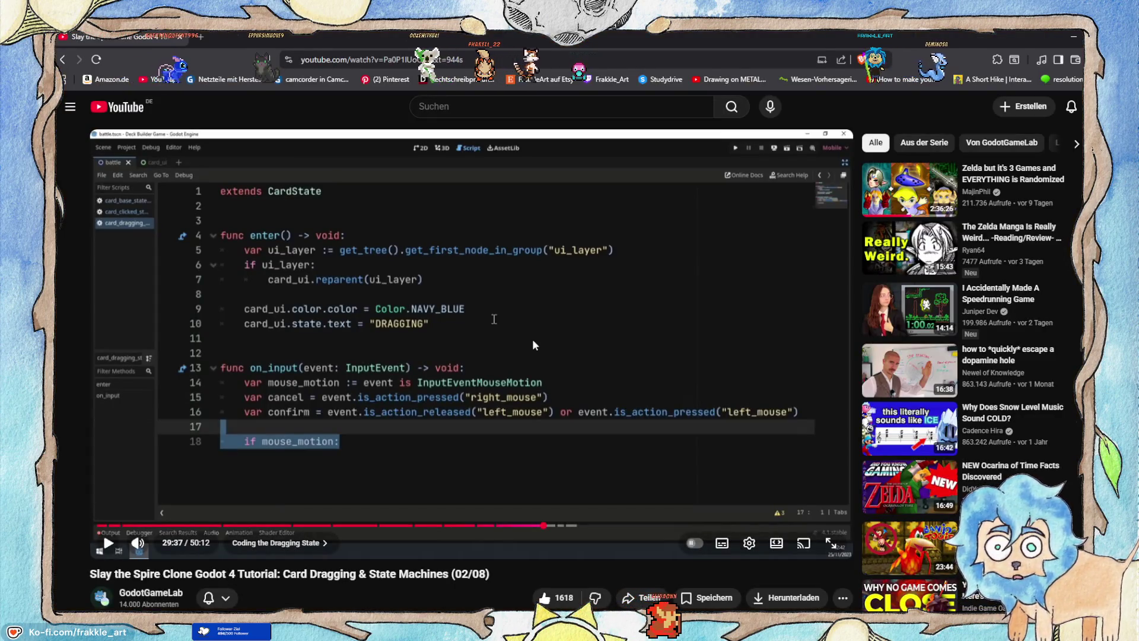
Play the tutorial to 29:56, where the cancel branch emits BASE, then return to Godot.
click(532, 345)
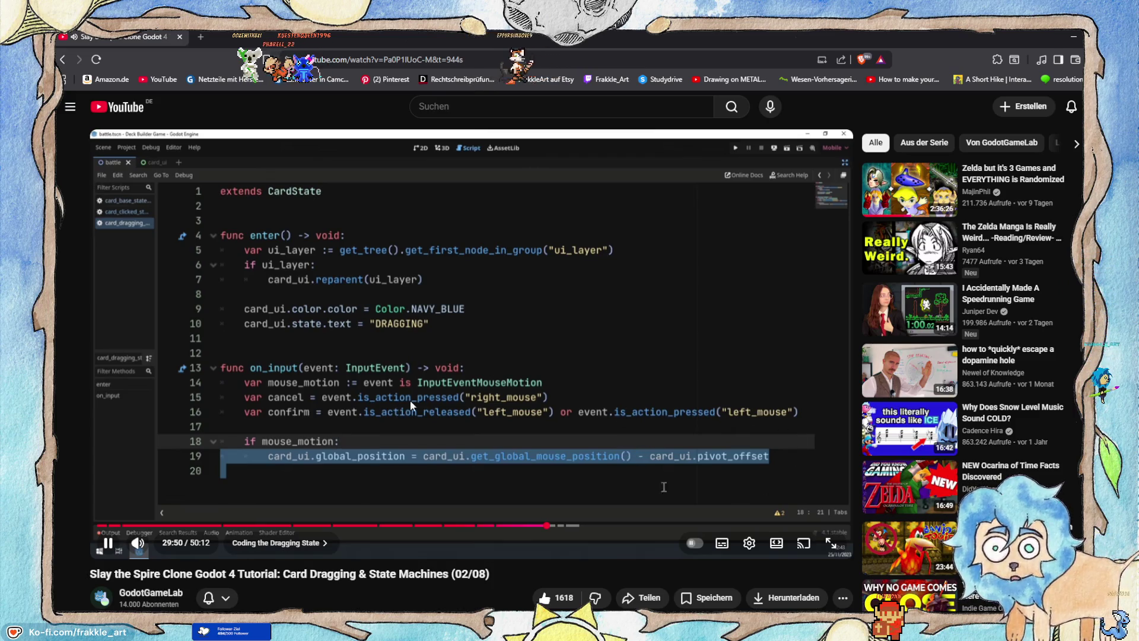
click(624, 342)
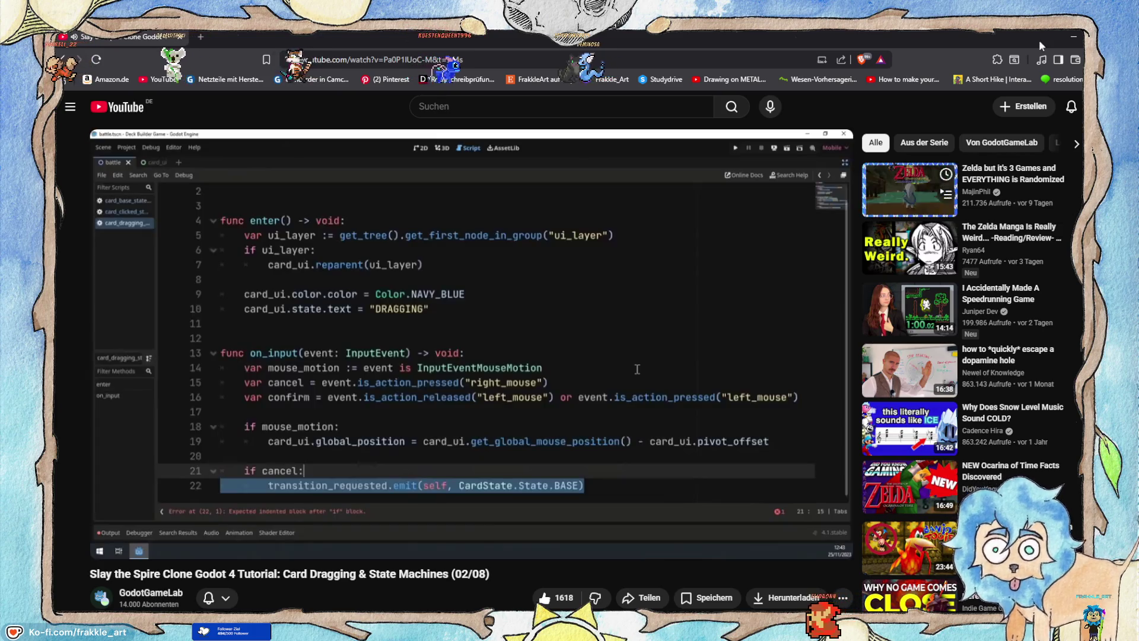
click(1074, 35)
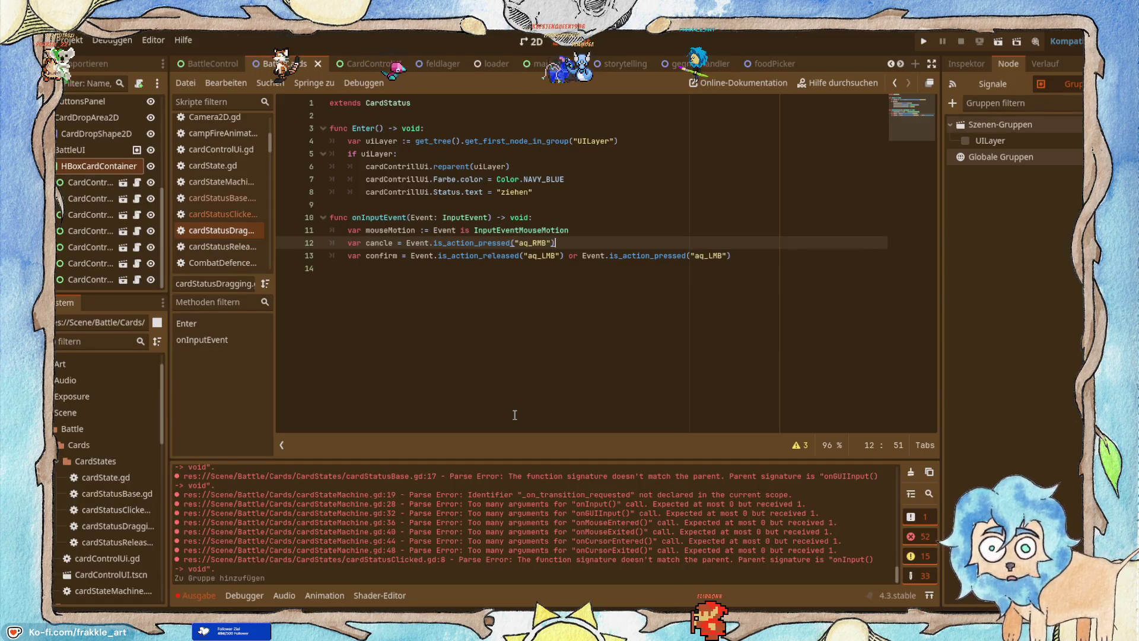
Add an if mouseMotion: check on a new line after the confirm line.
click(807, 258)
key(Return)
key(Return)
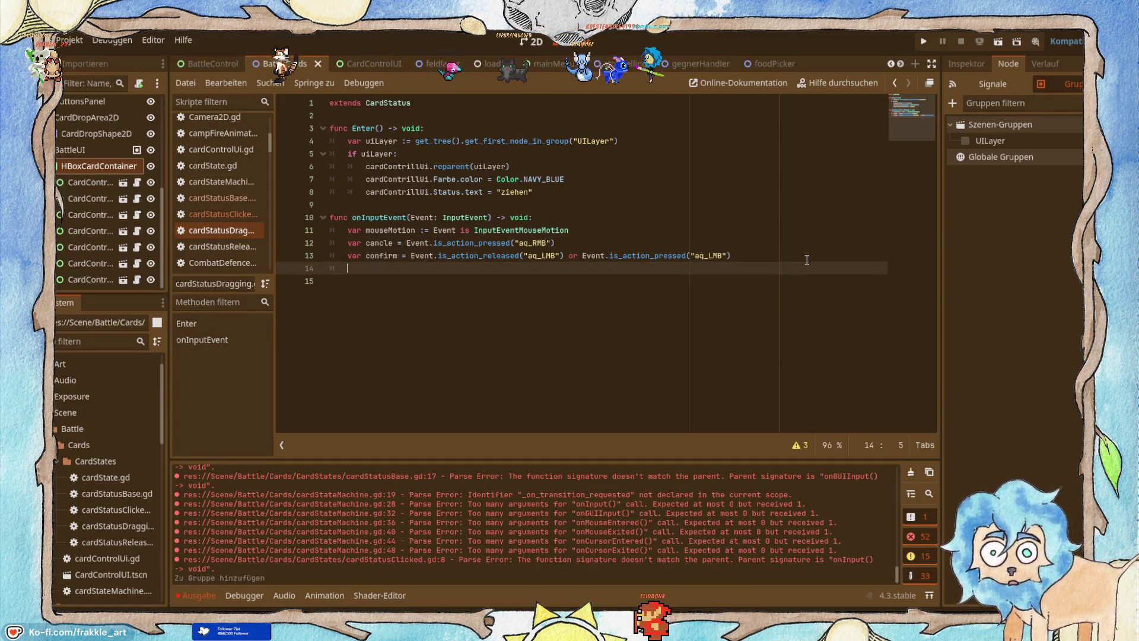
key(BackSpace)
key(BackSpace)
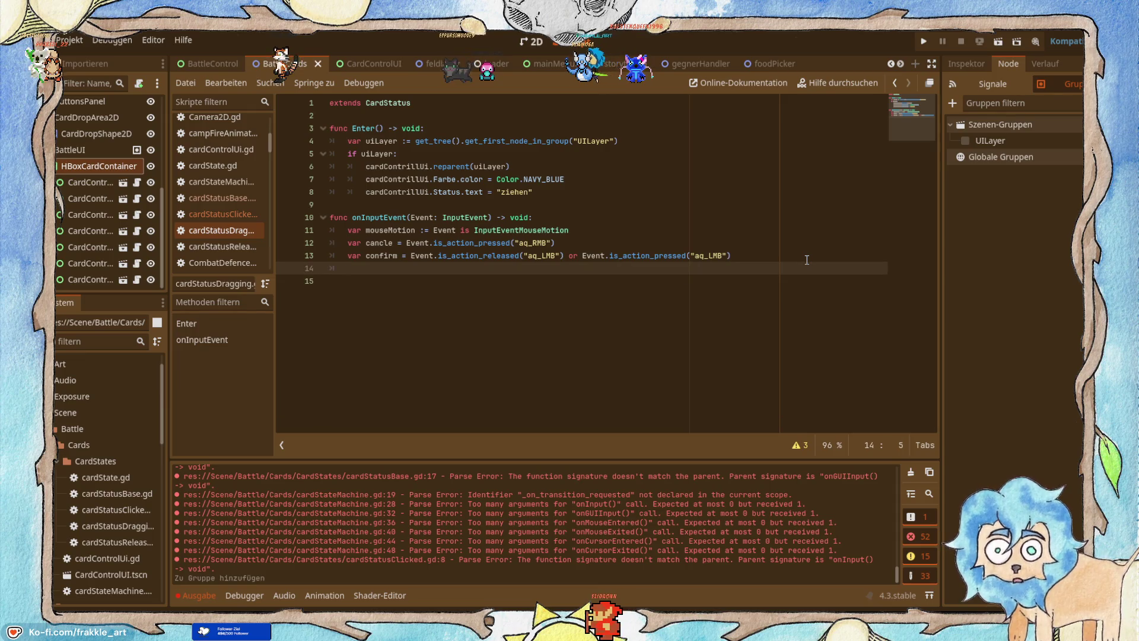
text(ifmouseMotion)
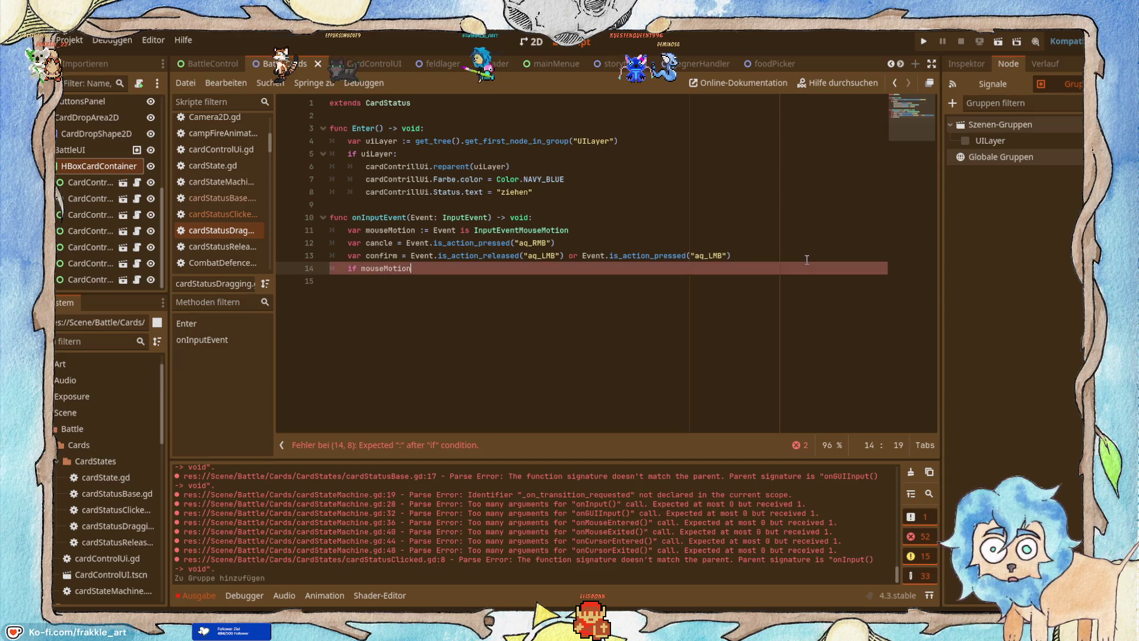
key(alt+Tab)
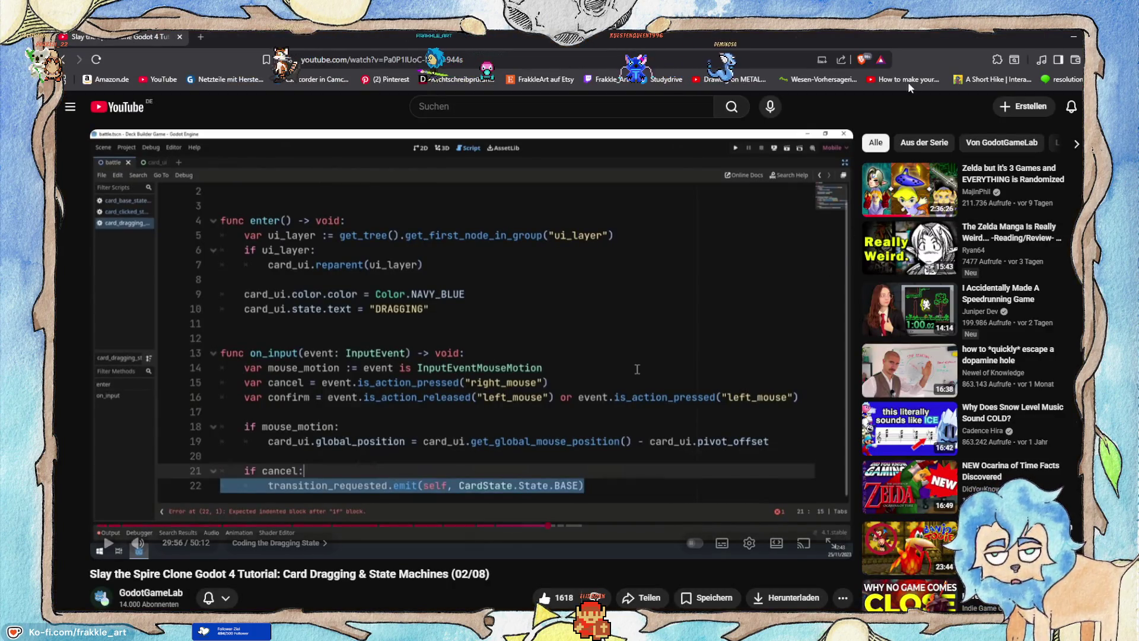
click(1070, 39)
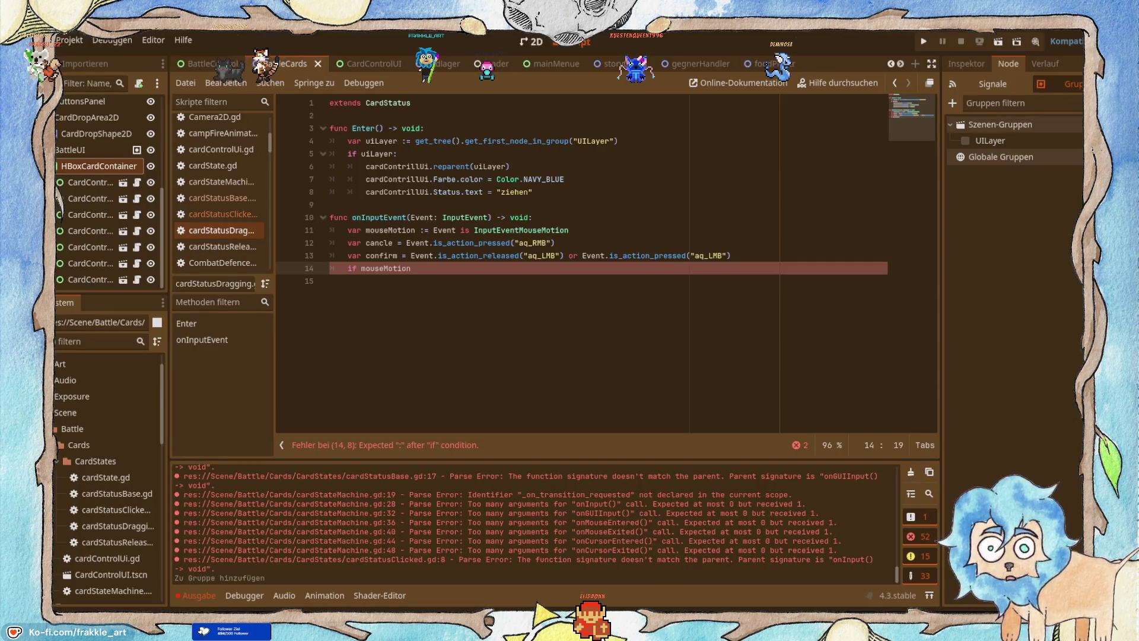
text(:)
key(Return)
In its body, set cardContrillUi.global_position to get_global_mouse_position().
text(card)
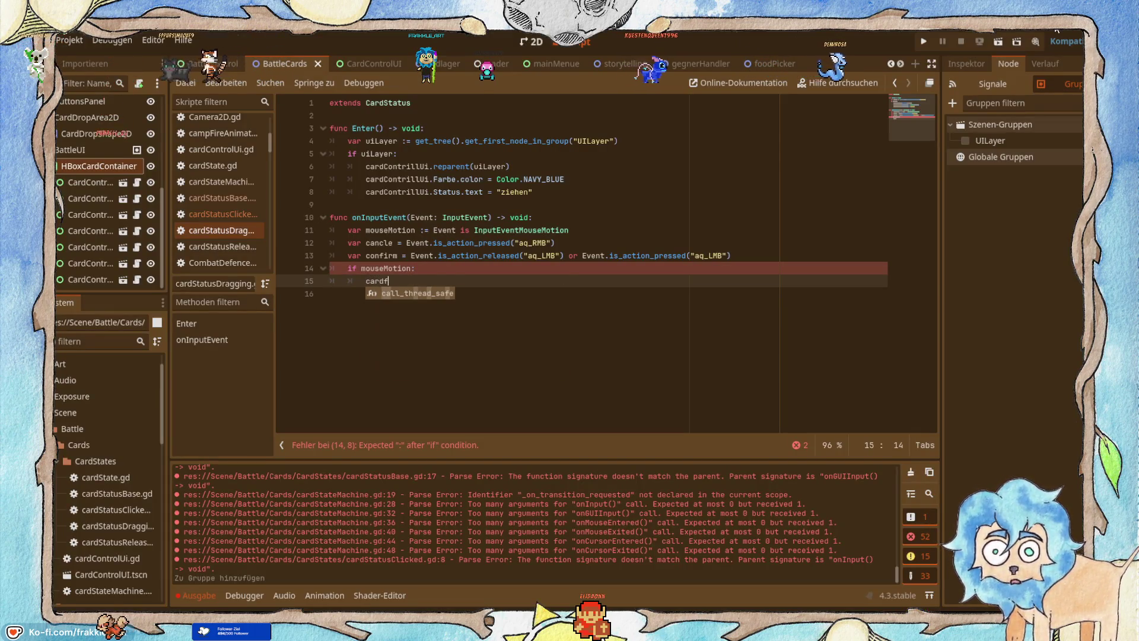
text(ContrillUi)
key(Return)
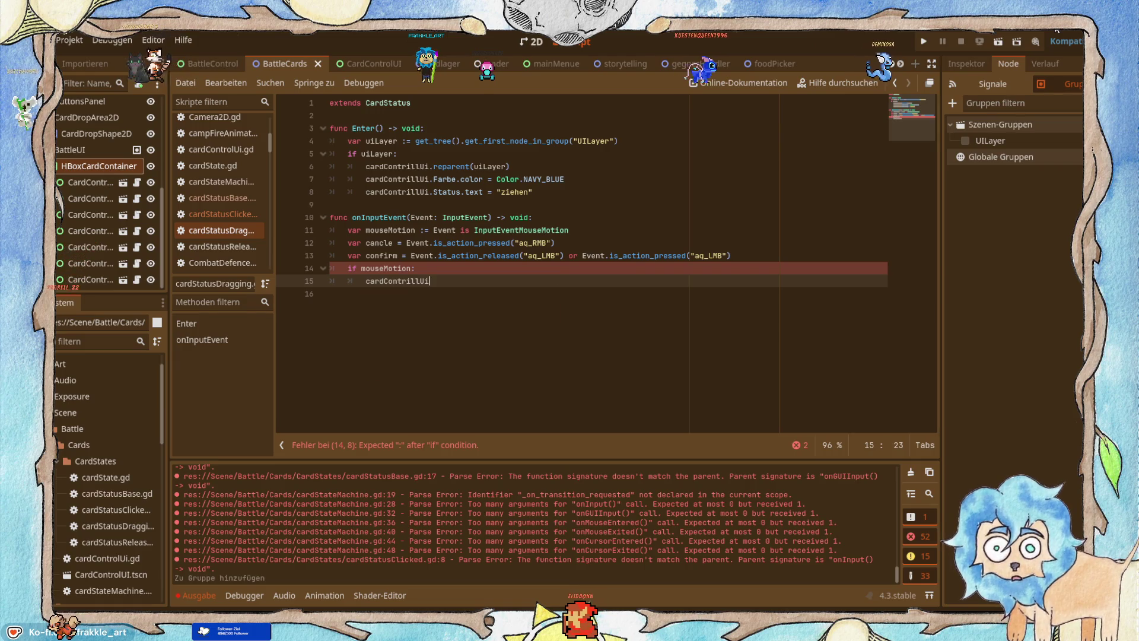
text(.glo)
key(Return)
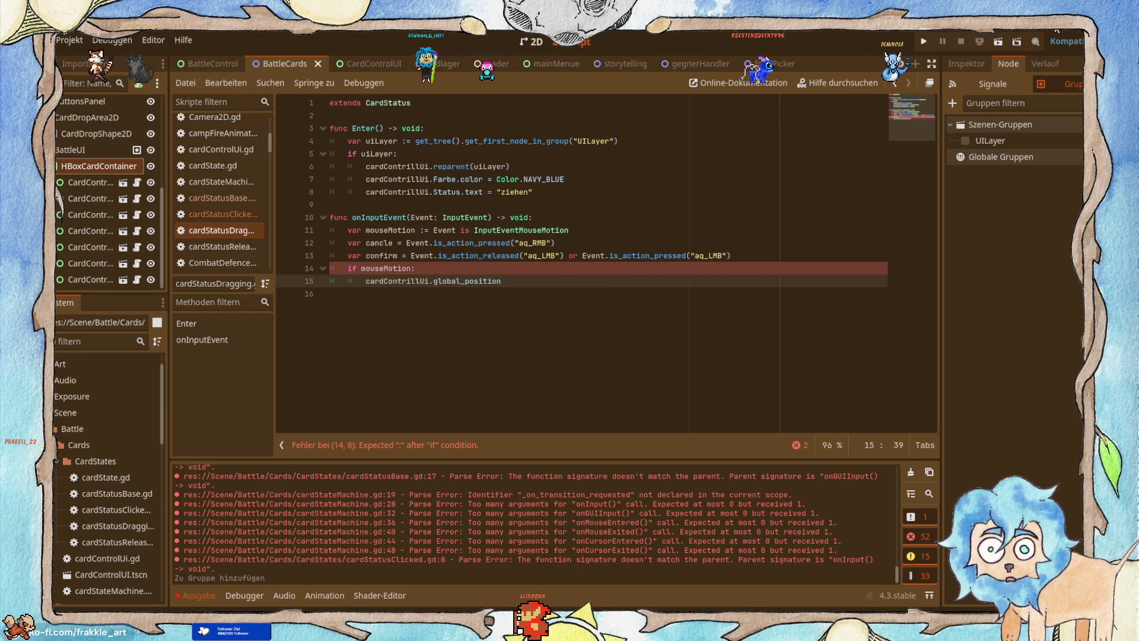
key(alt+Tab)
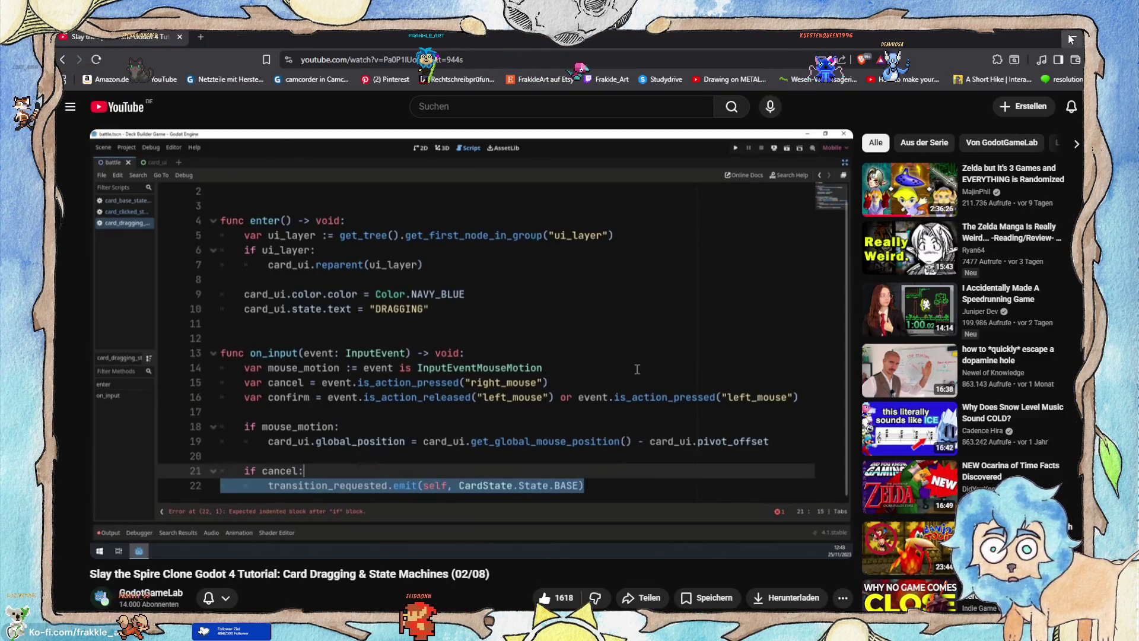
key(alt+Tab)
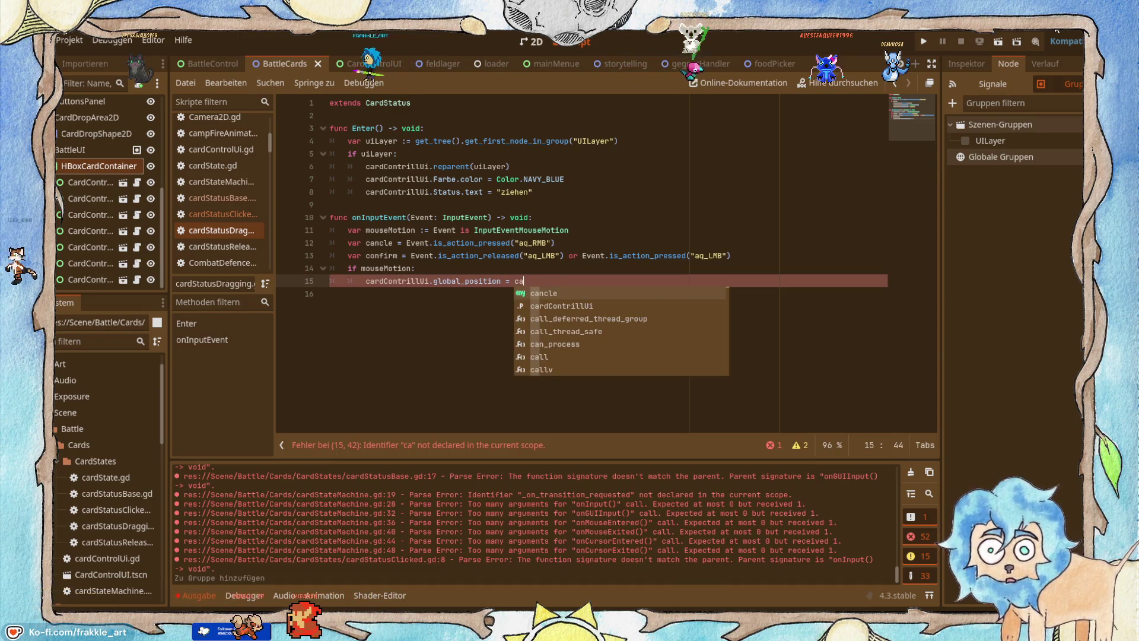
text(rd)
key(Return)
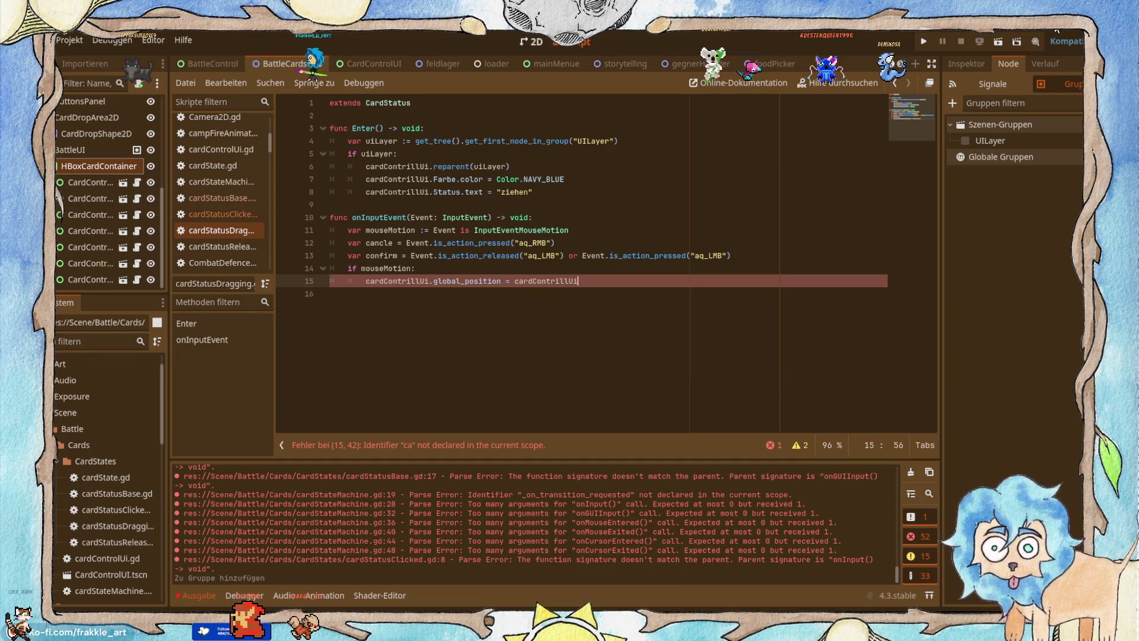
text(.get)
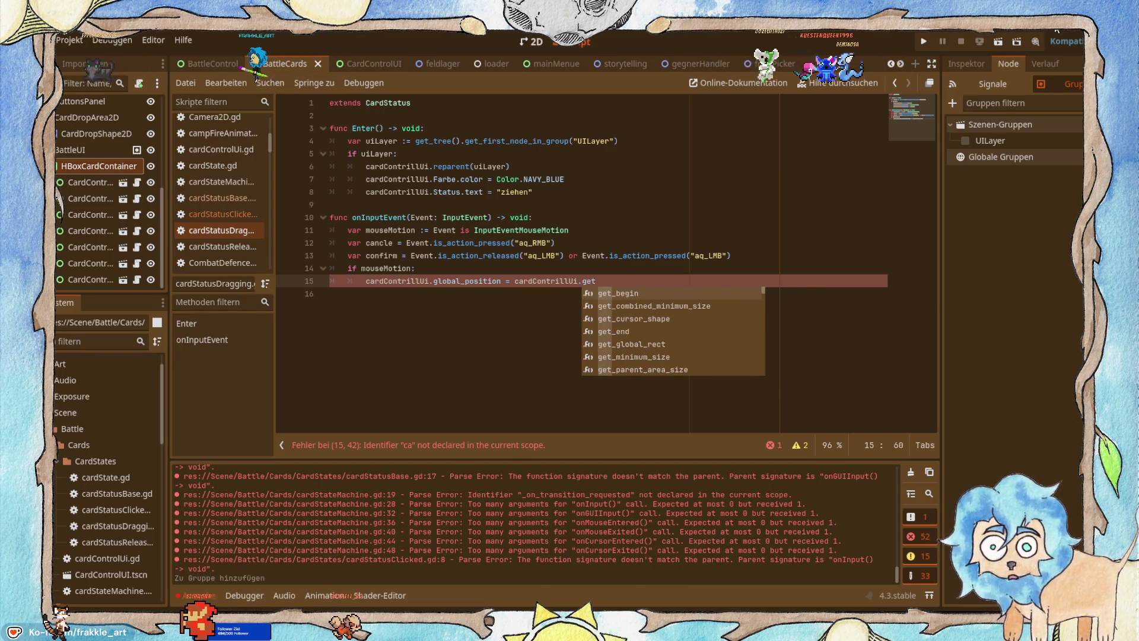
key(alt+Tab)
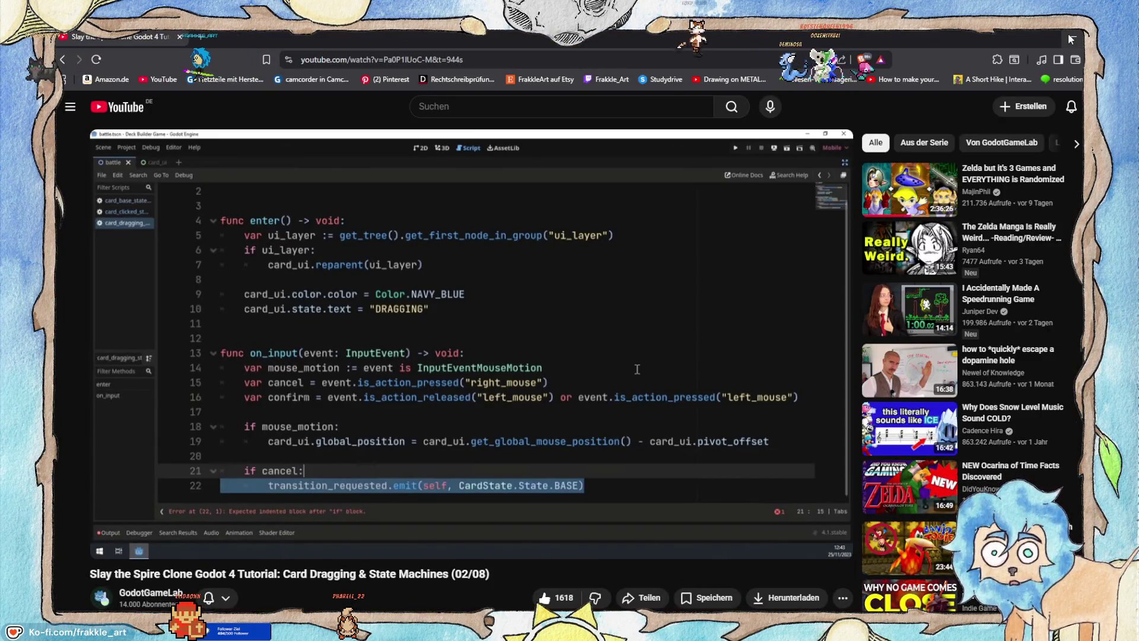
key(alt+Tab)
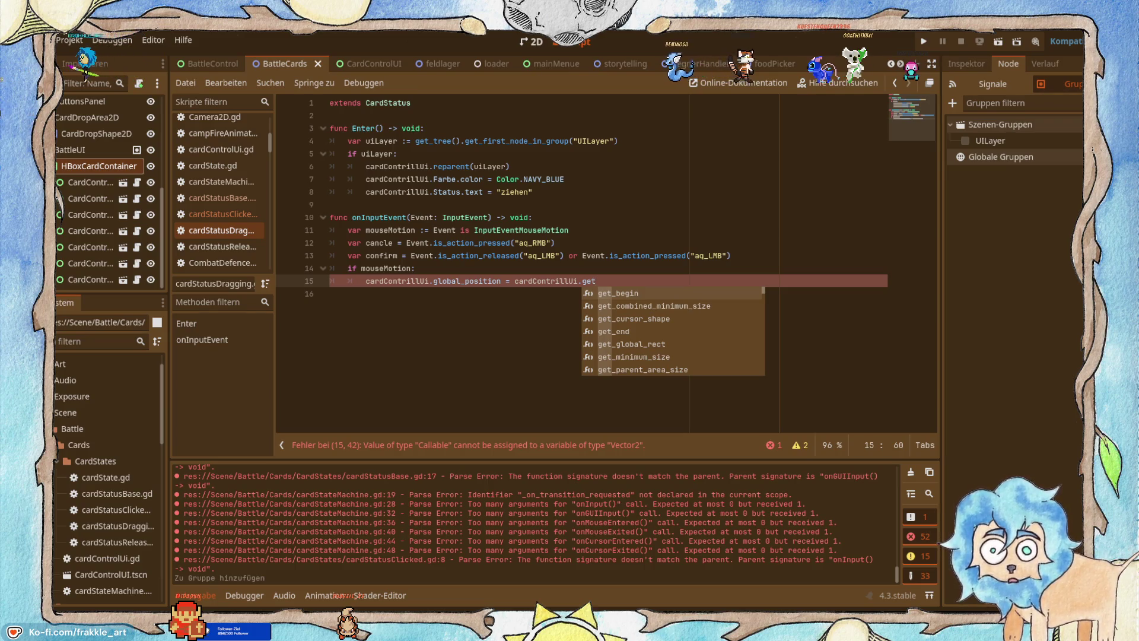
text(_glö)
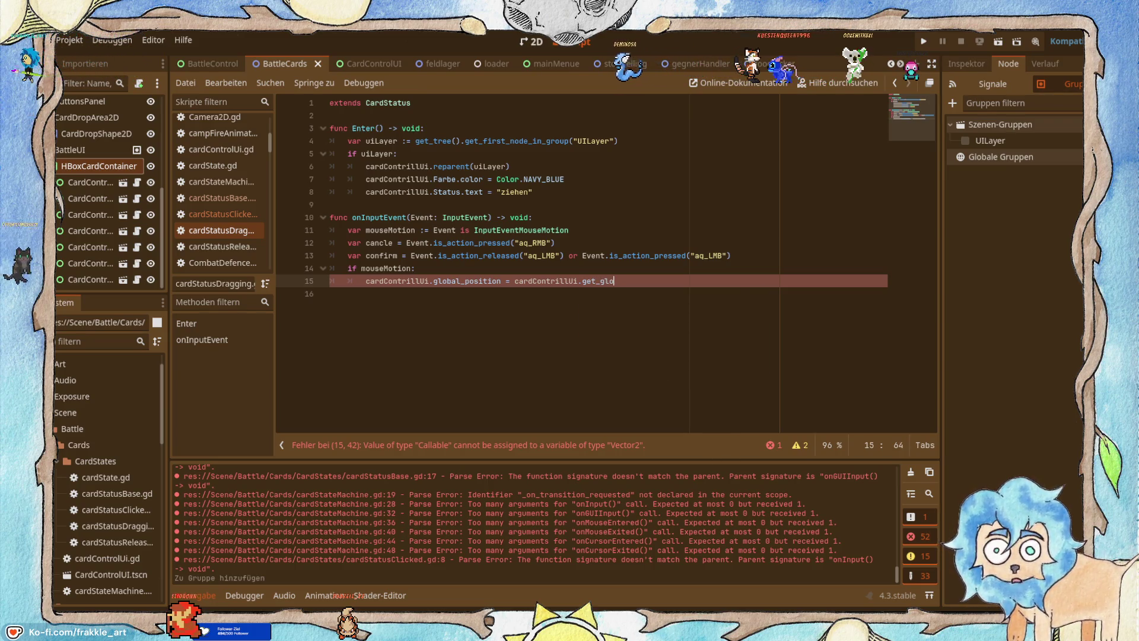
key(Return)
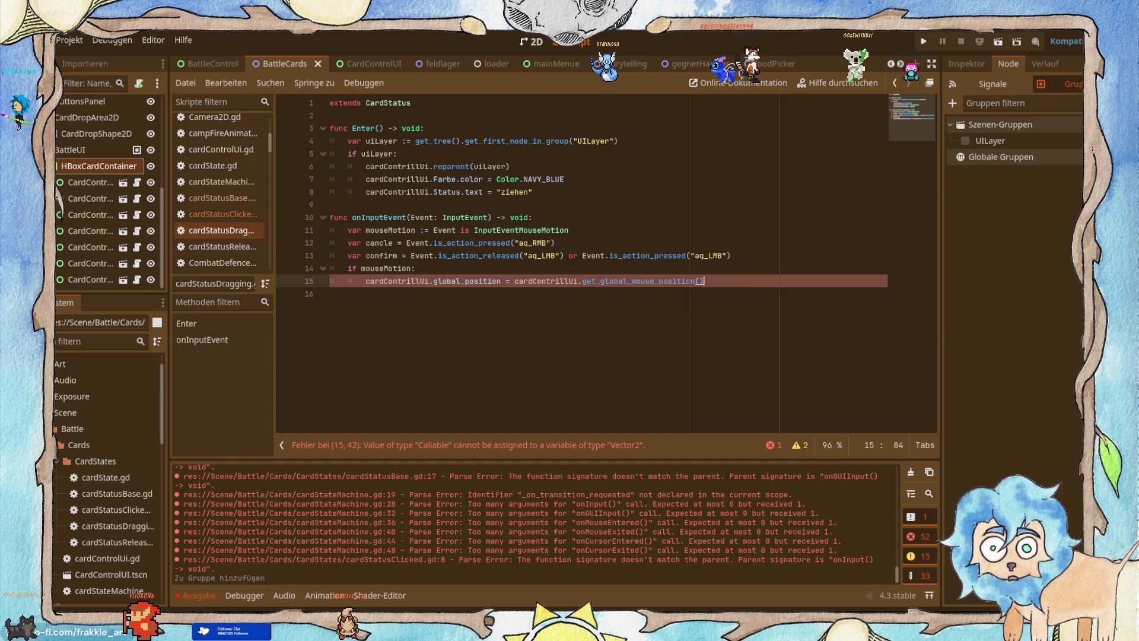
Subtract cardContrillUi.pivot_offset from the mouse position.
key(alt+Tab)
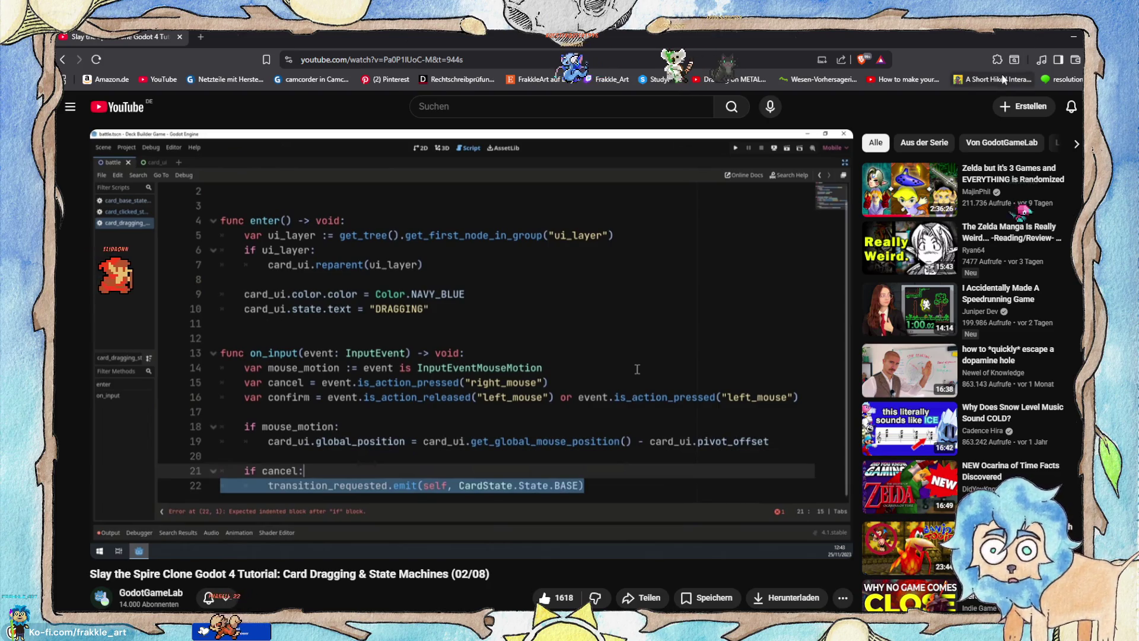
key(alt+Tab)
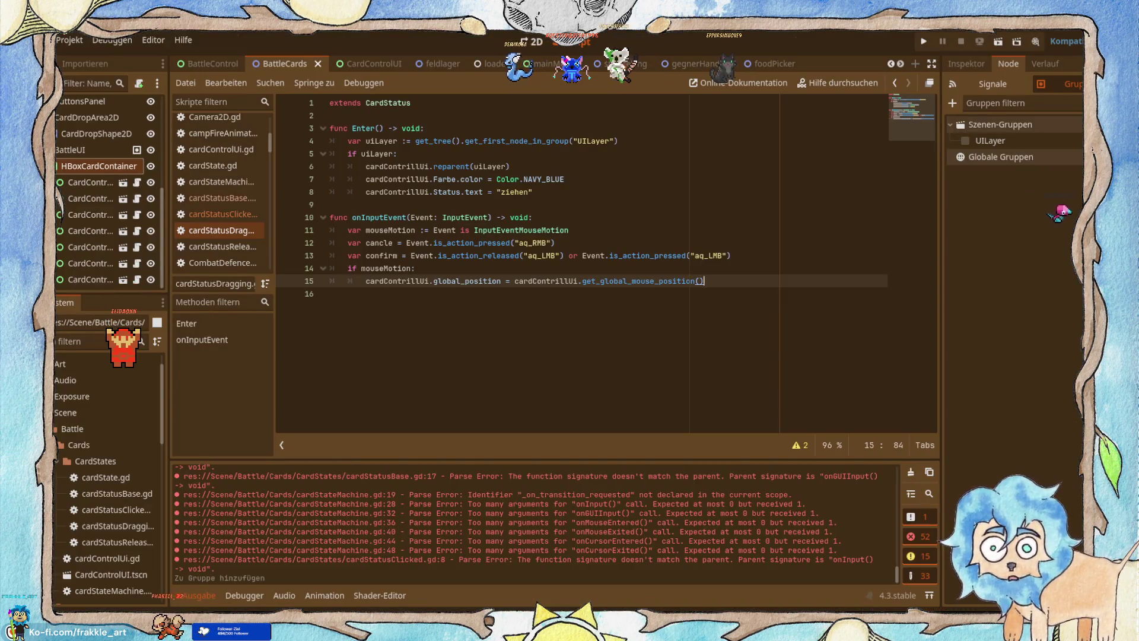
text( -  ca)
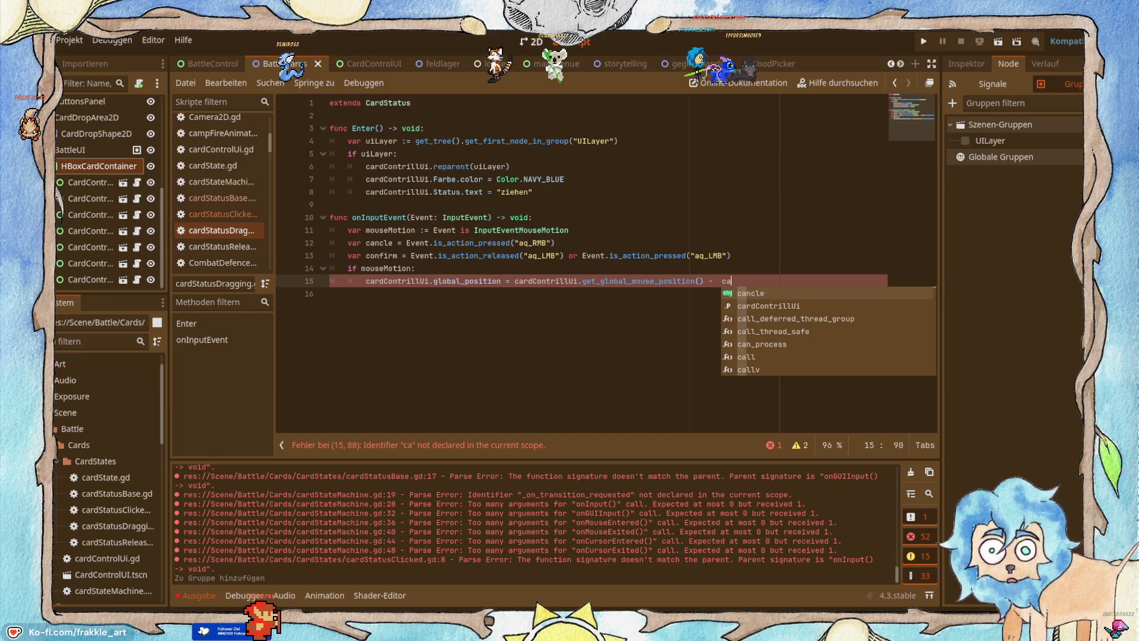
key(Down)
key(Return)
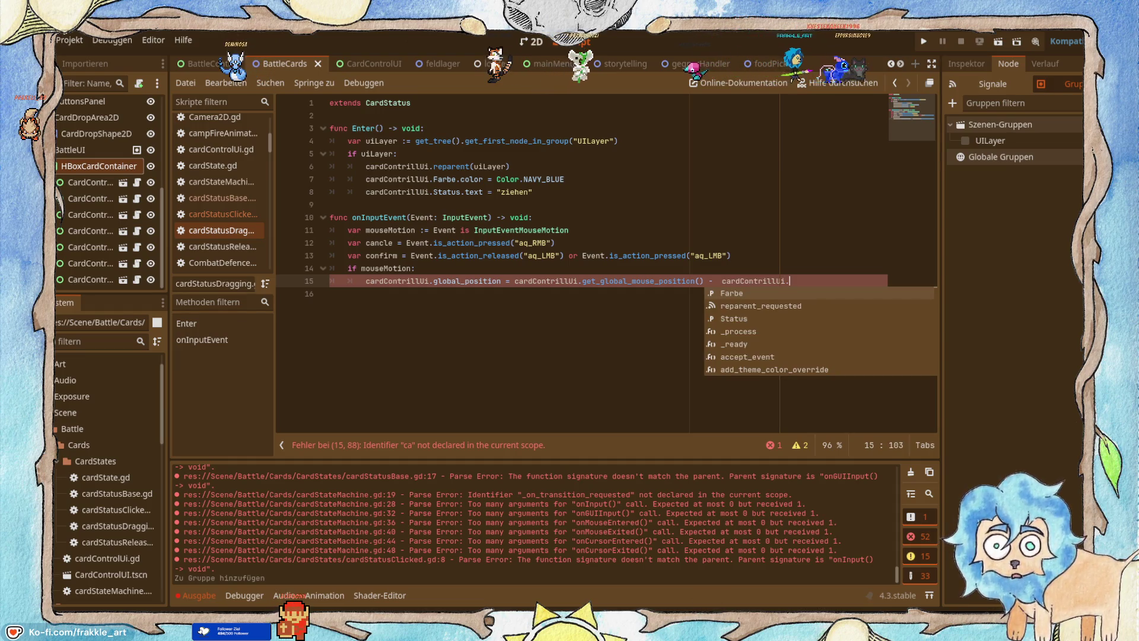
text(pi)
key(Return)
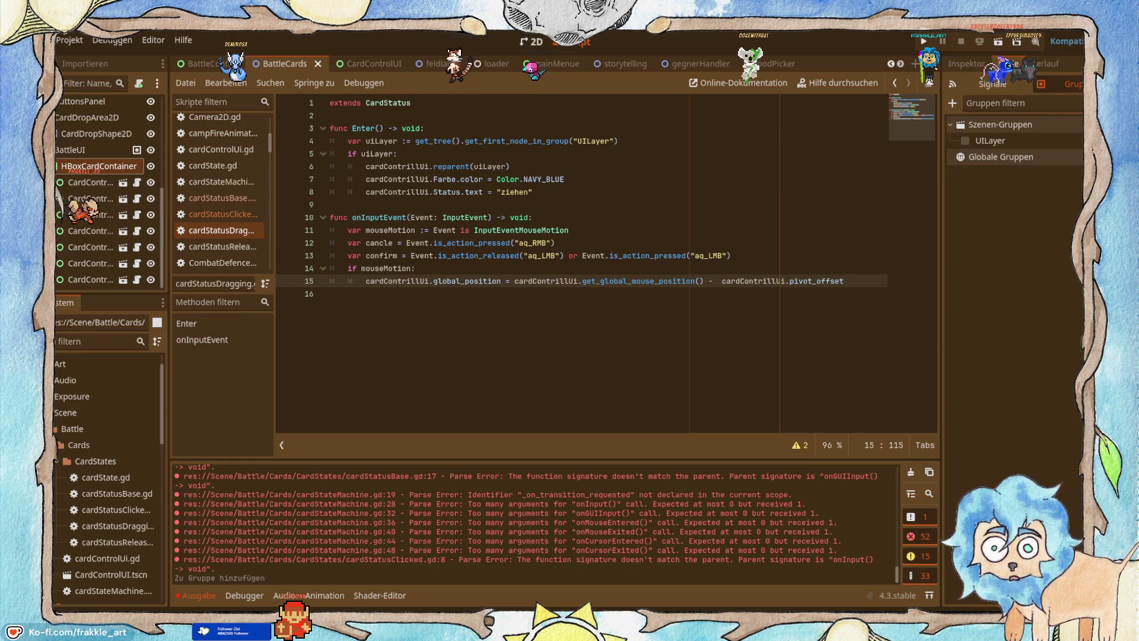
Add blank lines above and below the mouseMotion block.
key(Up)
key(Up)
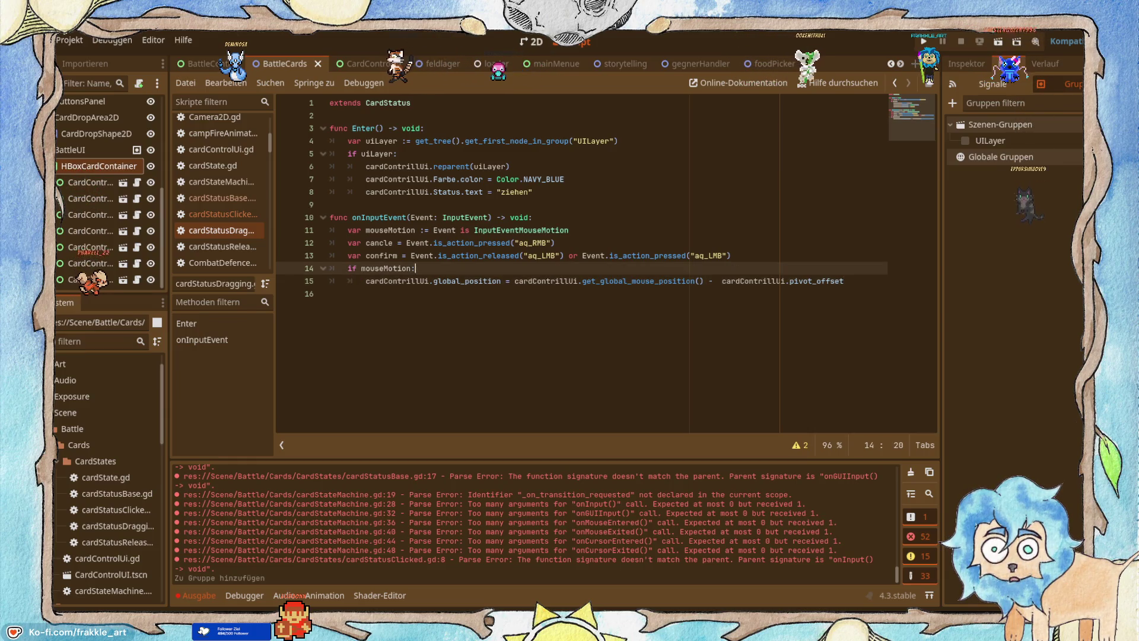
key(Return)
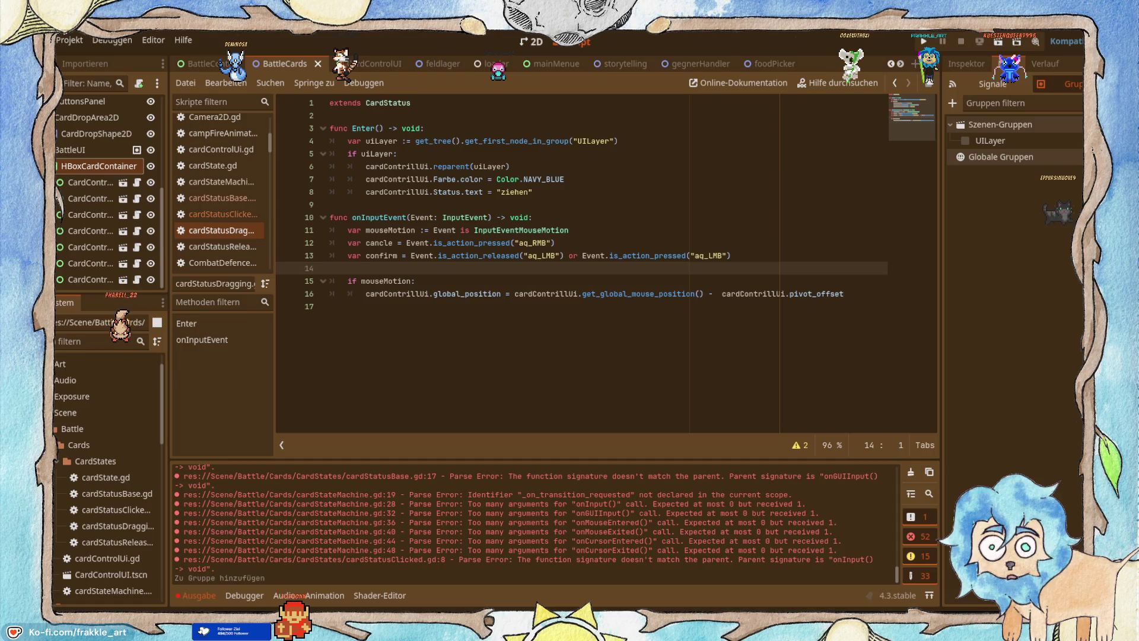
key(Down)
key(Down)
key(Down)
key(Return)
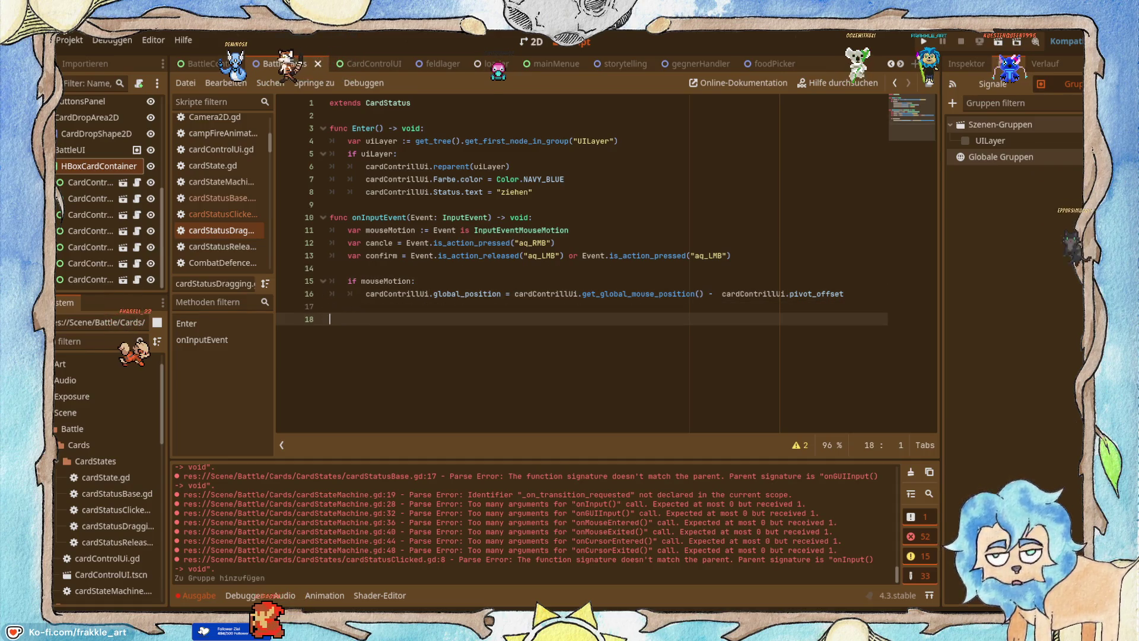
Add an if cancle: branch whose body starts with transition_requested.
text(cancle:)
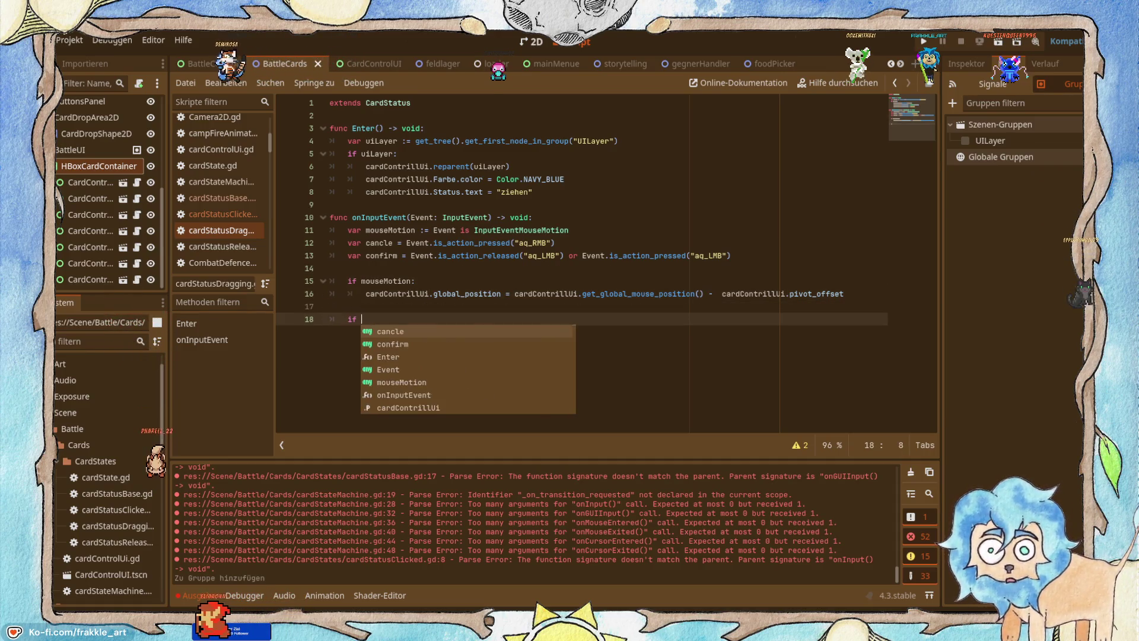
key(alt+Tab)
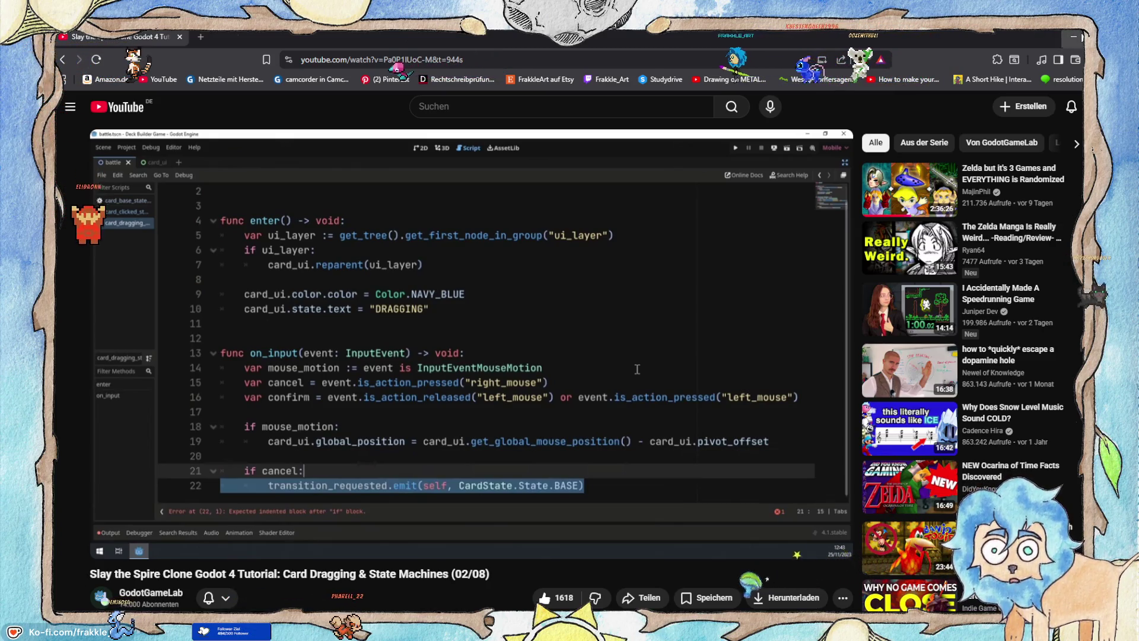
key(alt+Tab)
key(Return)
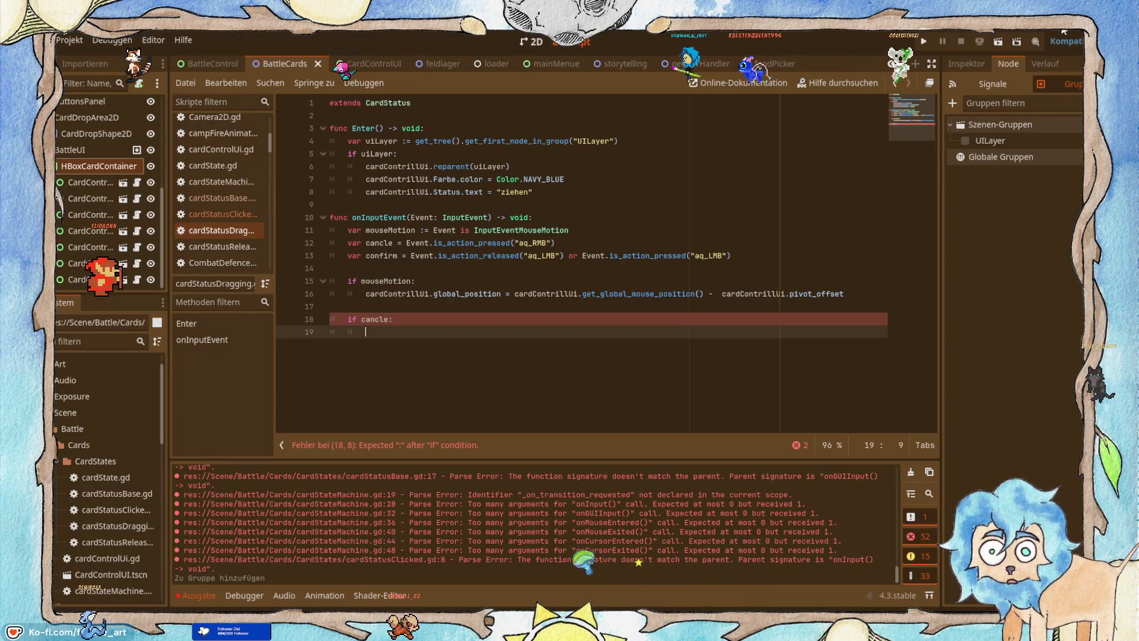
text(tra)
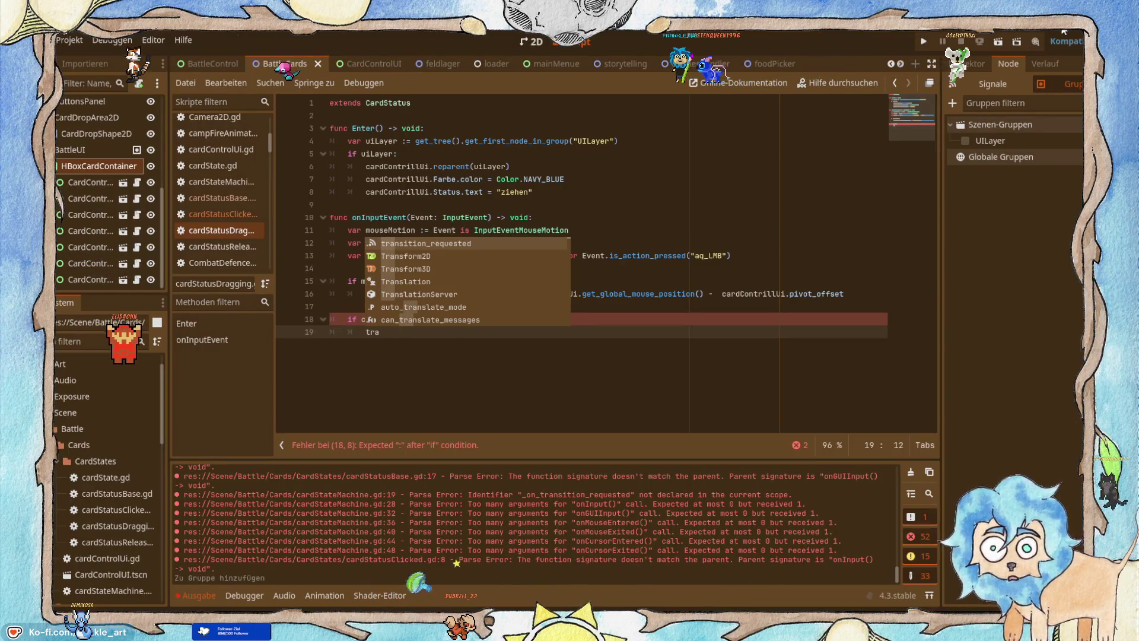
key(Return)
Call emit on it with self as the first argument.
click(1063, 31)
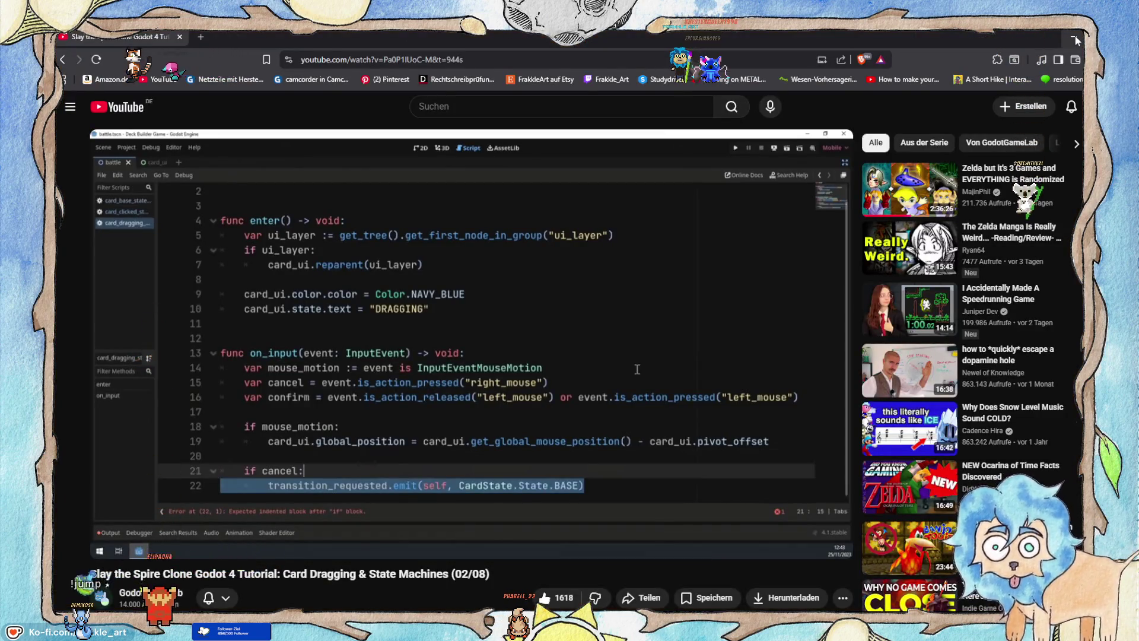
click(1075, 39)
text(emit()se)
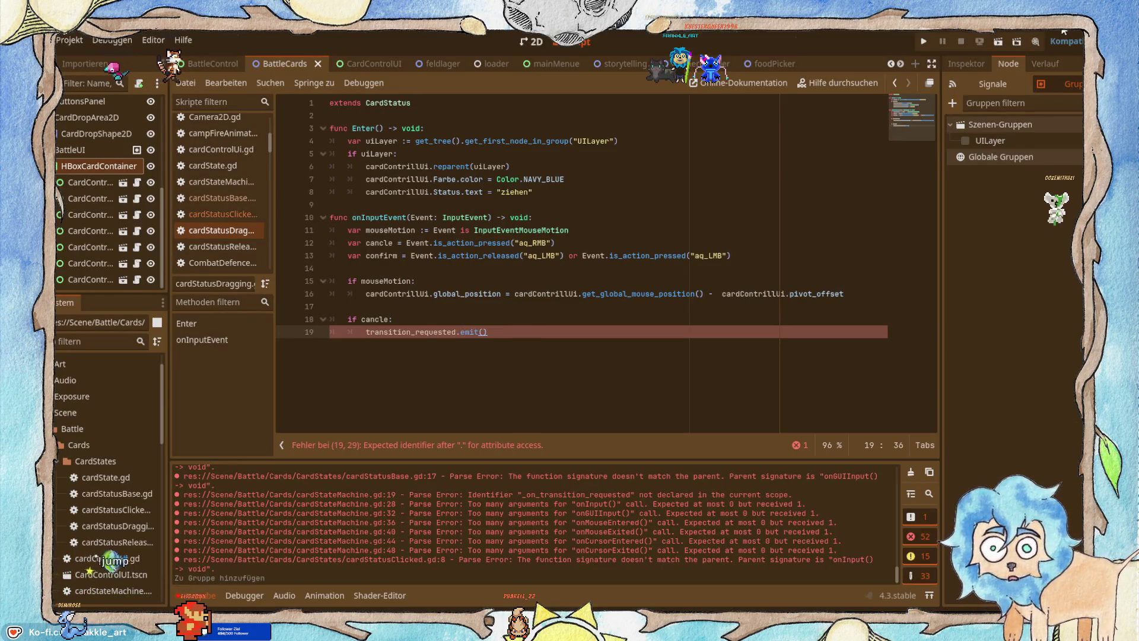
key(BackSpace)
key(BackSpace)
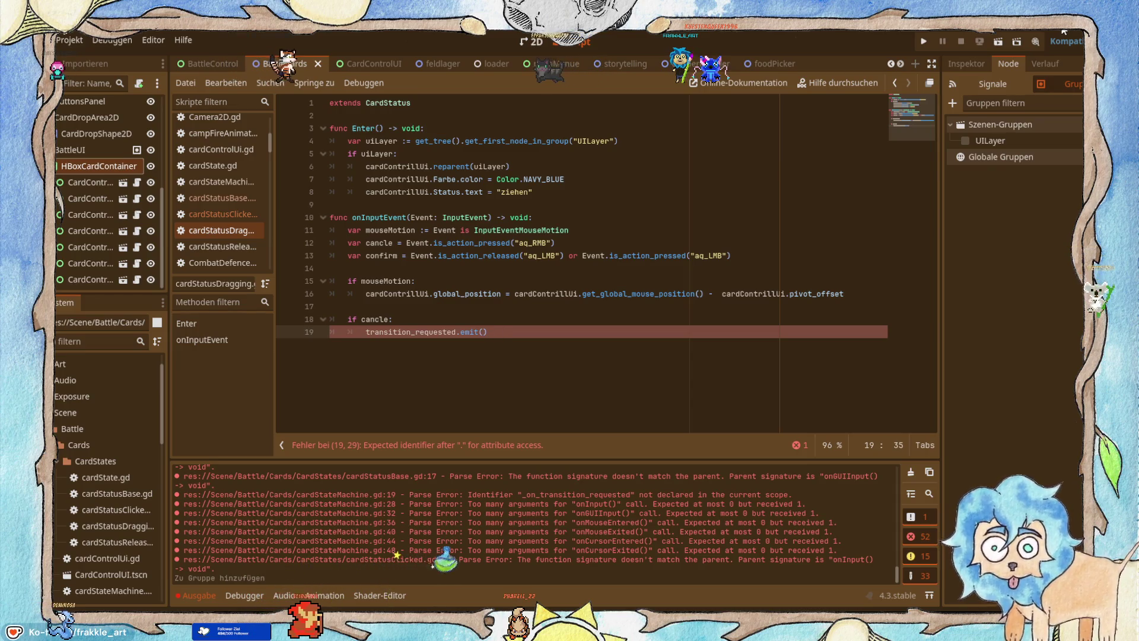
text(se)
key(Left)
text(seld)
key(BackSpace)
text(f,)
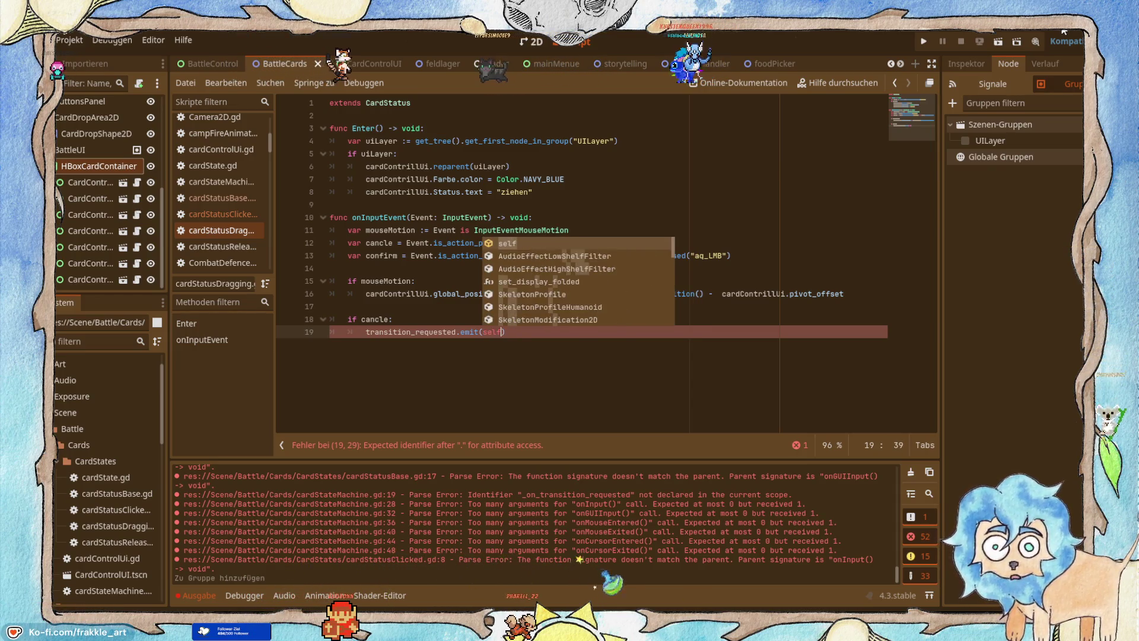
key(alt+Tab)
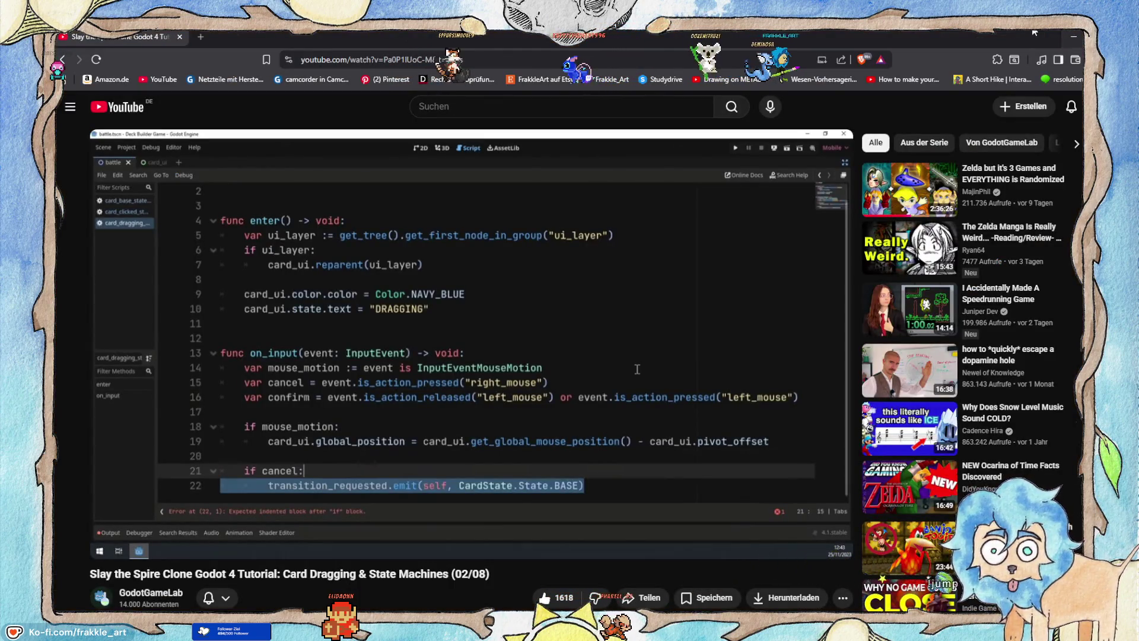
key(alt+Tab)
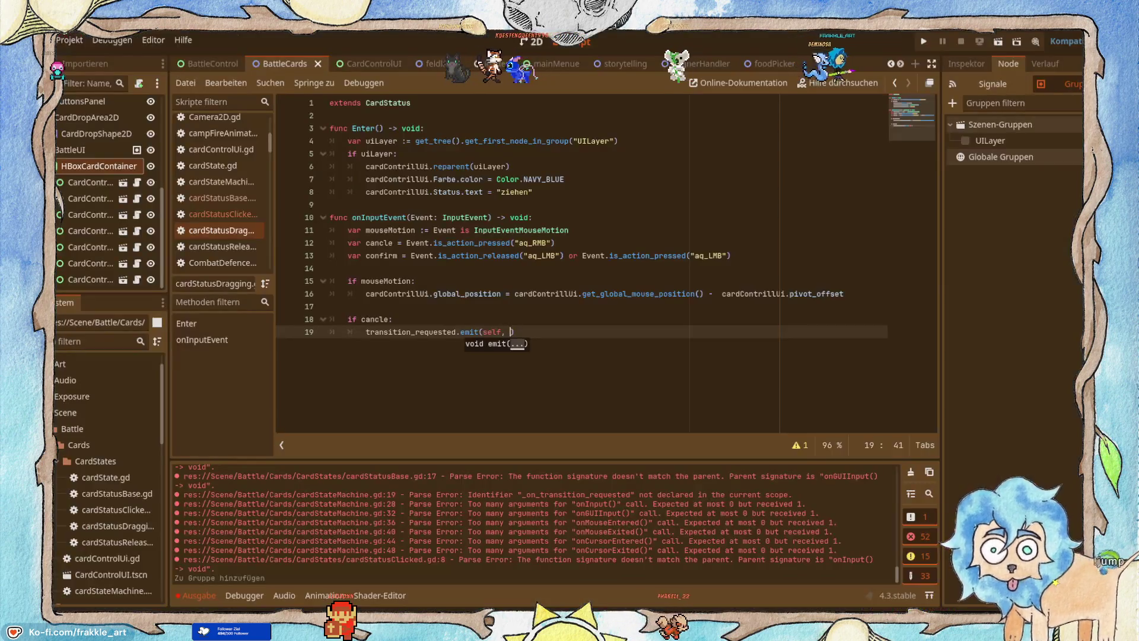
Pass cardContrillUi.Status.Base as the second emit argument.
text(Card)
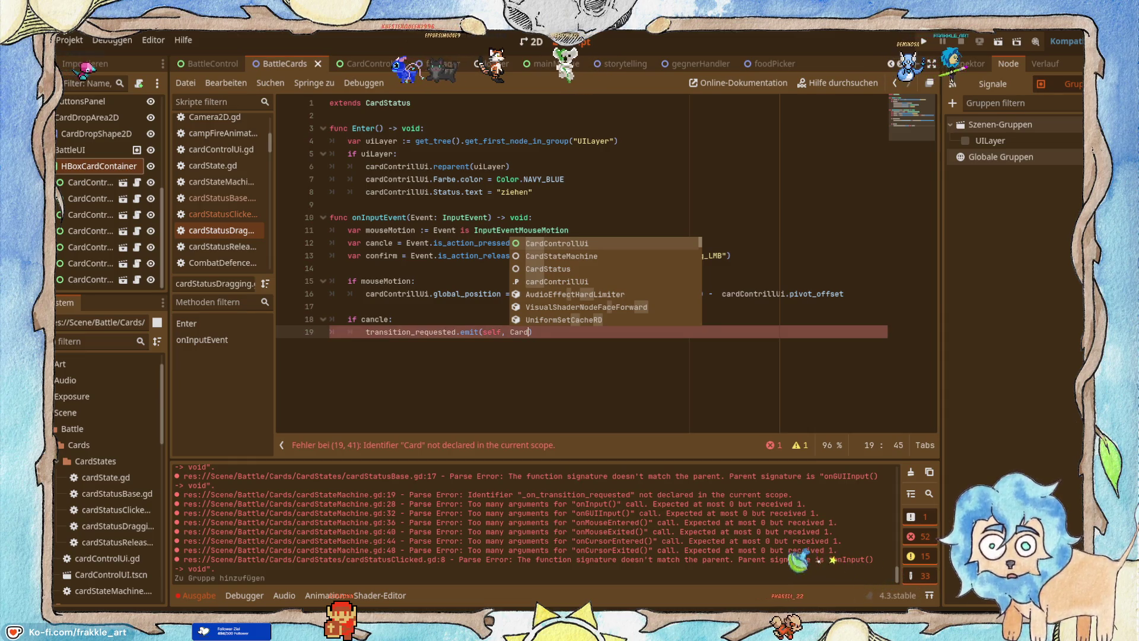
key(Return)
text(.sra)
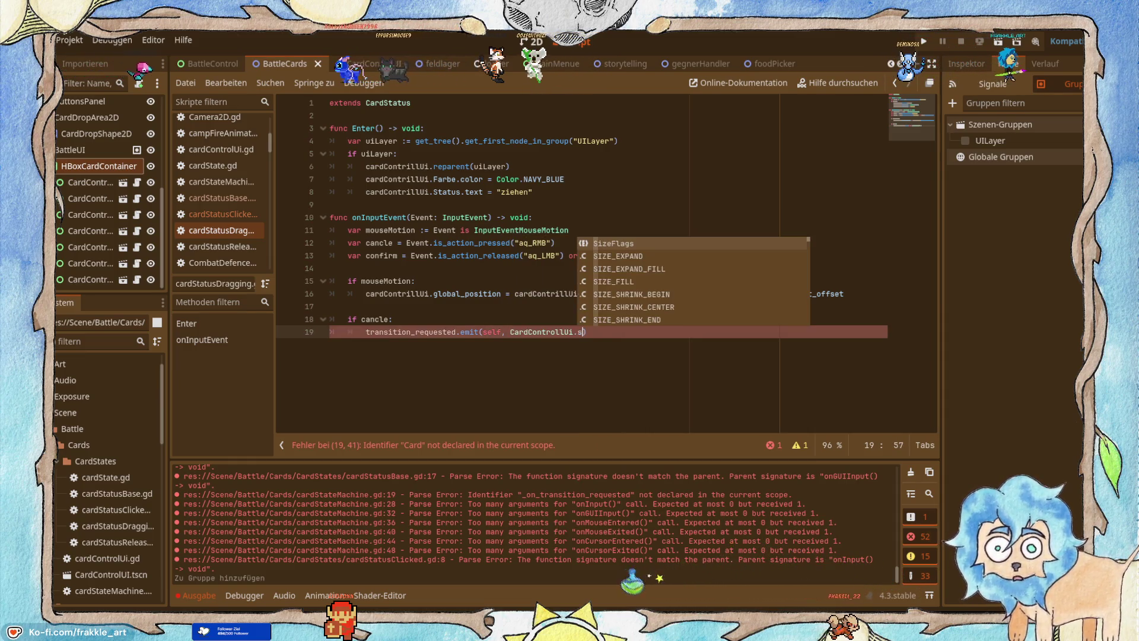
key(BackSpace)
key(BackSpace)
key(BackSpace)
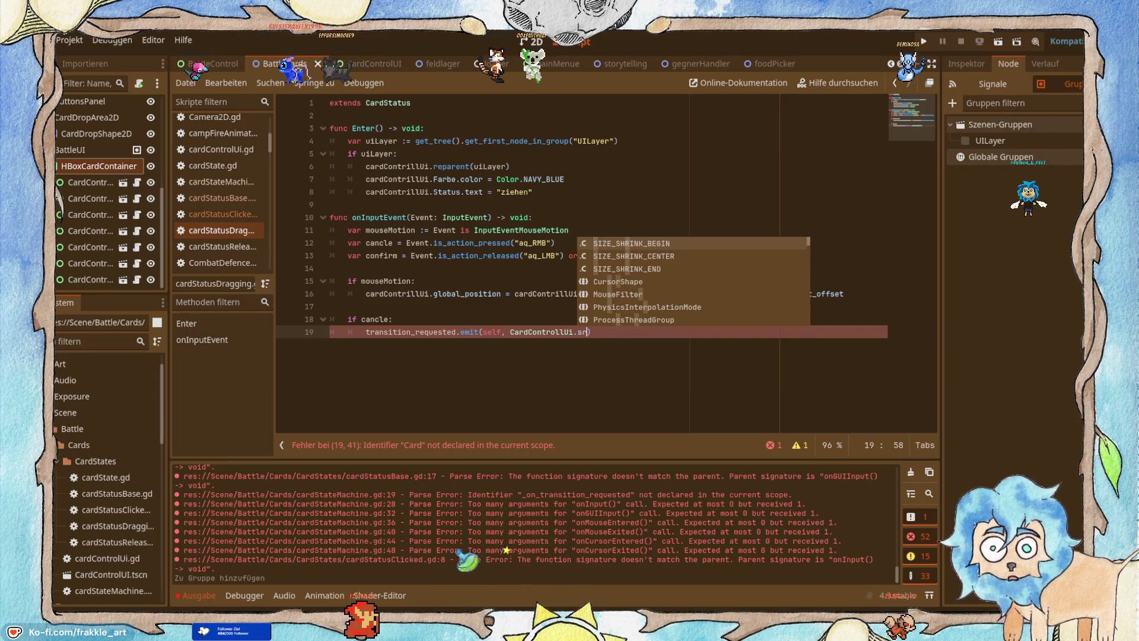
key(BackSpace)
key(BackSpace)
text(ca)
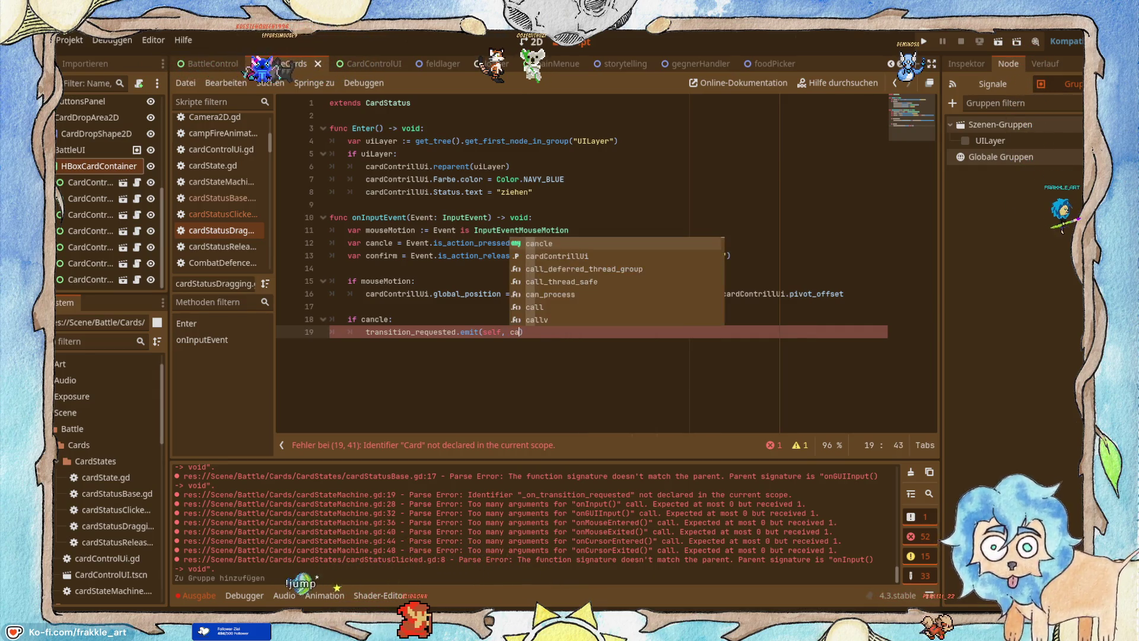
key(Down)
key(Return)
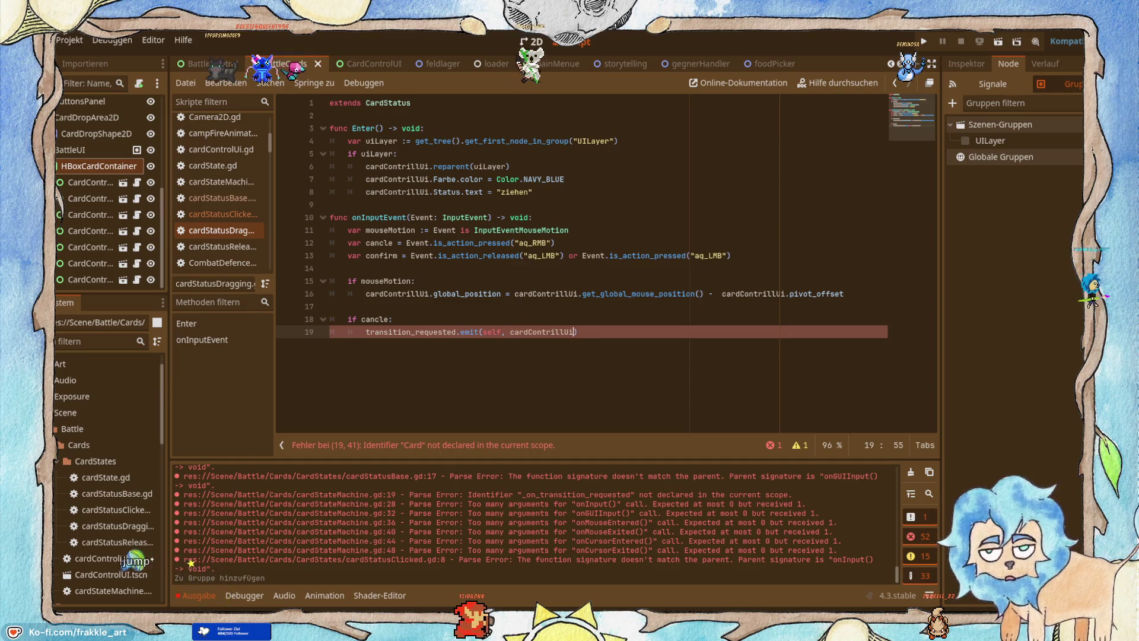
text(.s)
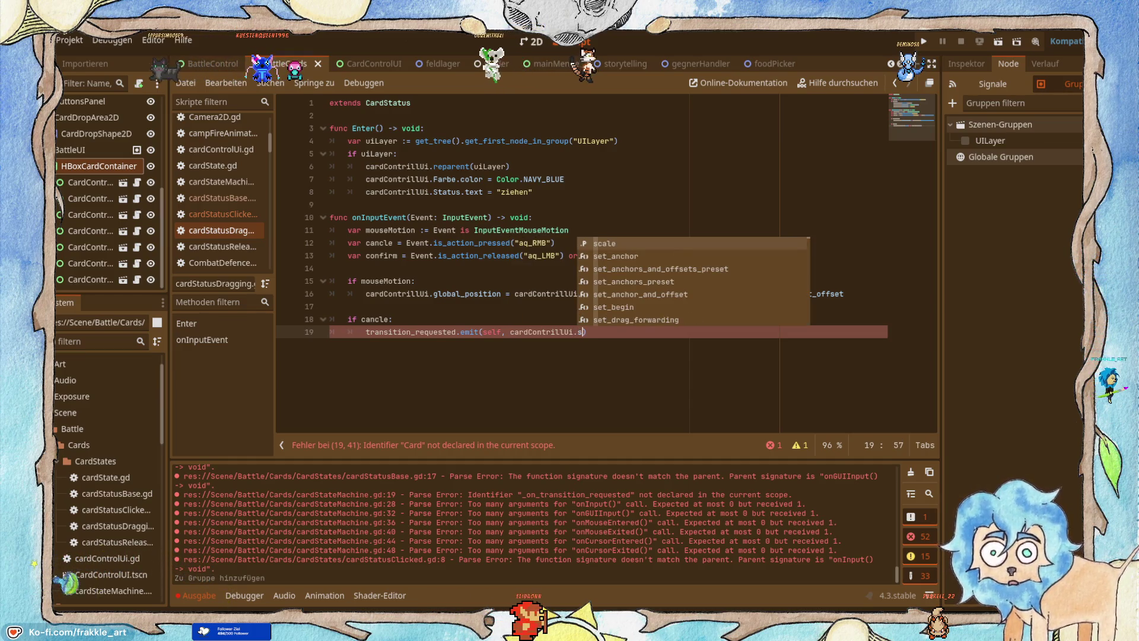
key(BackSpace)
text(S)
key(Return)
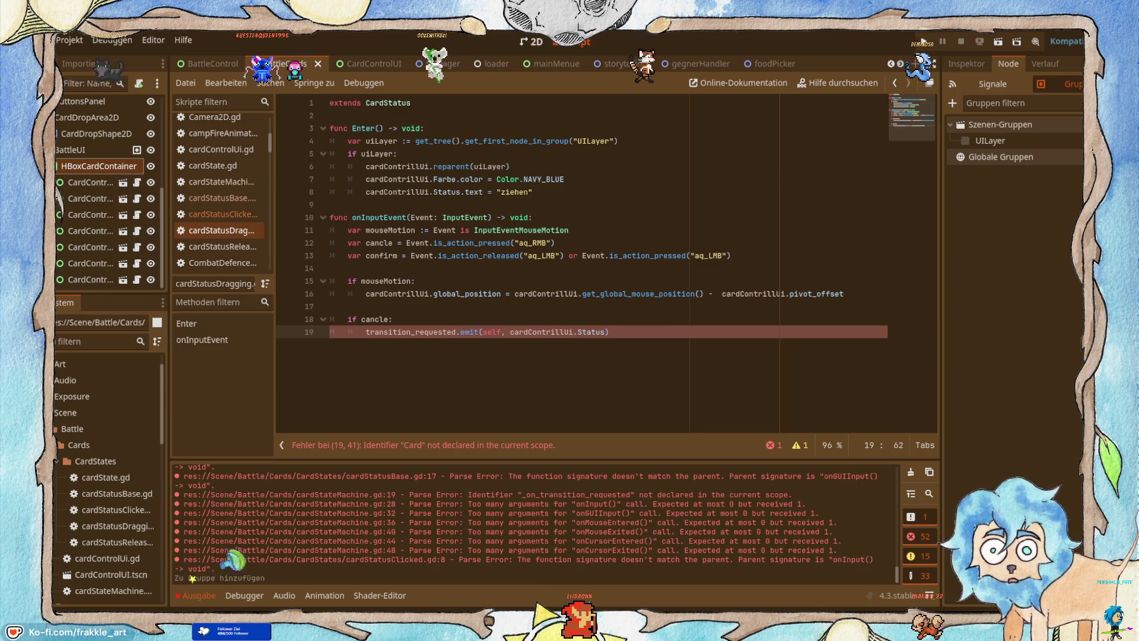
text(.)
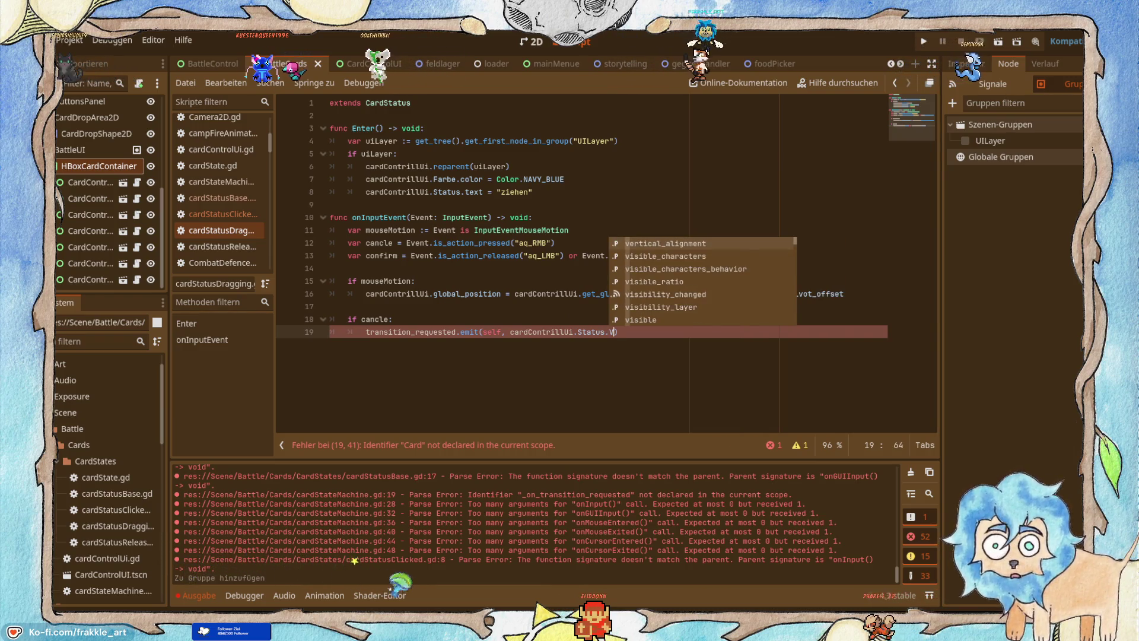
text(Base)
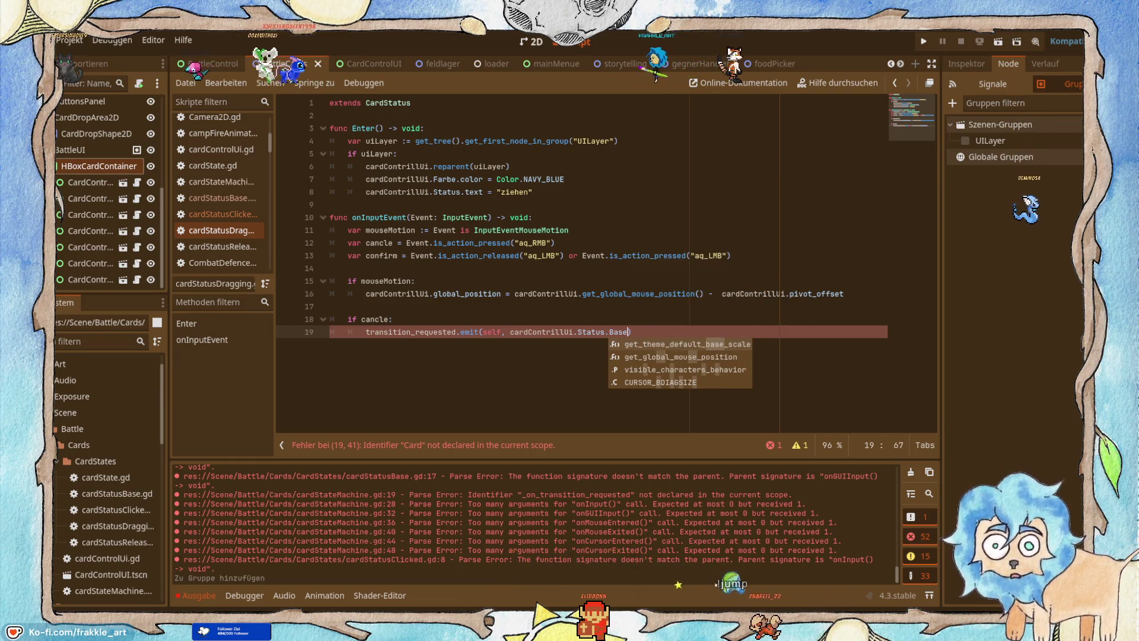
key(alt+Tab)
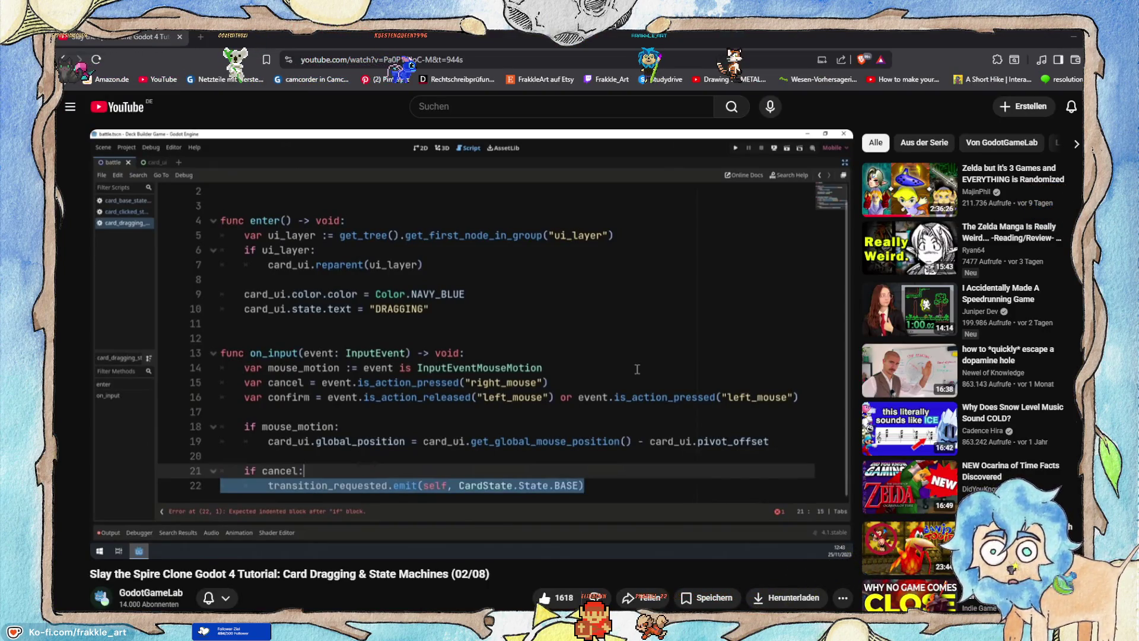
Seek the tutorial to its transition_requested.emit(self, CardState.State.BASE) line, then return to Godot.
key(Left)
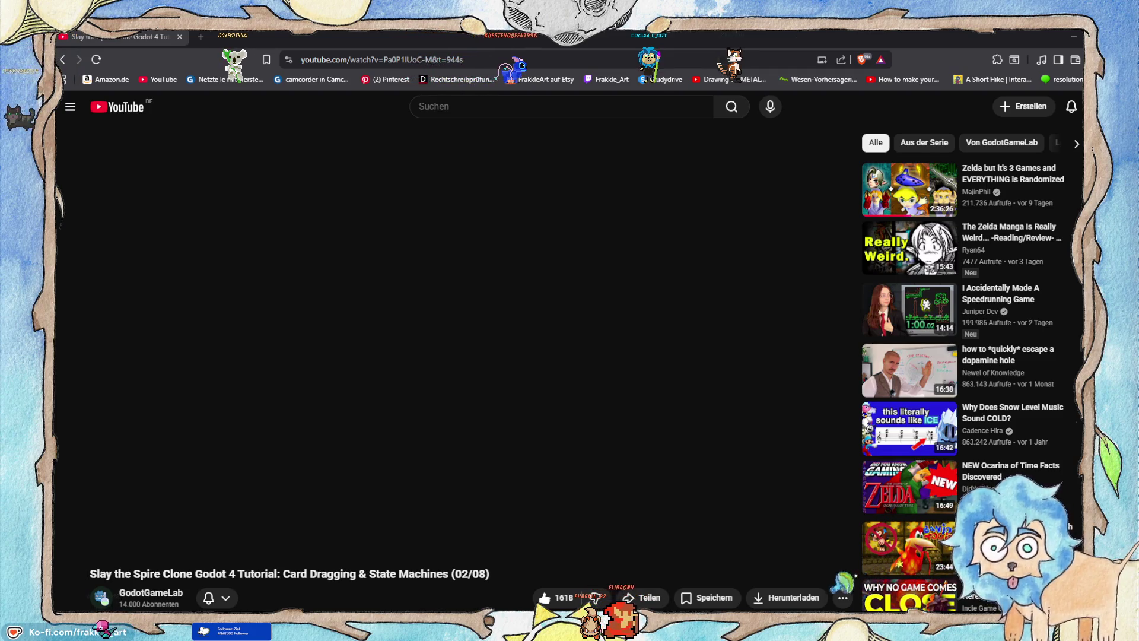
click(1075, 34)
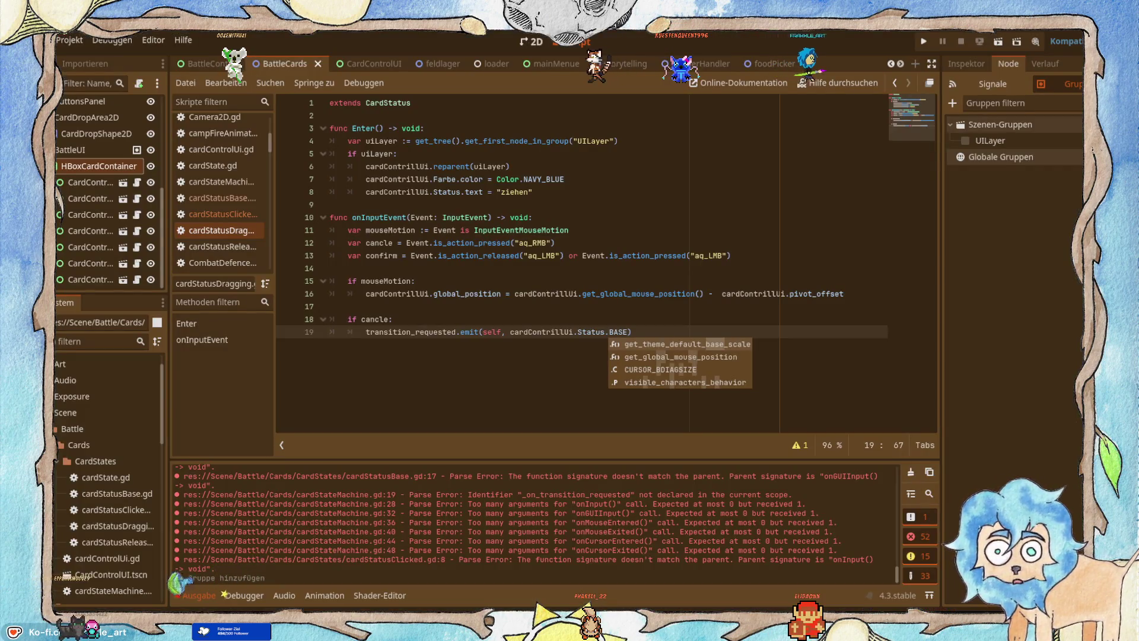
Rewrite the cancel emit's state reference as CardControllUi.Status.
key(BackSpace)
key(BackSpace)
key(BackSpace)
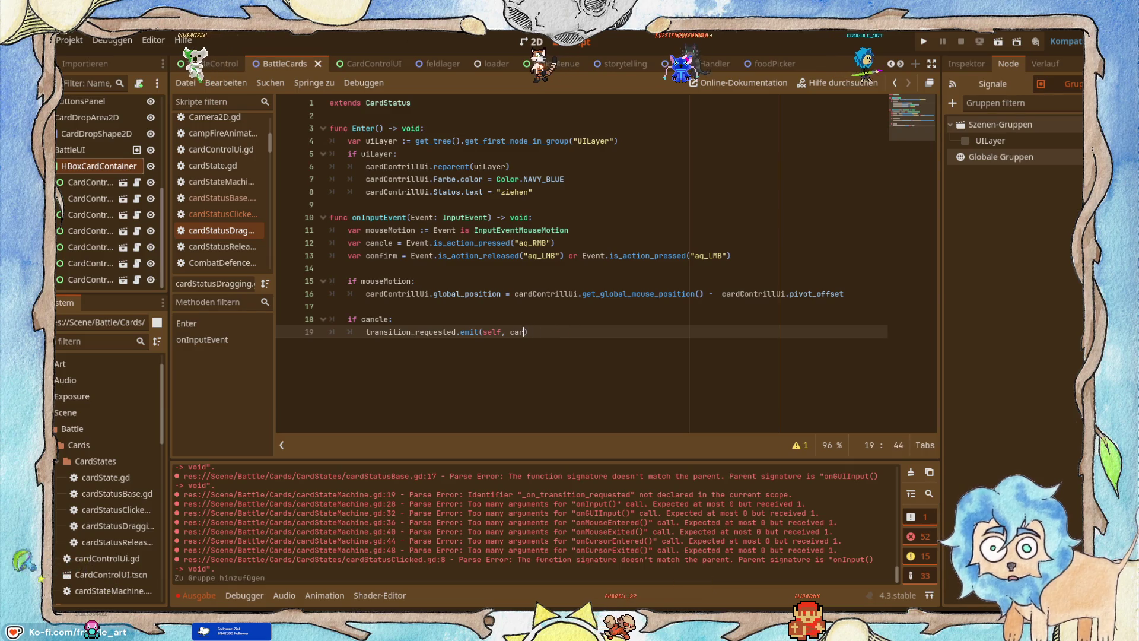
key(BackSpace)
key(BackSpace)
key(BackSpace)
text(C)
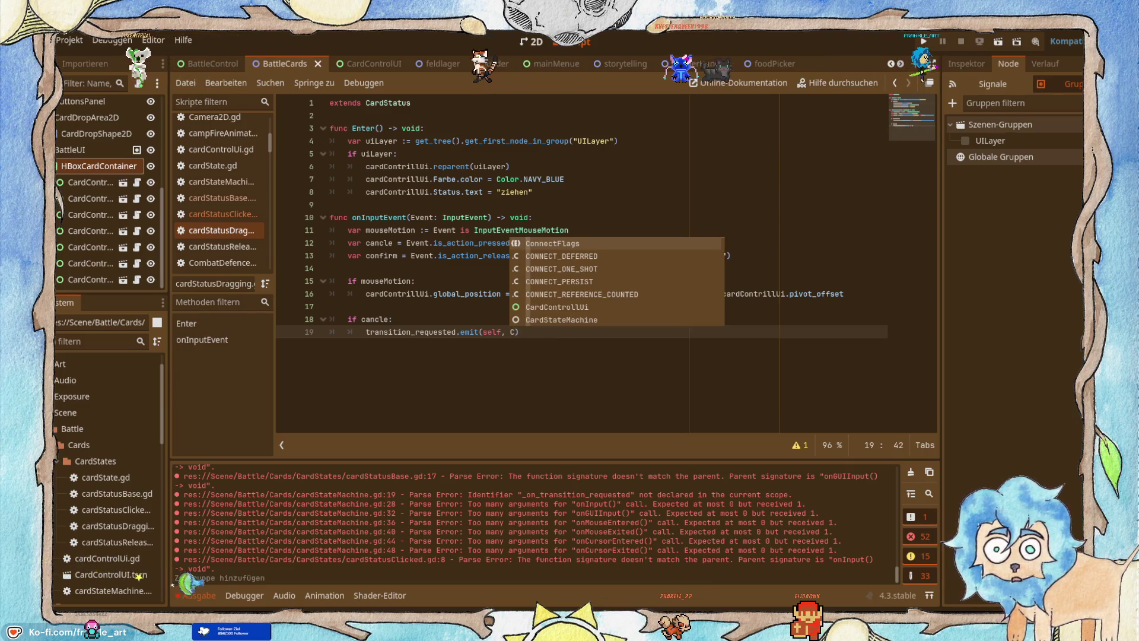
text(ar)
key(Return)
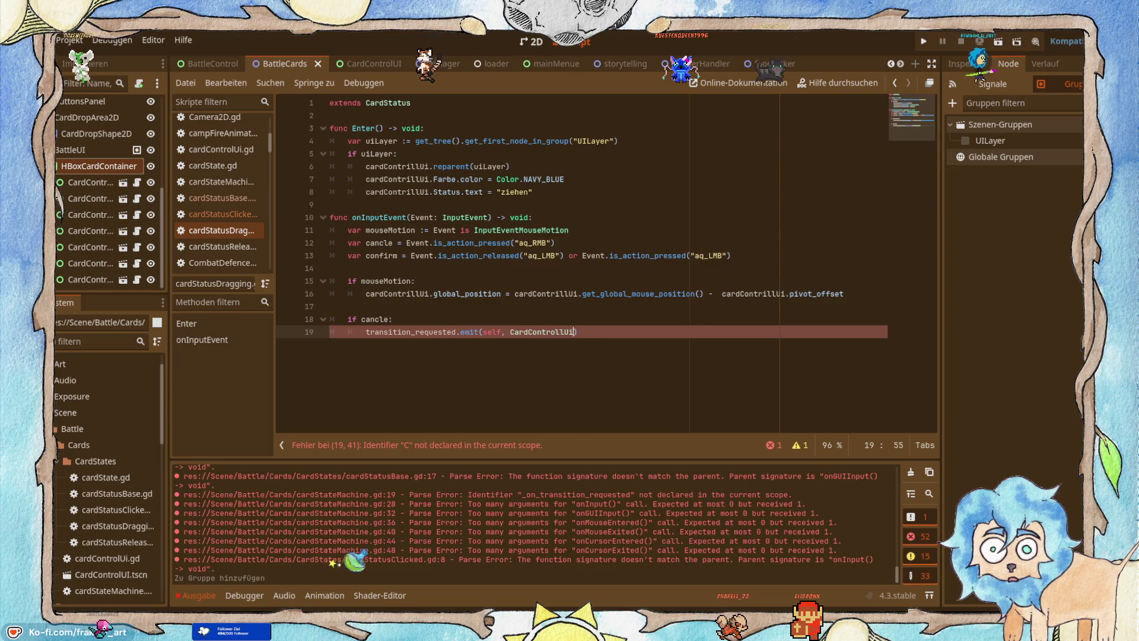
text(.S)
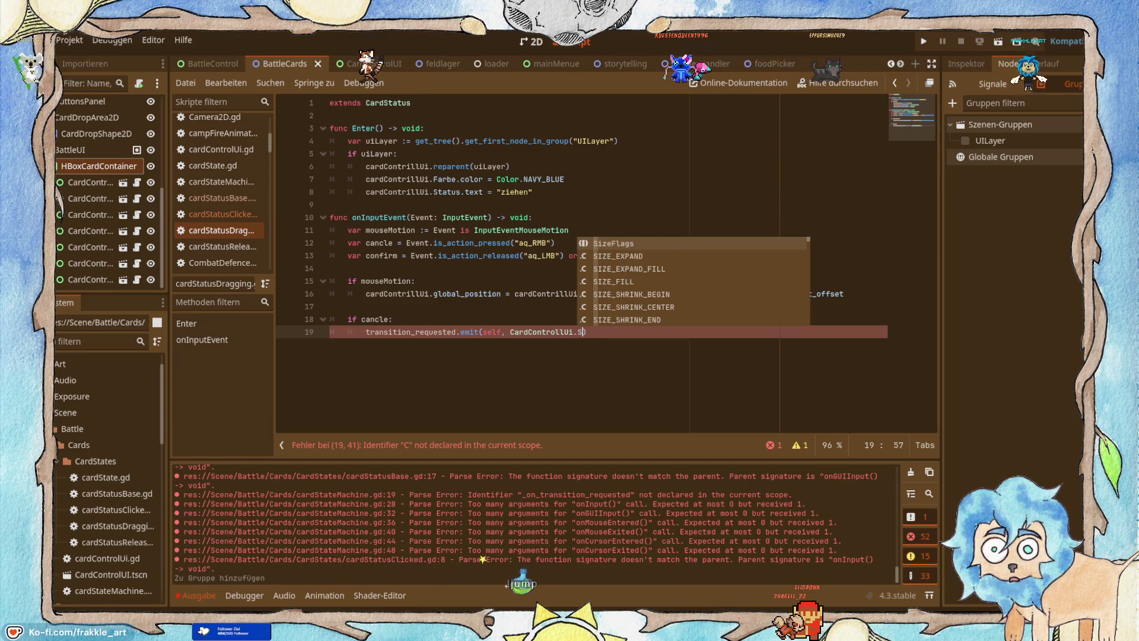
text(tat)
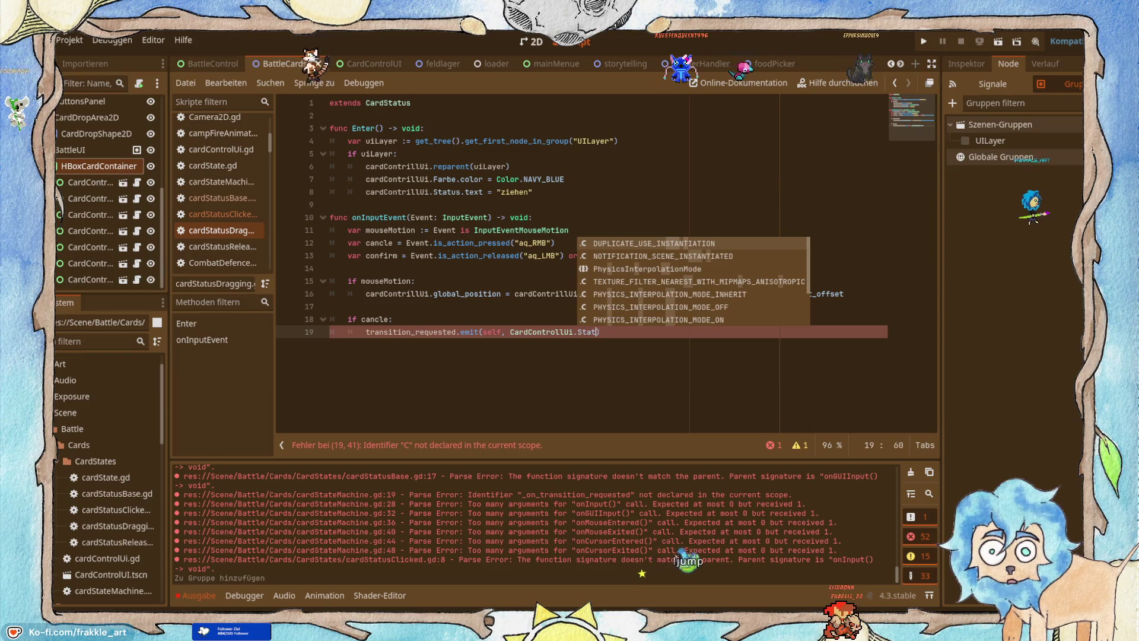
text(us)
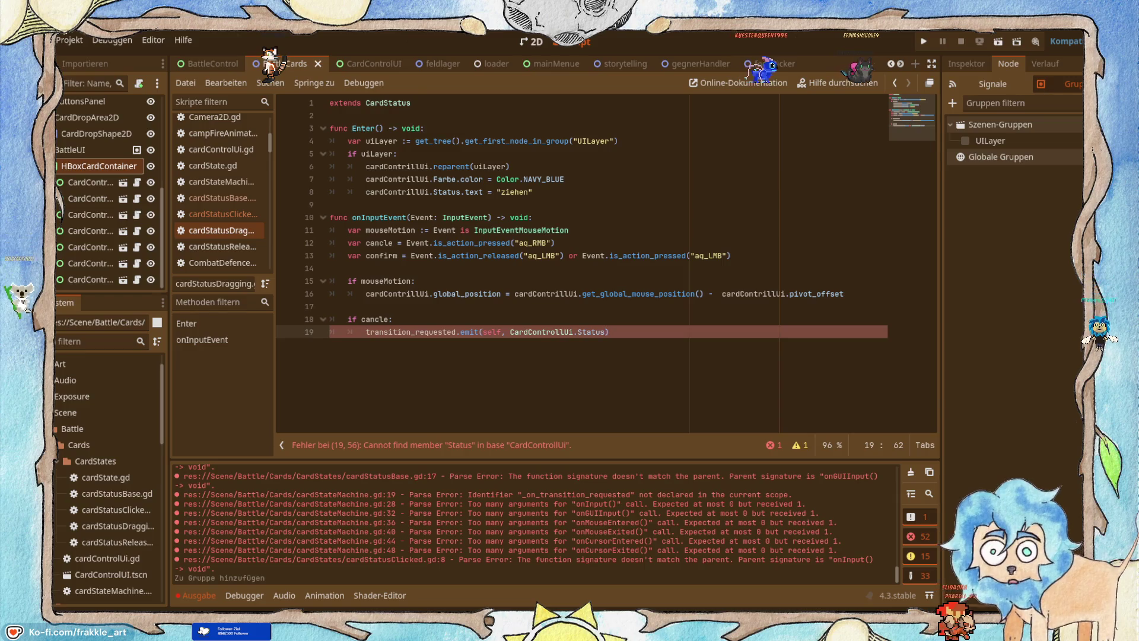
Check CardStatus.Status.Dragging in cardStatusClicked.gd and jump to the Status enum in cardState.gd.
click(233, 215)
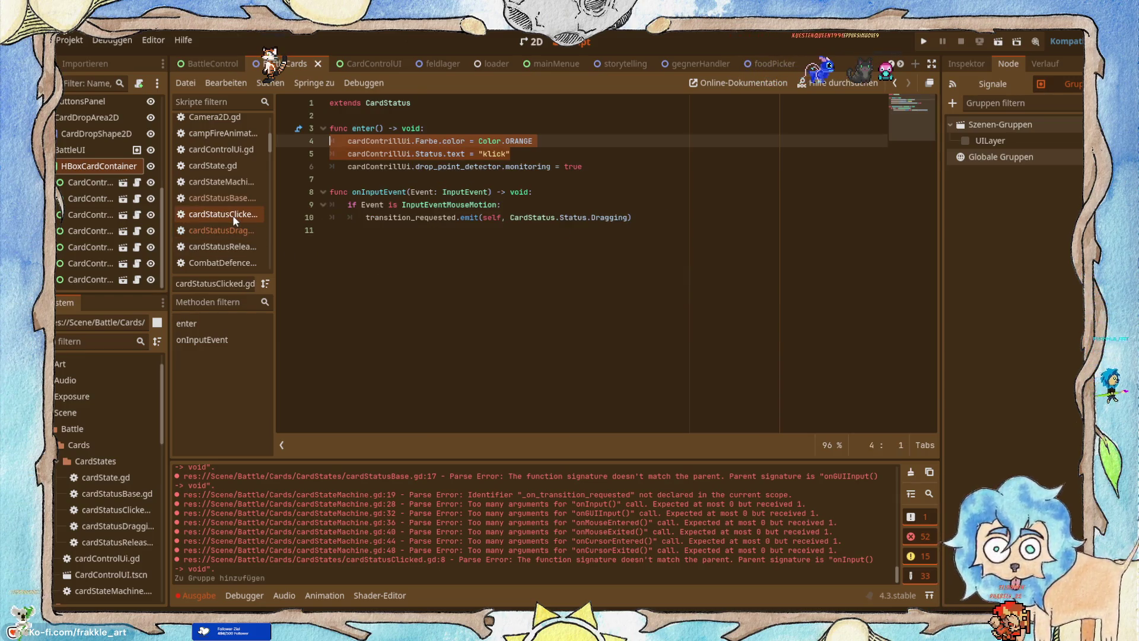
click(618, 208)
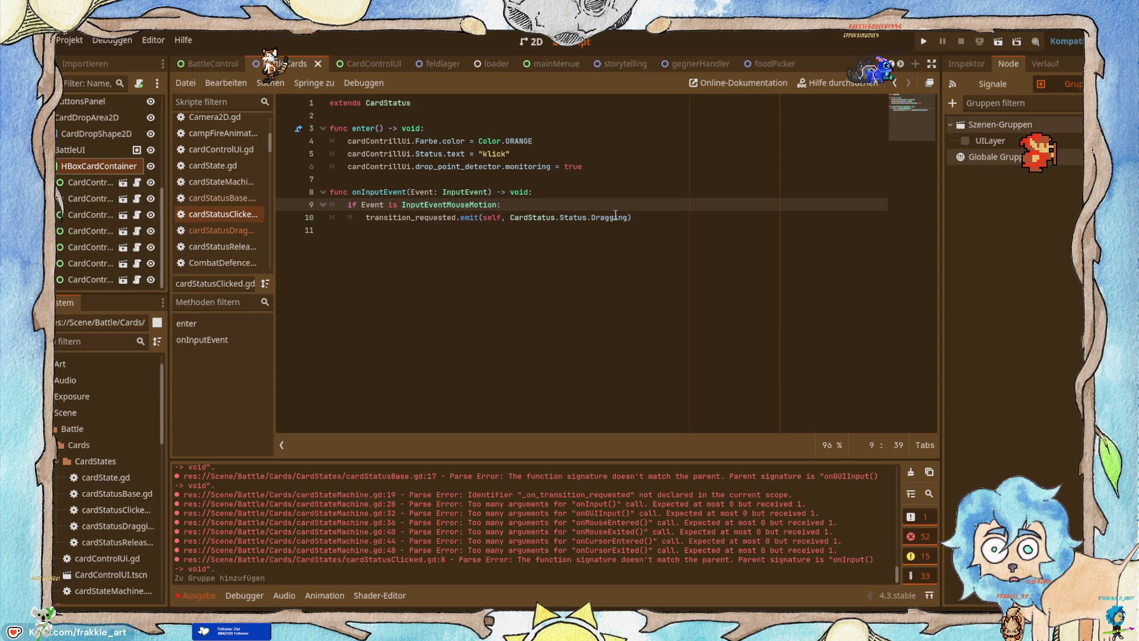
click(593, 217)
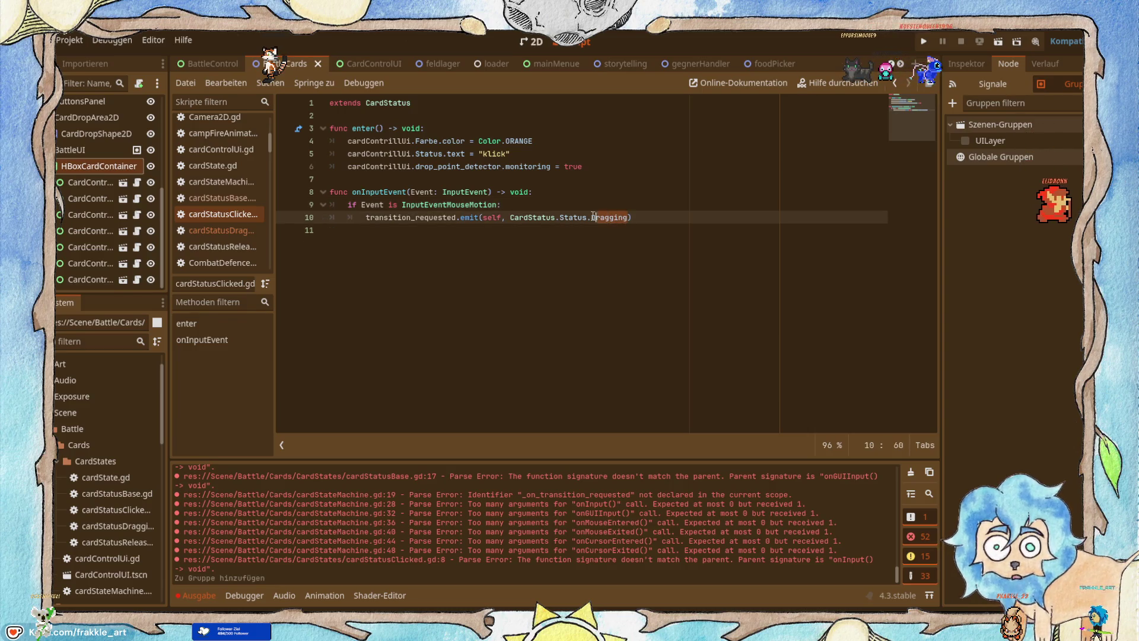
drag(487, 222, 484, 222)
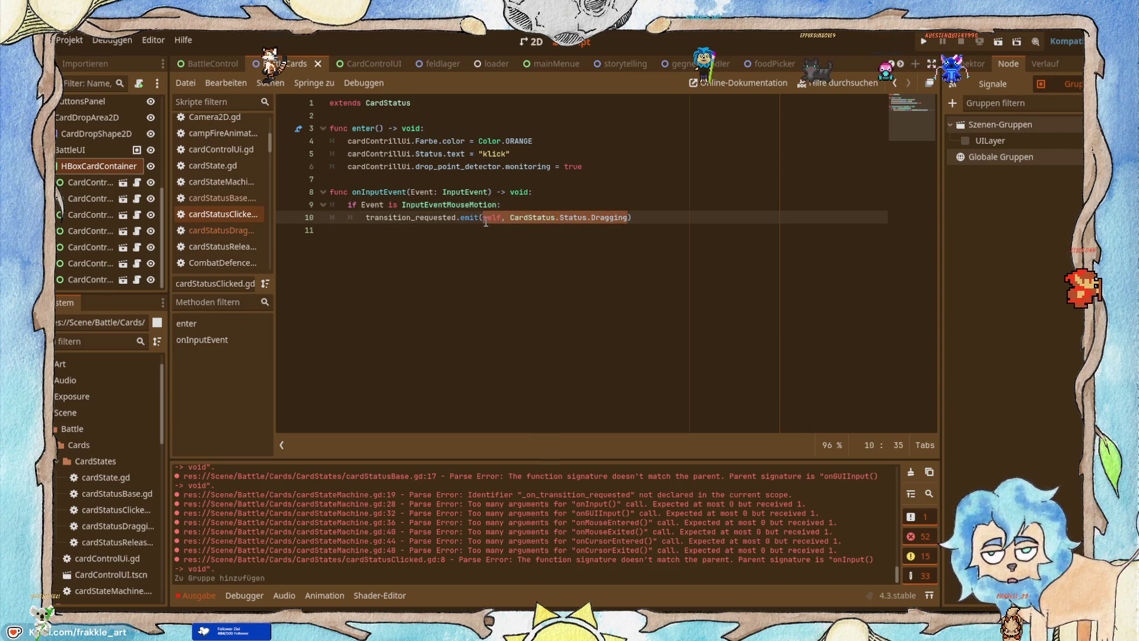
drag(486, 222, 516, 219)
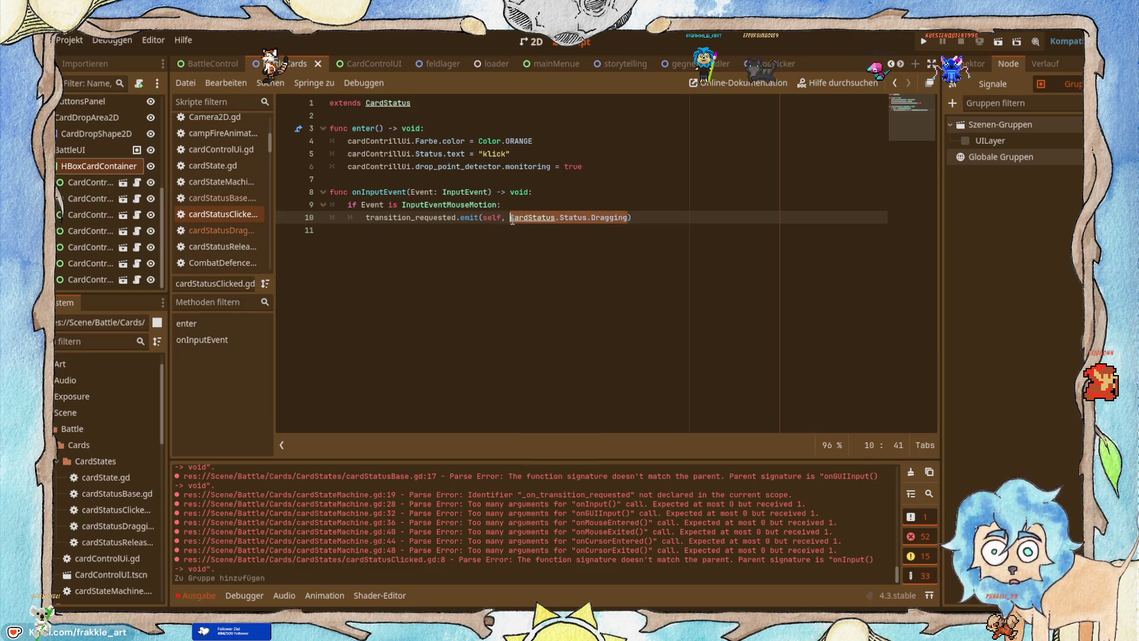
ctrl+click(570, 218)
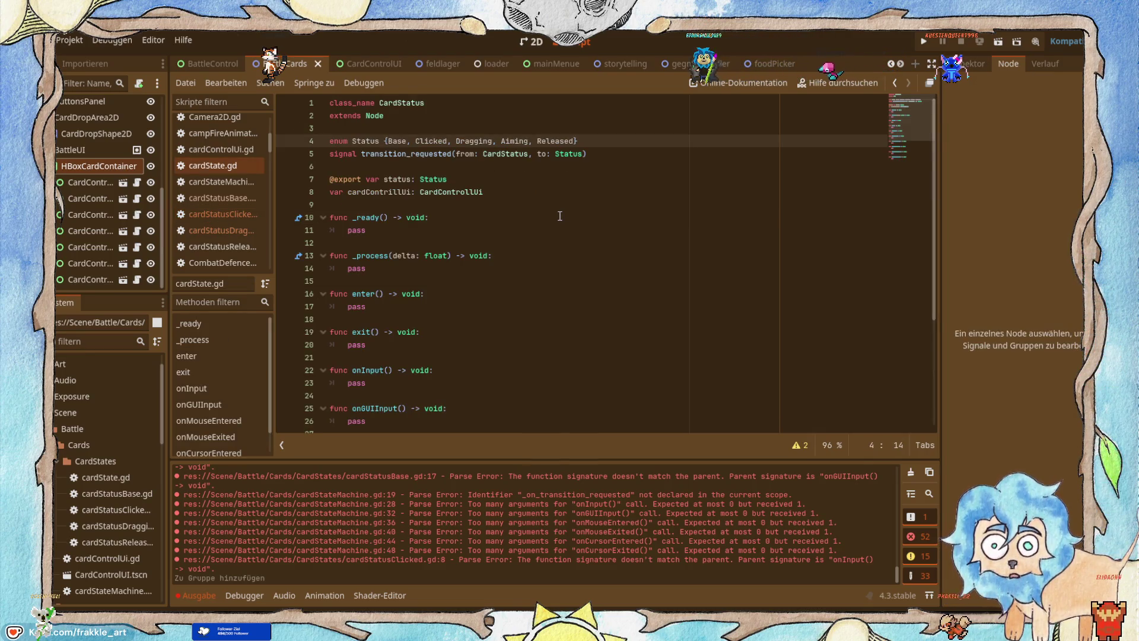
Rename the Status enum values to uppercase BASE, CLICKED, DRAGGING and RELEASED.
double_click(397, 142)
text(B)
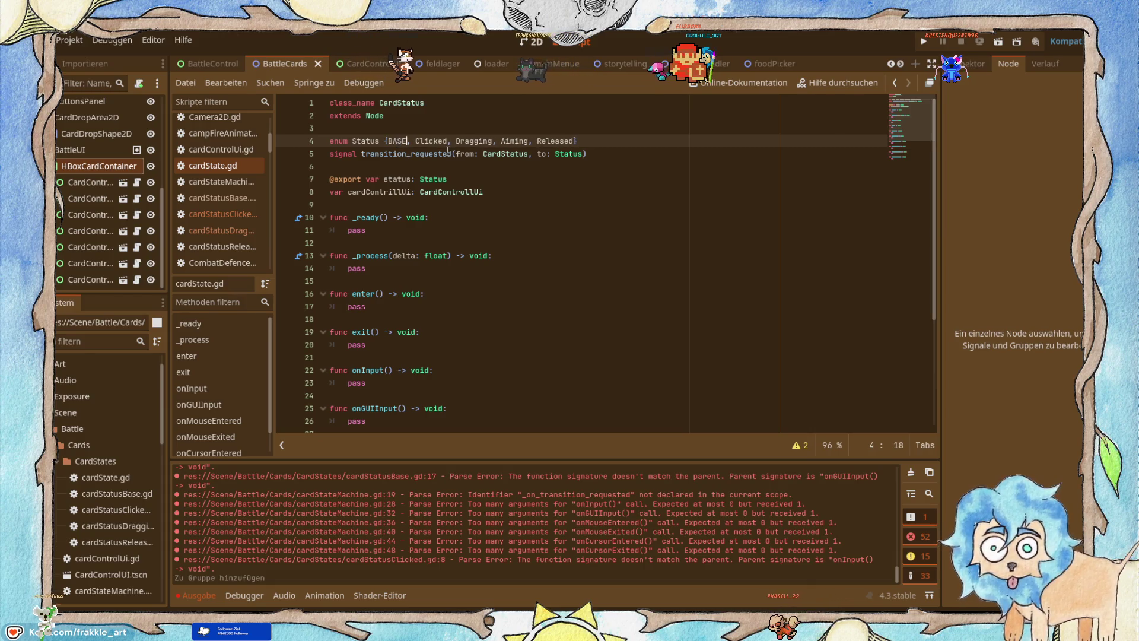
double_click(424, 141)
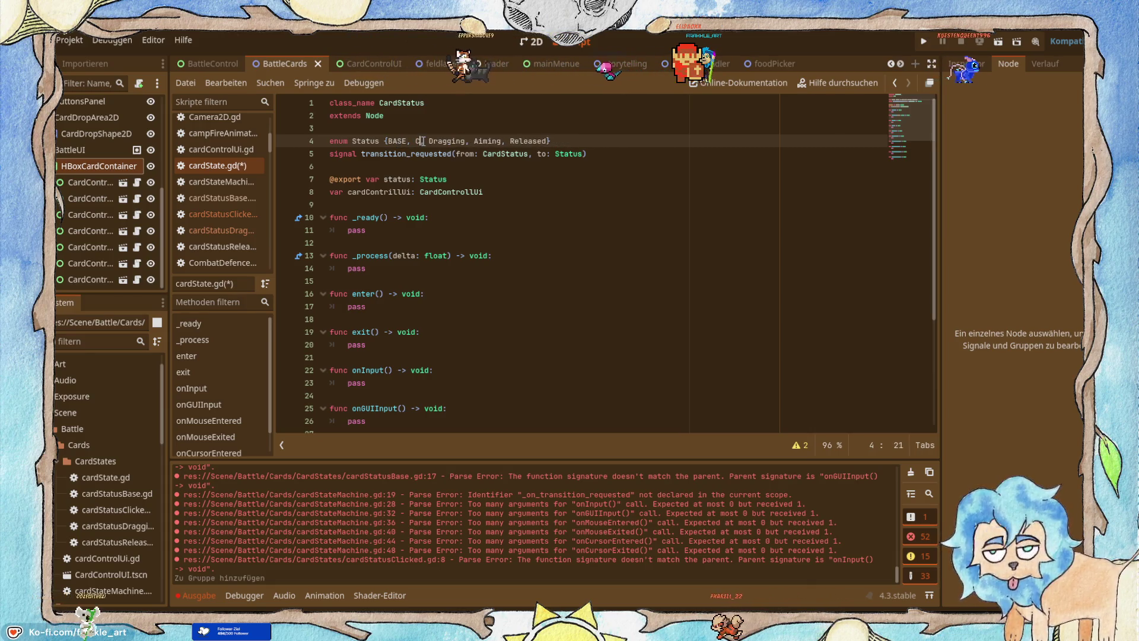
text(CLICKED,)
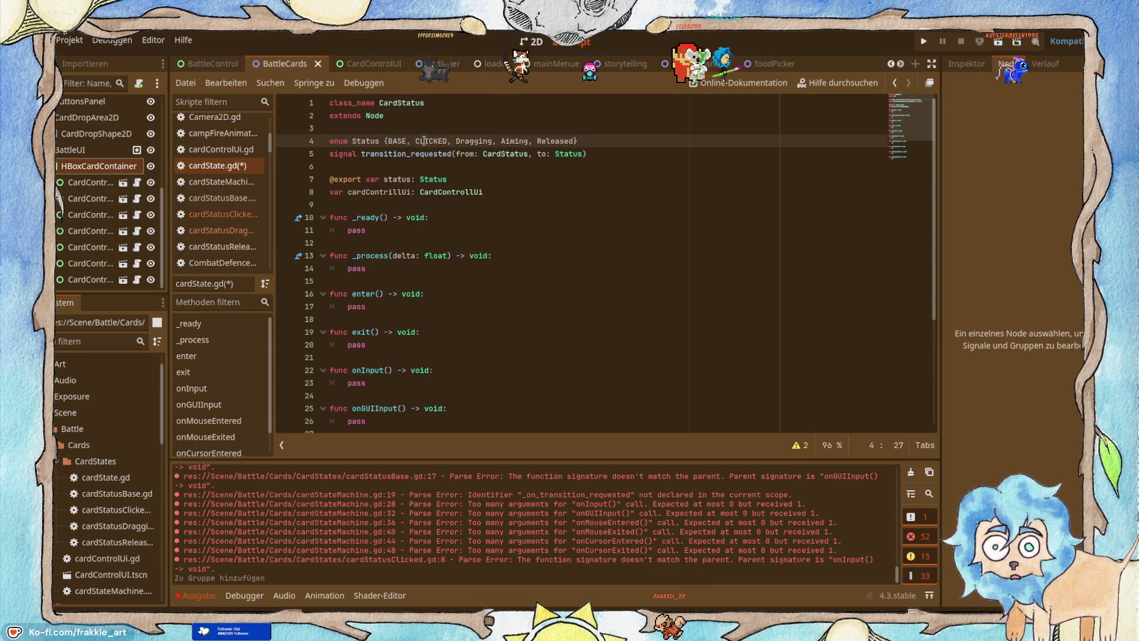
double_click(481, 142)
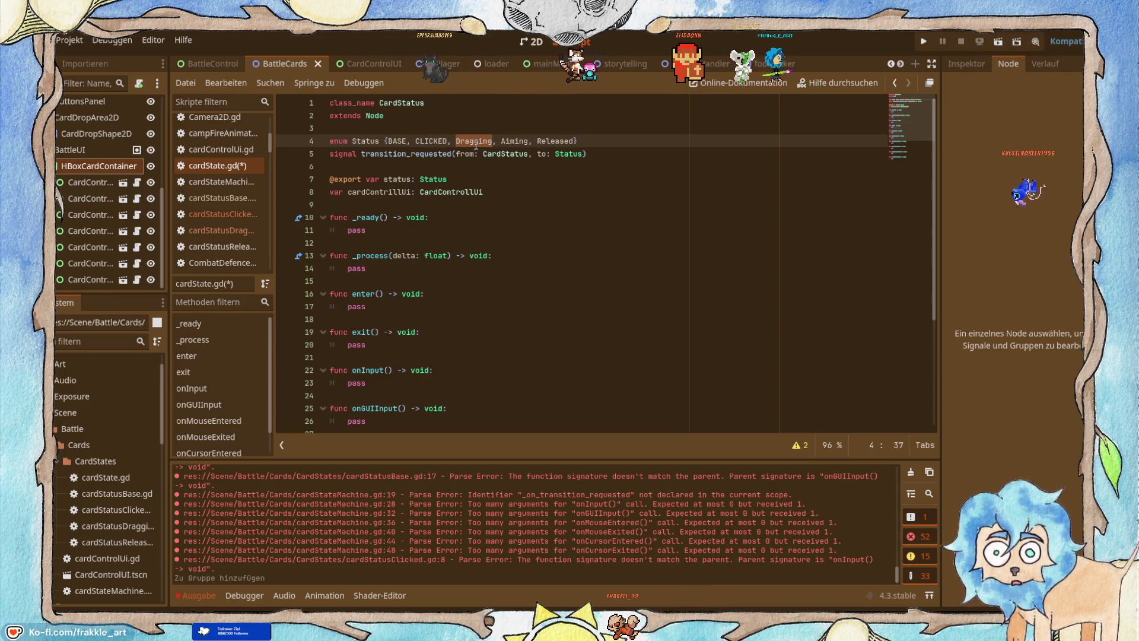
text(DRAGG)
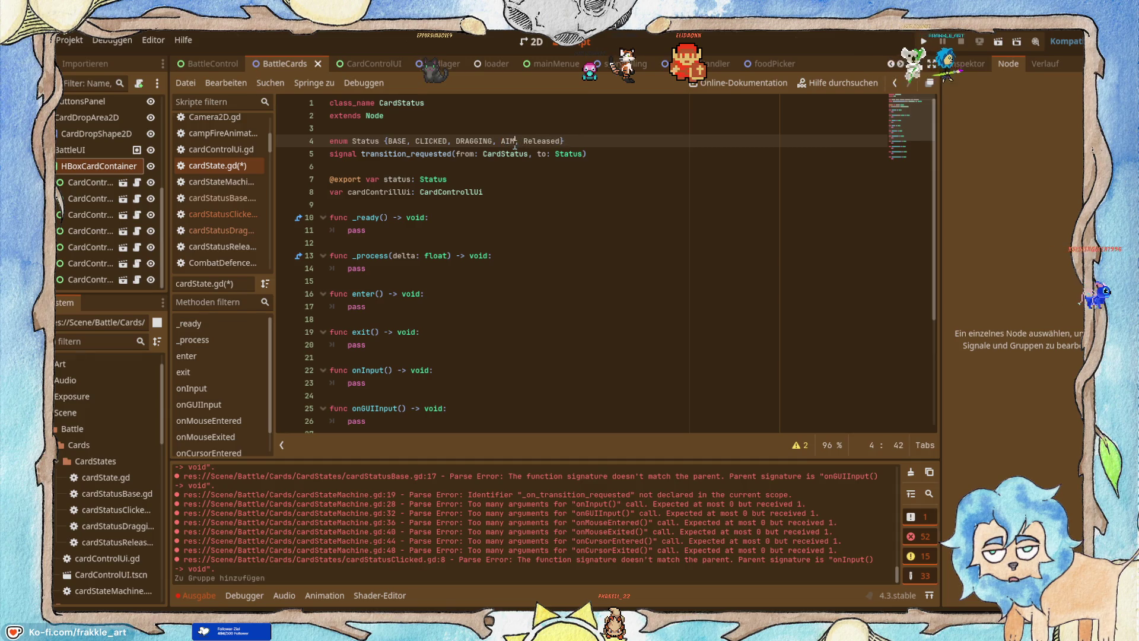
text(ING)
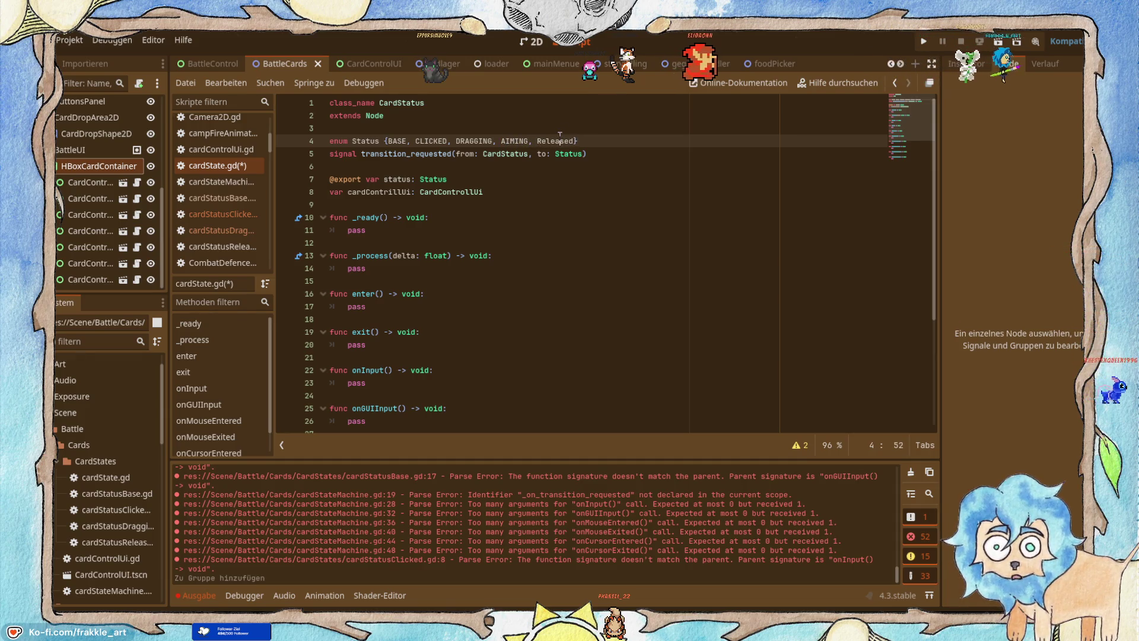
double_click(560, 141)
text(R)
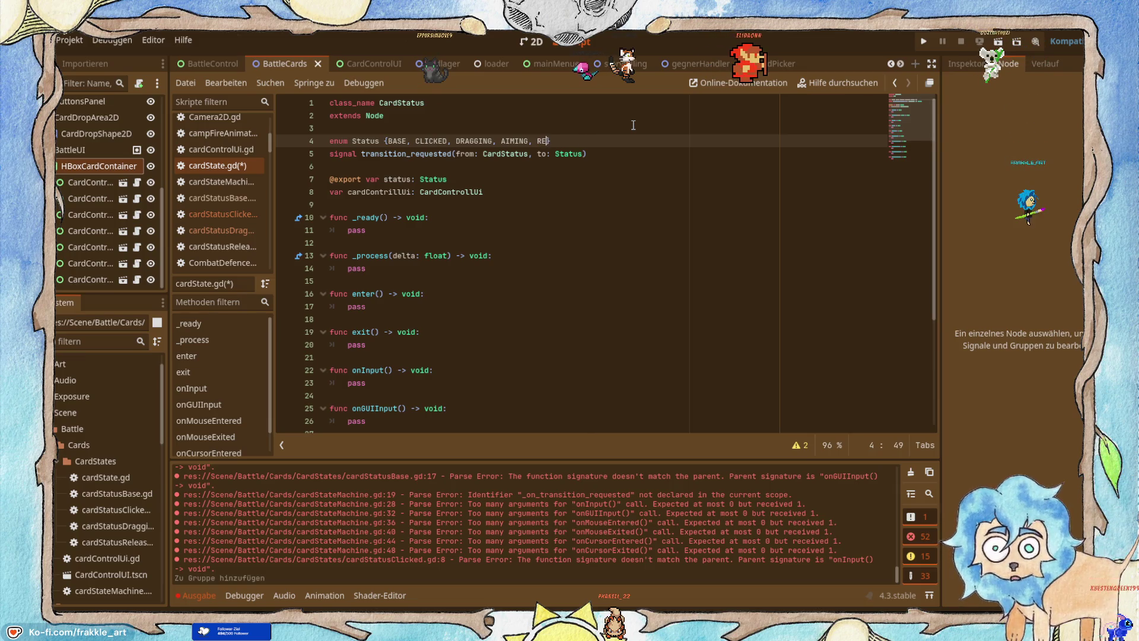
text(ED)
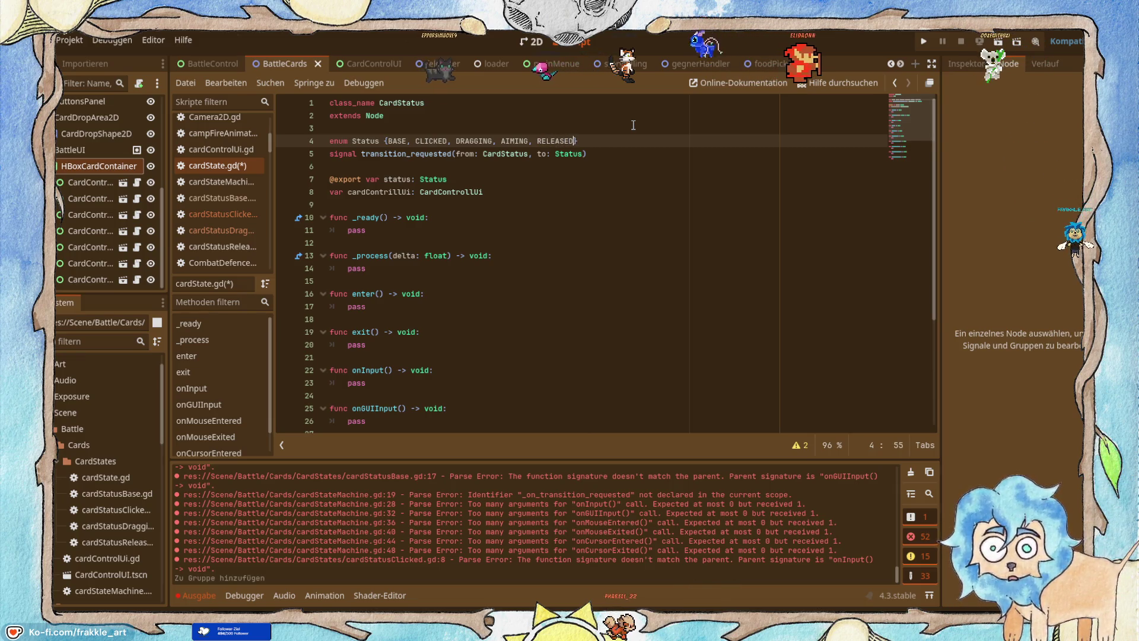
scroll(494, 301, down, 4)
scroll(493, 302, up, 4)
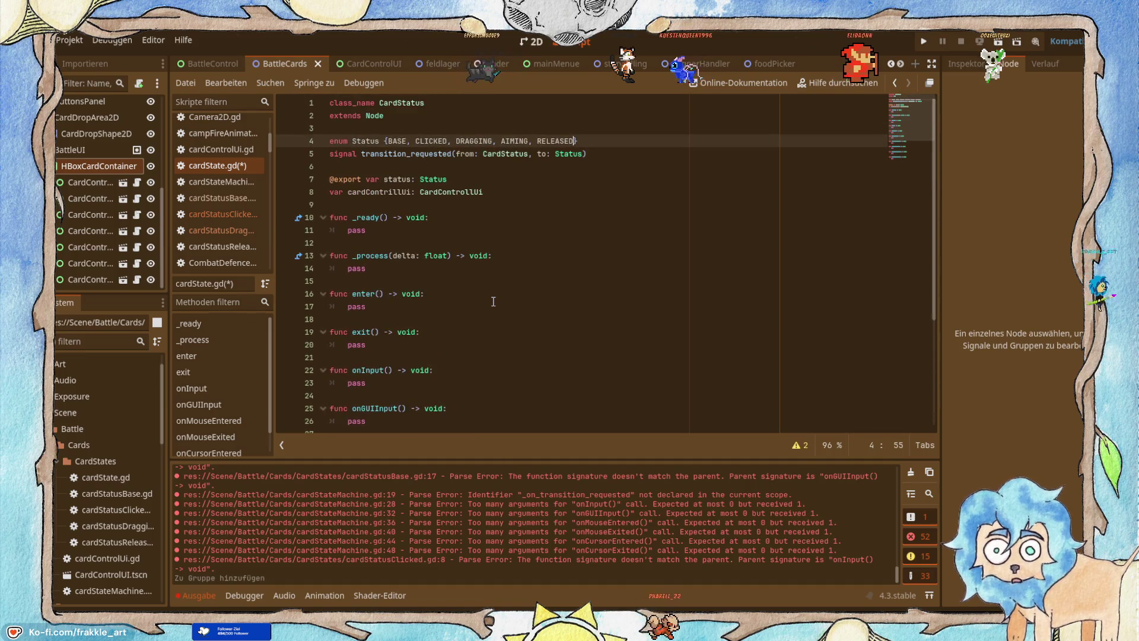
Open cardStateMachine.gd and scroll through its input forwarding and transition functions.
click(201, 179)
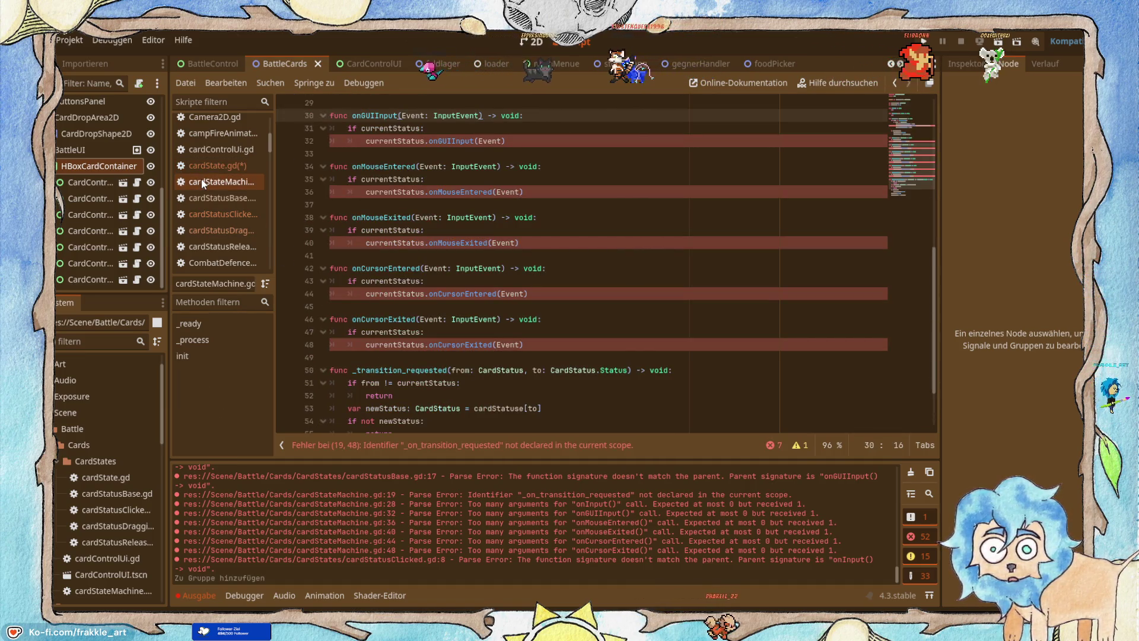
scroll(461, 316, down, 2)
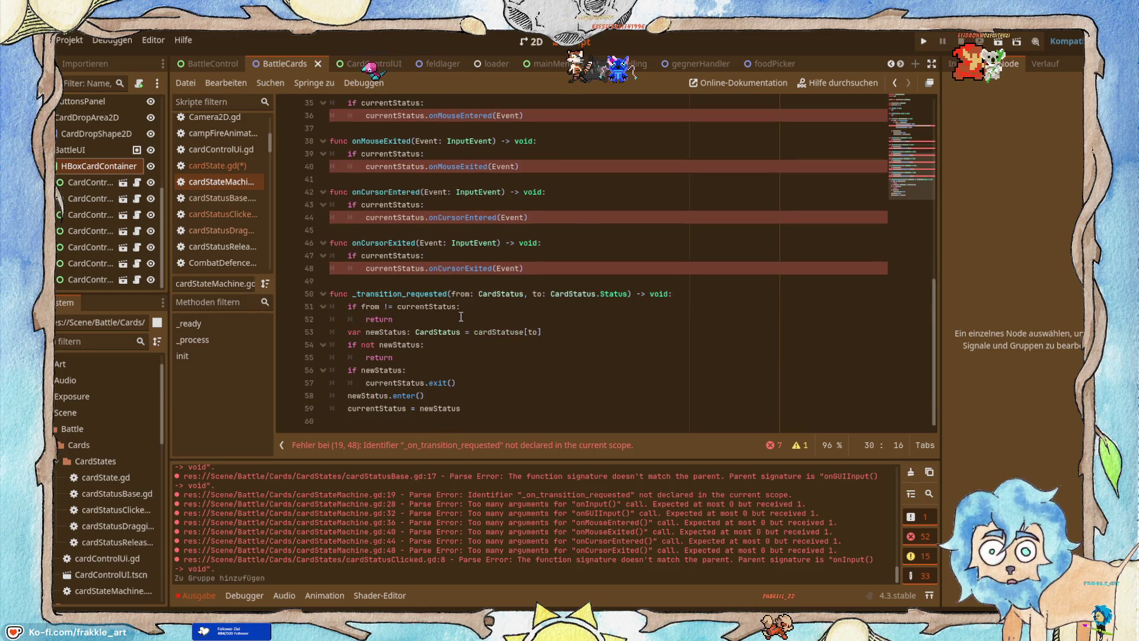
scroll(461, 315, up, 10)
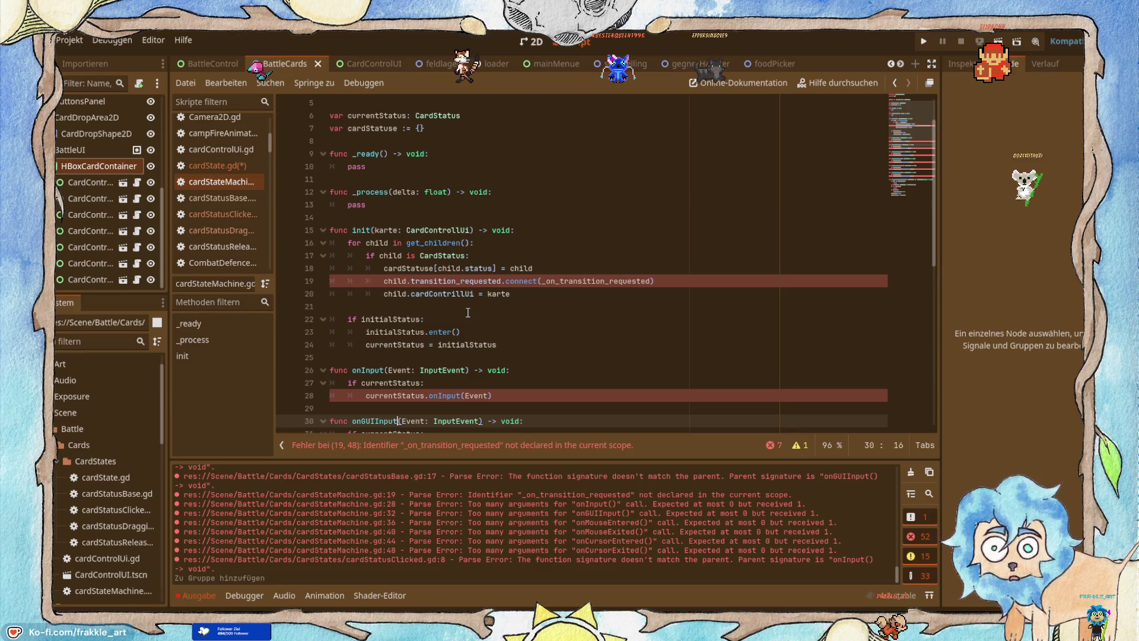
scroll(468, 312, up, 2)
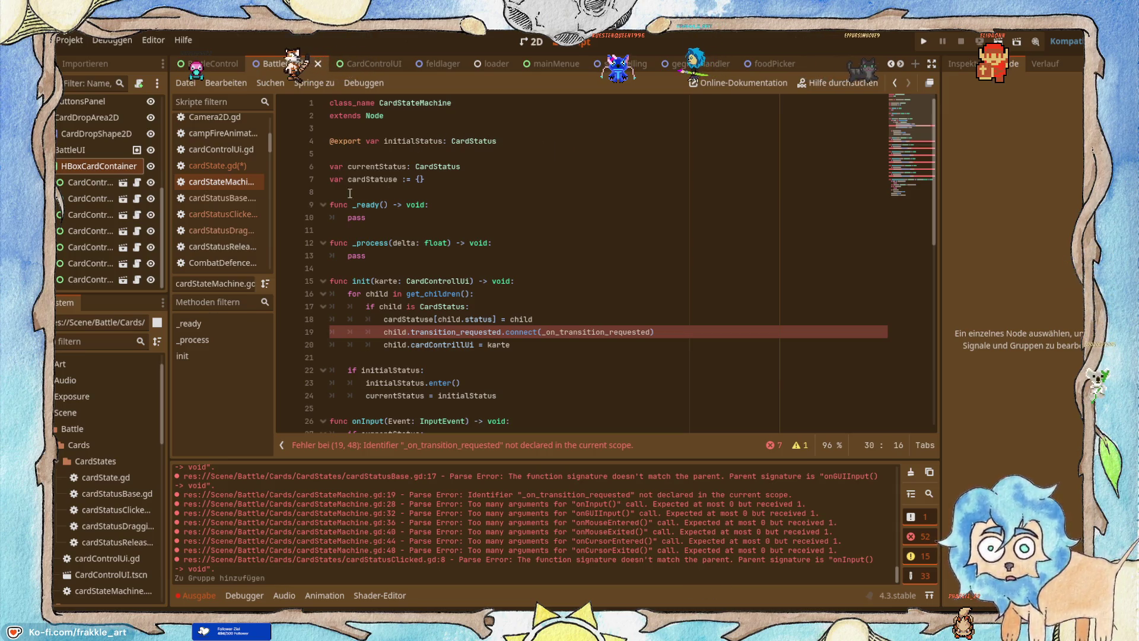
scroll(349, 192, down, 6)
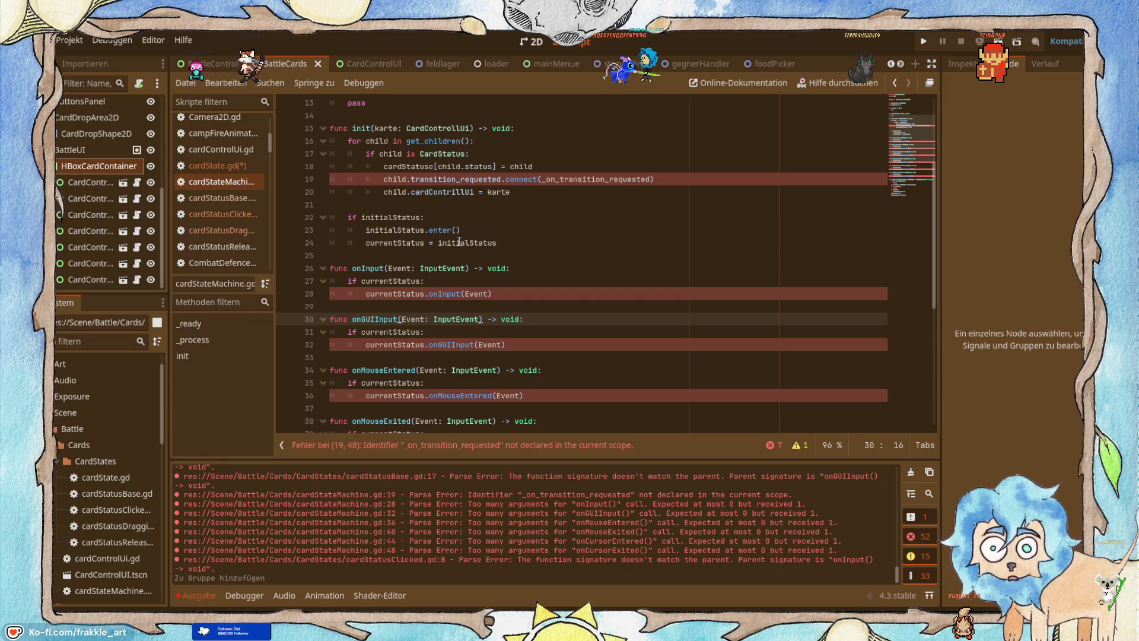
scroll(470, 278, down, 3)
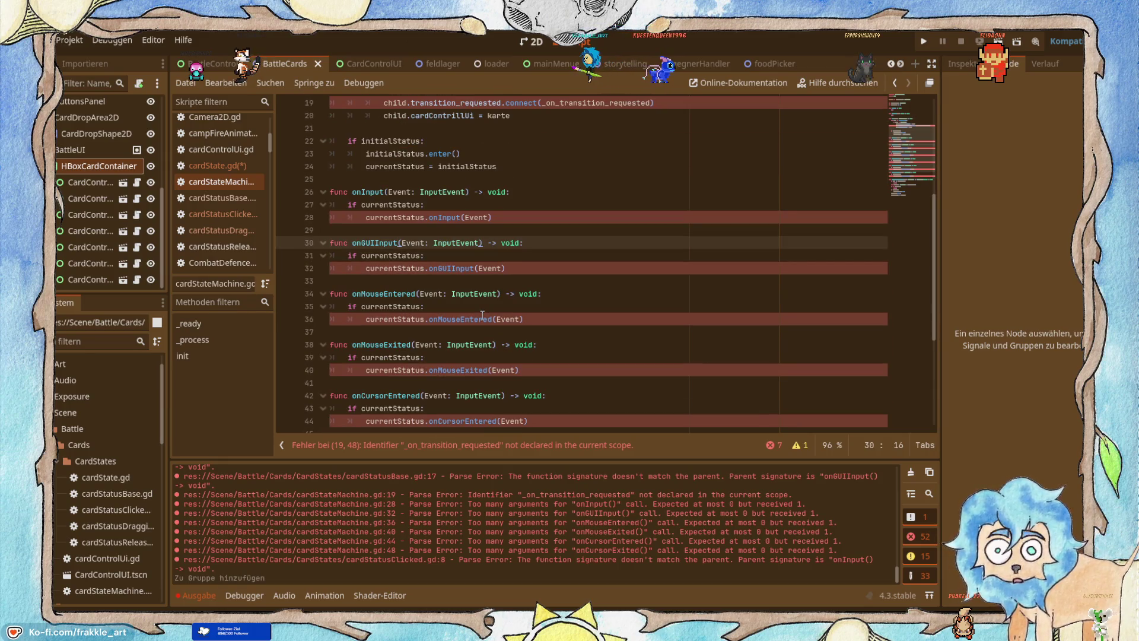
scroll(467, 286, down, 4)
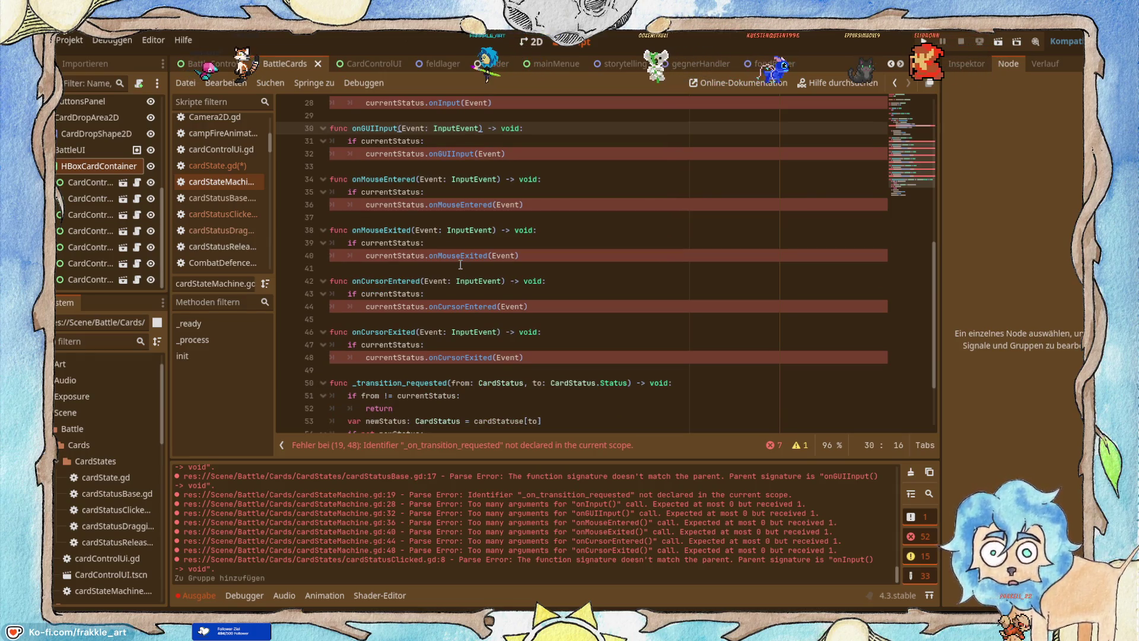
scroll(442, 314, down, 3)
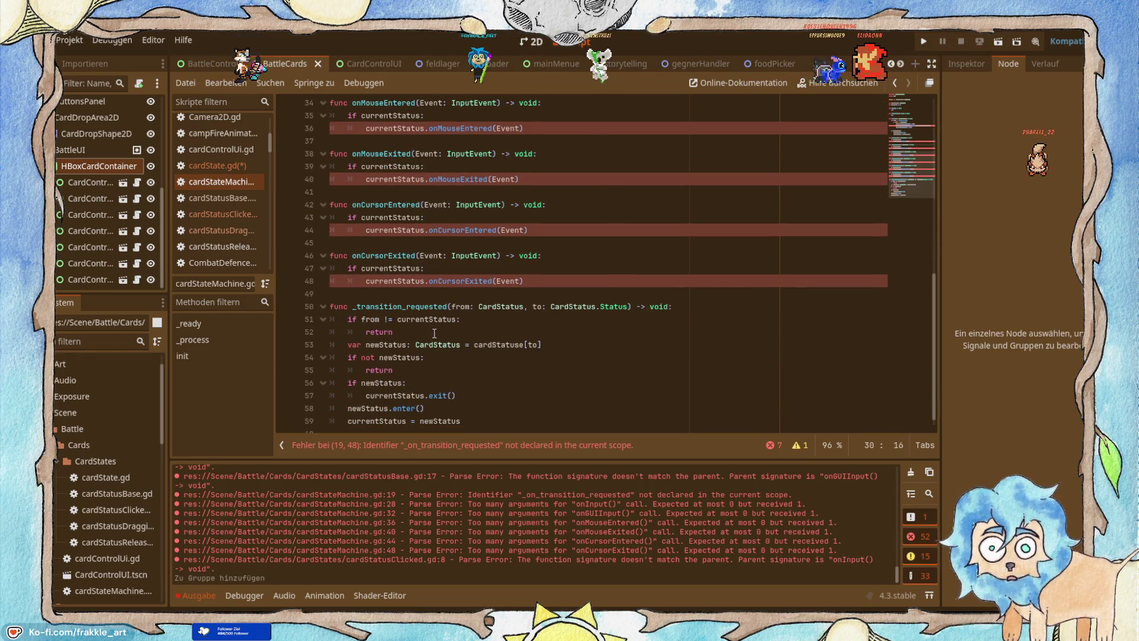
scroll(435, 333, down, 1)
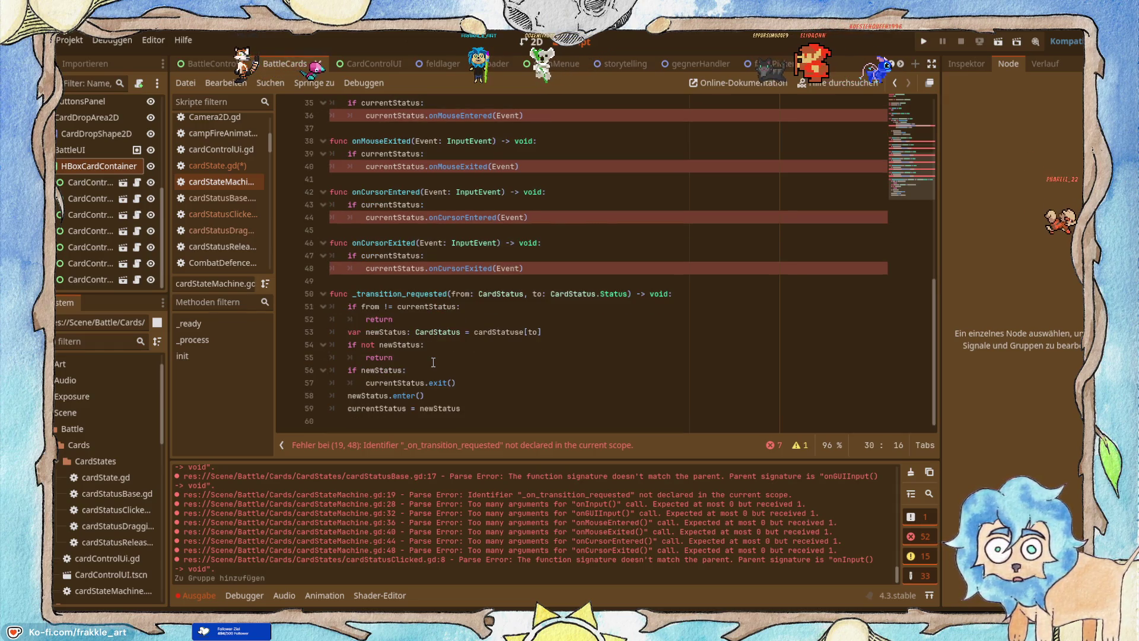
scroll(439, 307, up, 12)
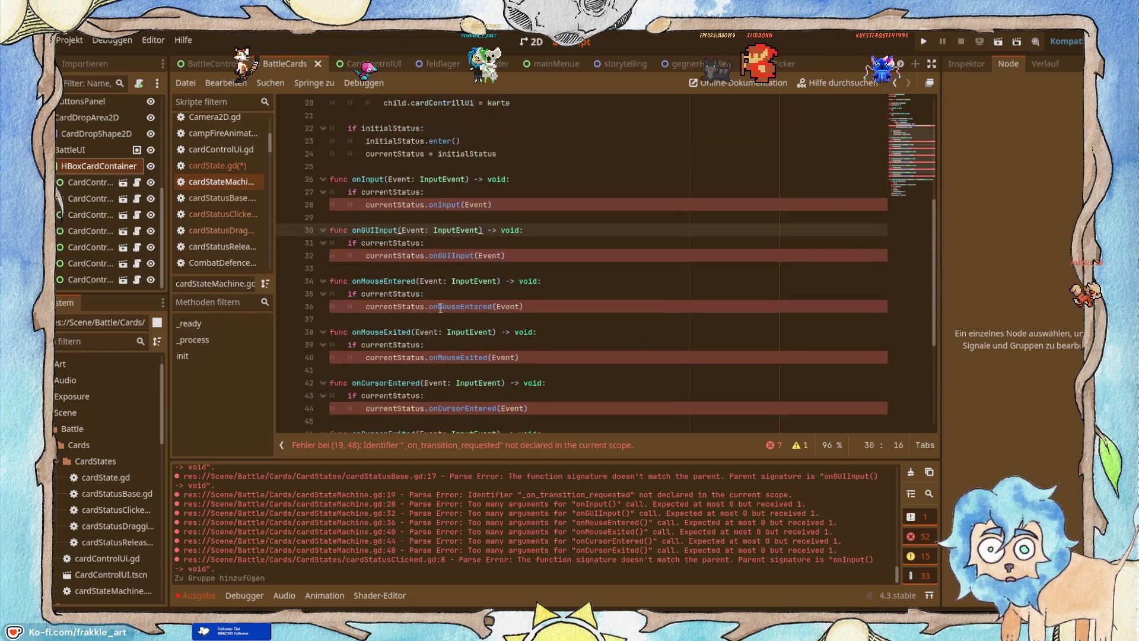
In cardStatusBase.gd, replace Clicked on line 14 with the suggested uppercase Status value and save.
click(245, 199)
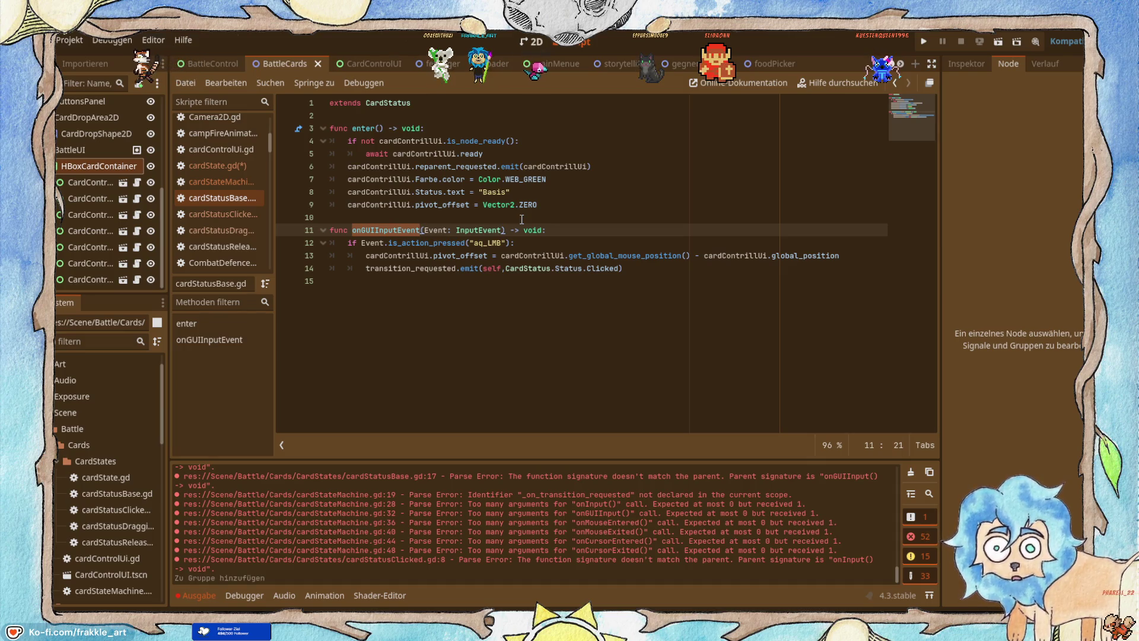
double_click(611, 268)
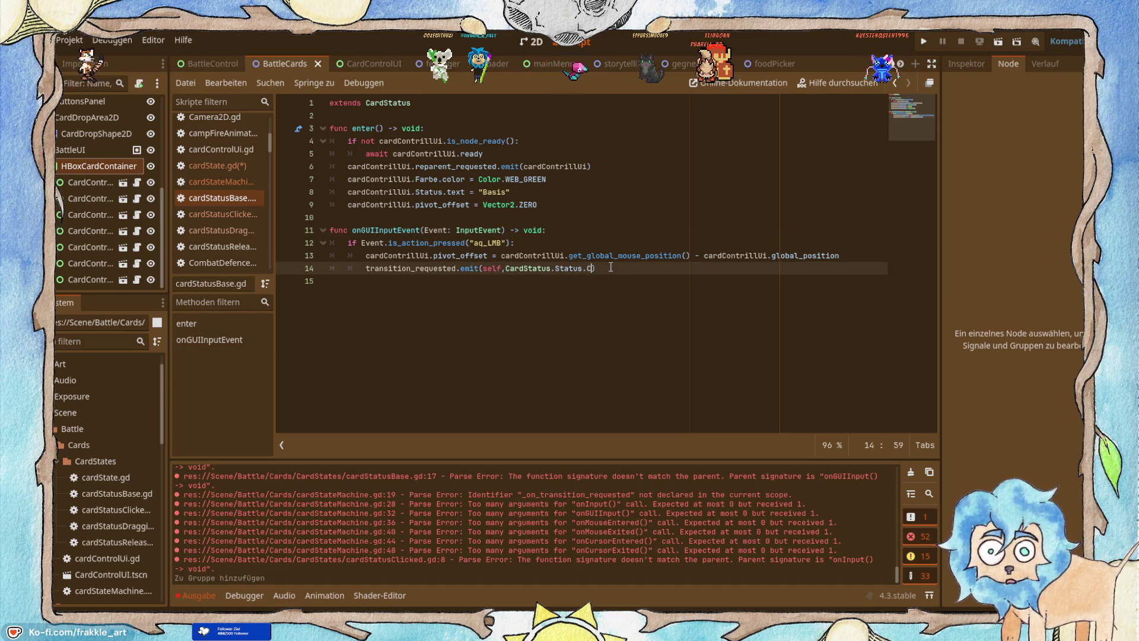
text(L)
key(Return)
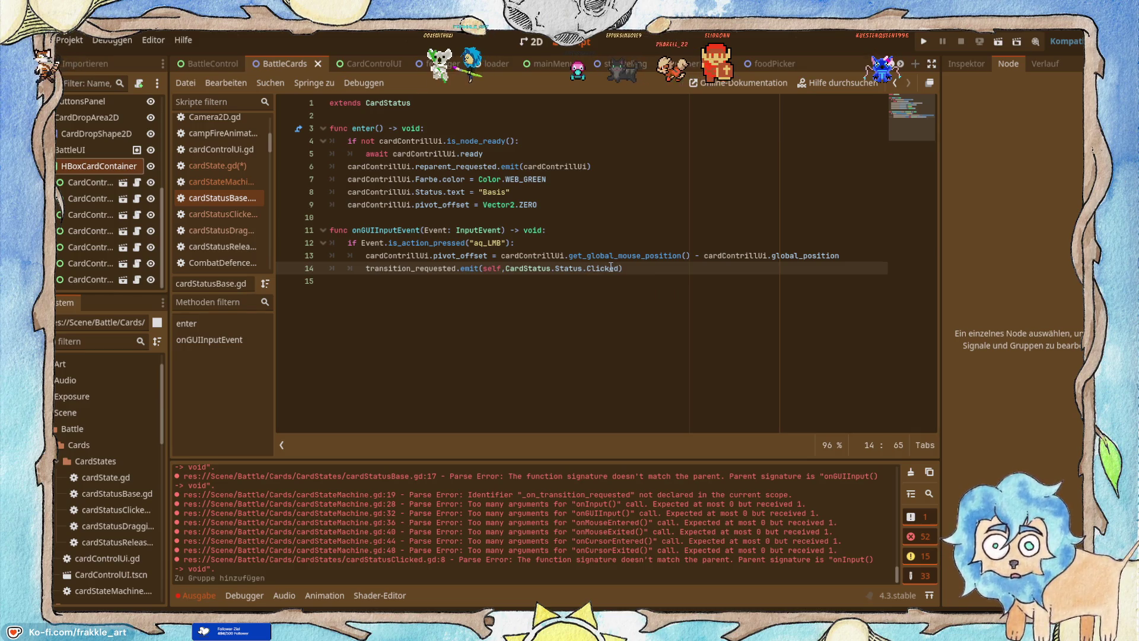
click(237, 167)
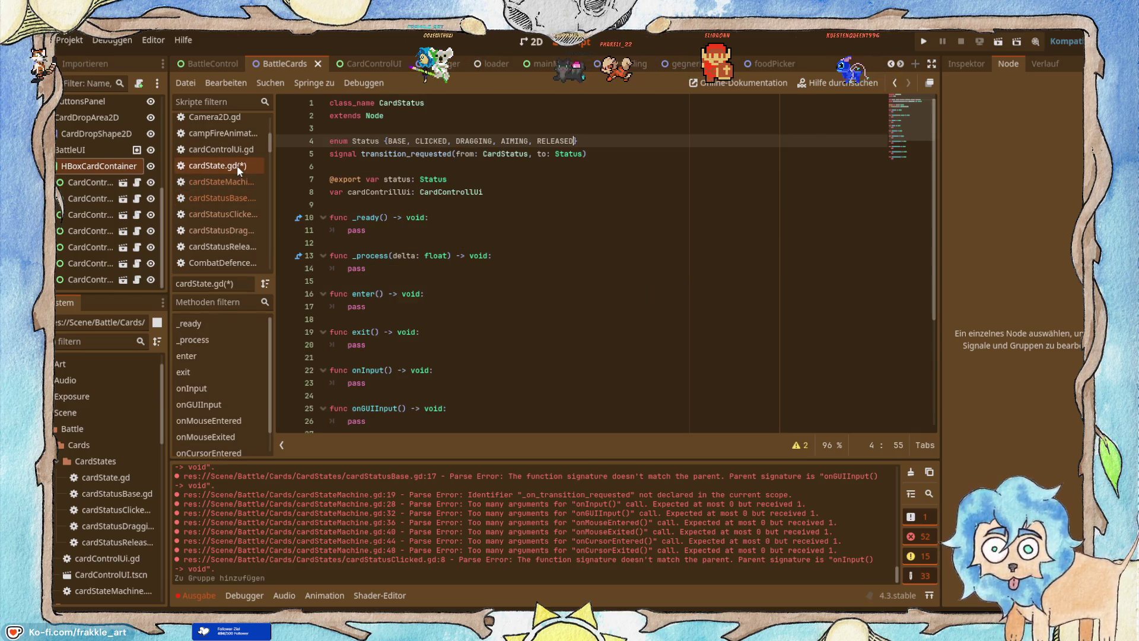
key(ctrl+s)
Remove the wrong CardControllUi.Status reference from line 19 of cardStatusDragging.gd.
click(223, 213)
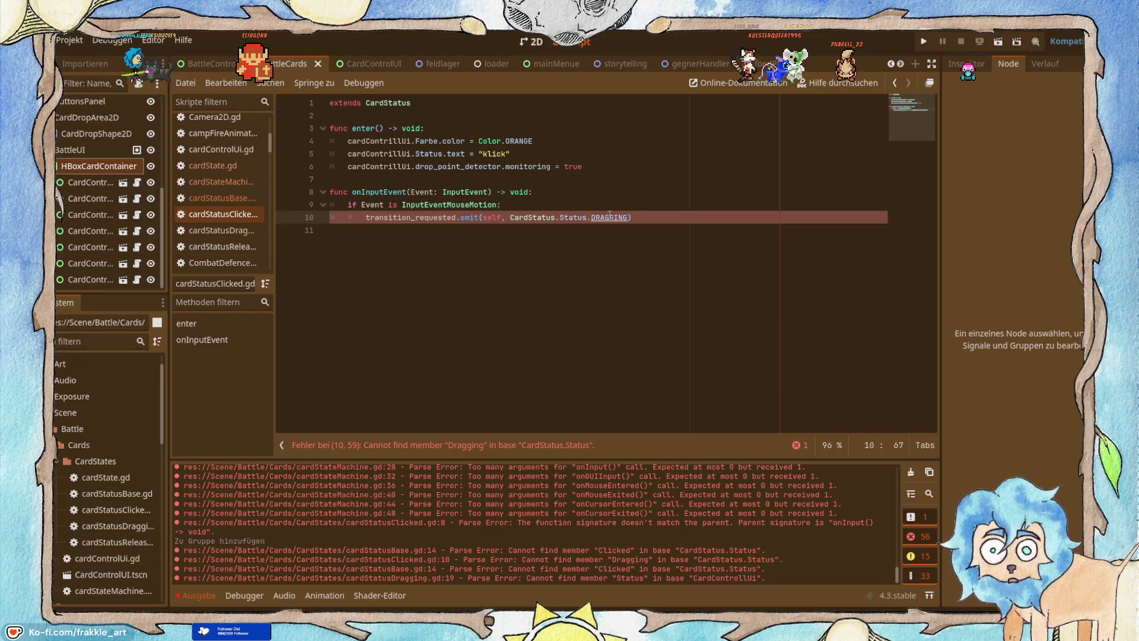
click(228, 234)
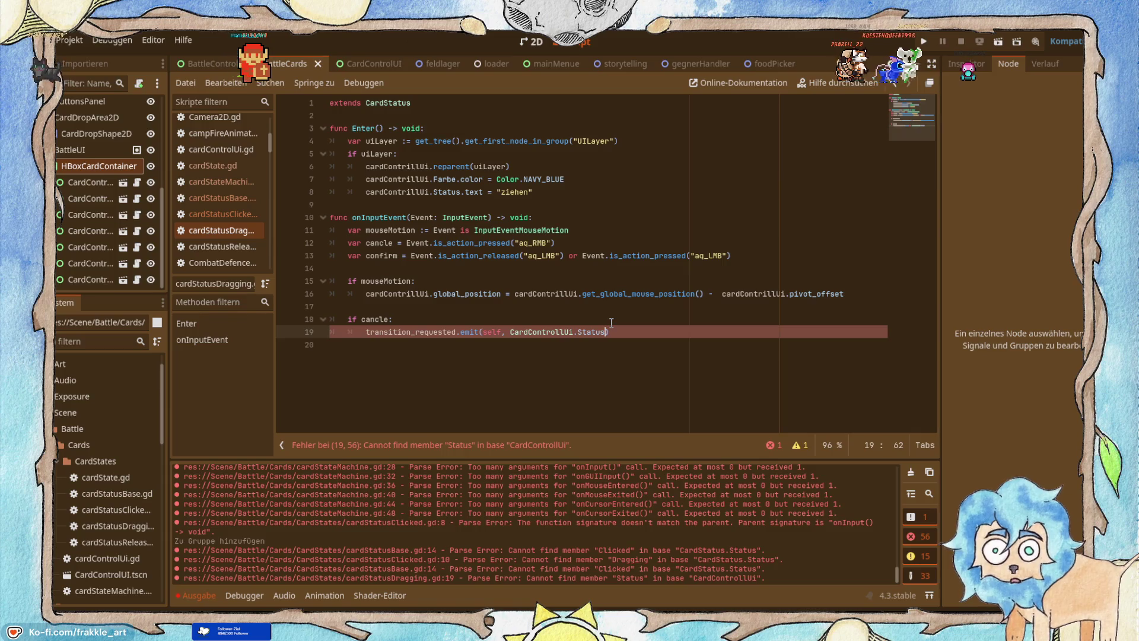
text(.V)
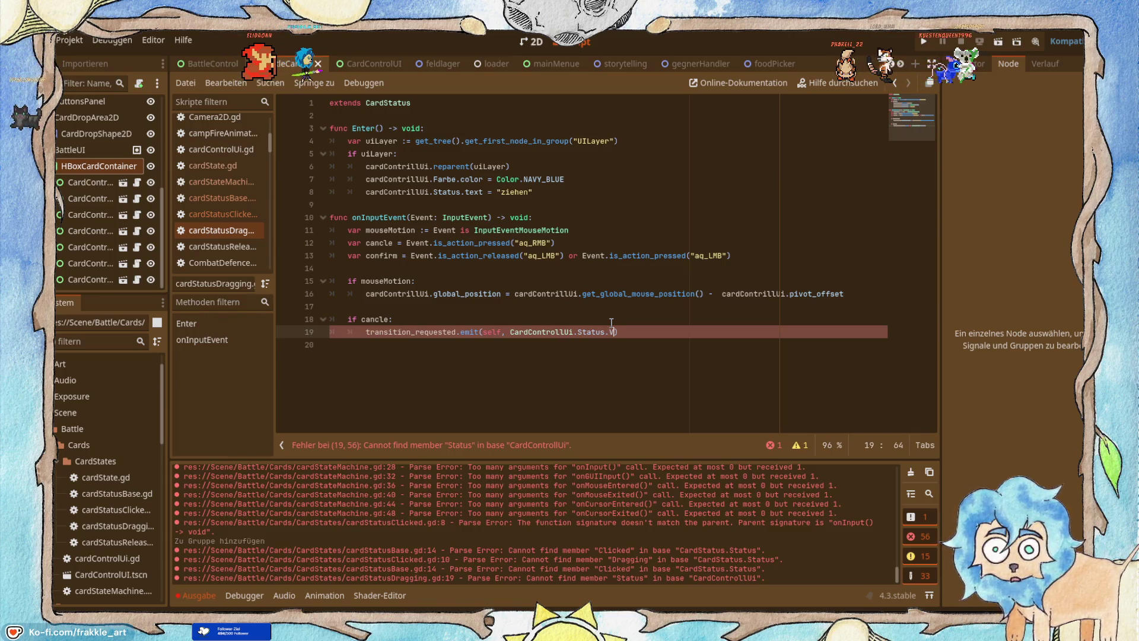
key(BackSpace)
text(B)
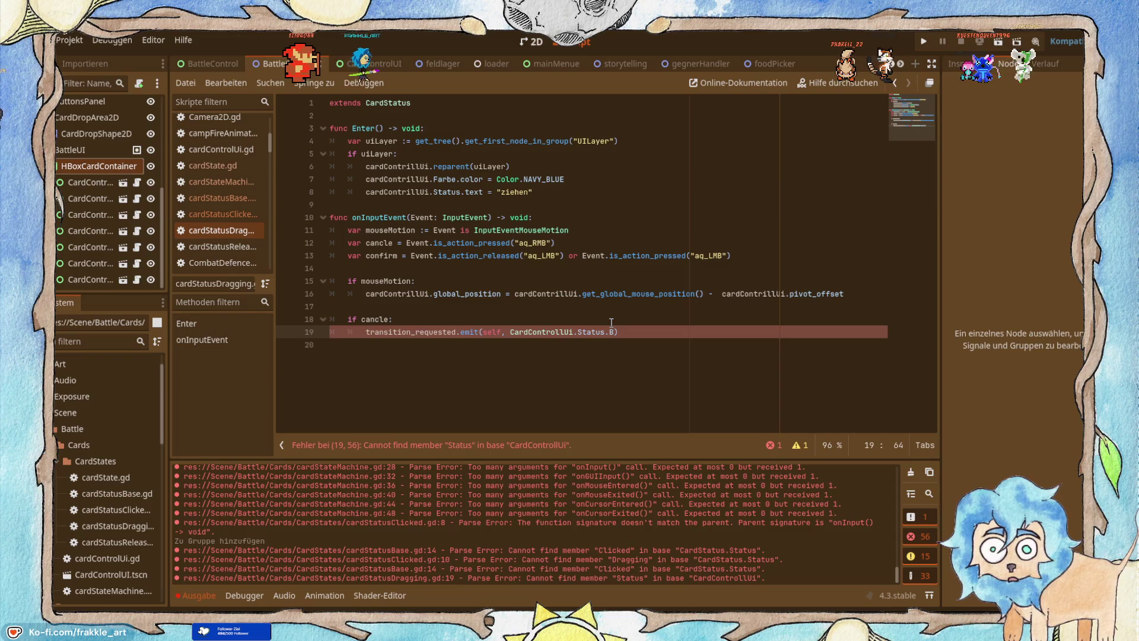
key(BackSpace)
key(BackSpace)
key(BackSpace)
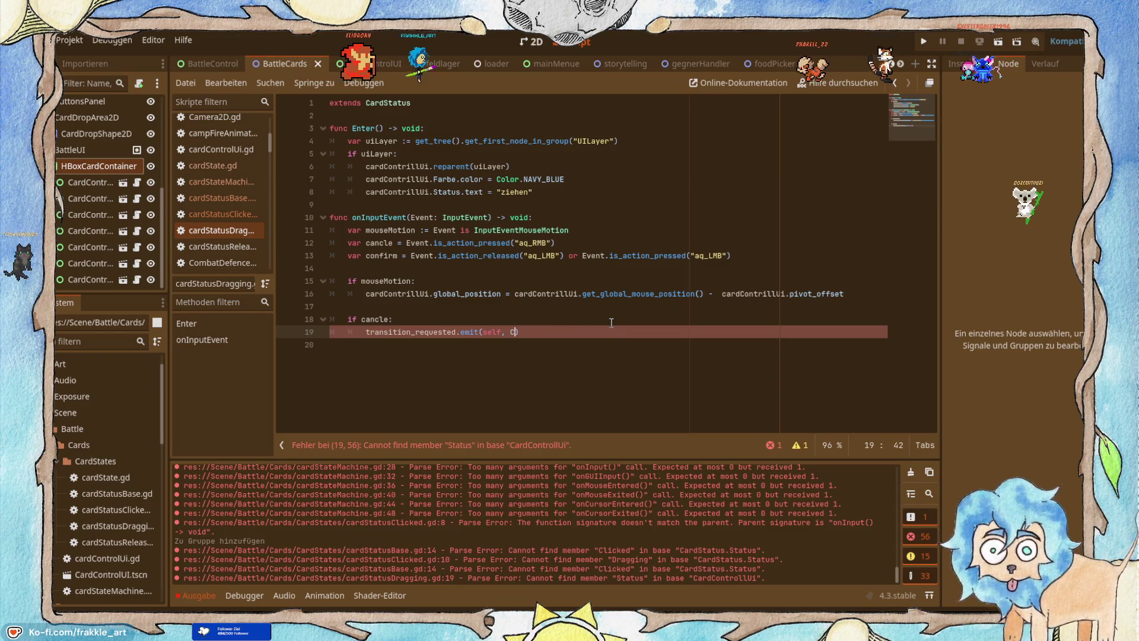
key(BackSpace)
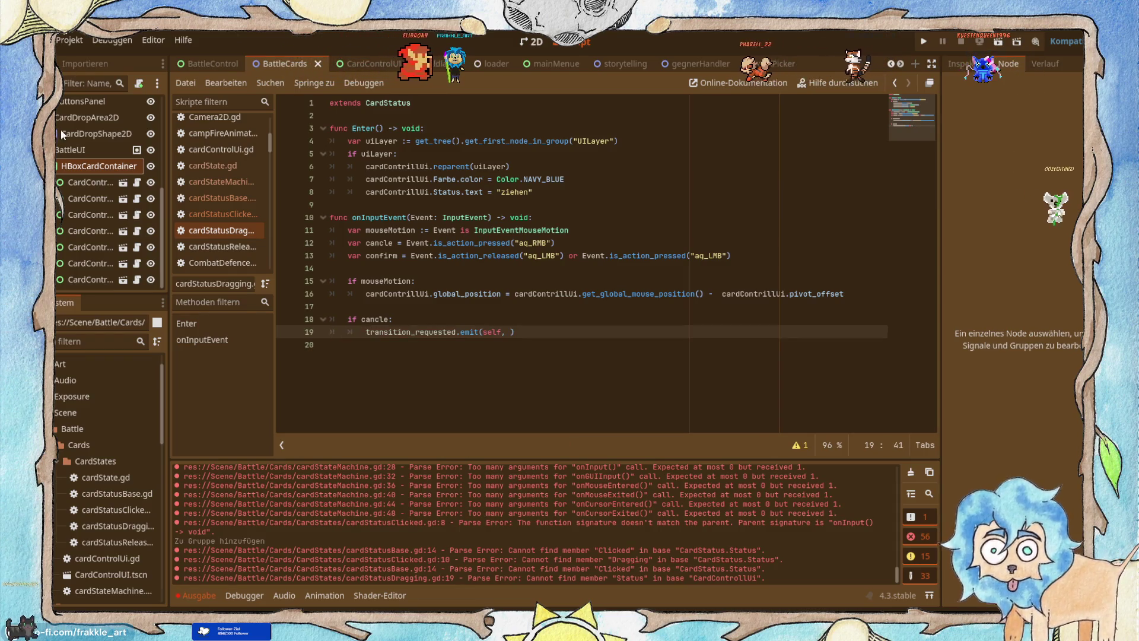
Using cardStatusClicked.gd line 10 as reference, complete line 19 with CardStatus.Status.BASE, then show the tutorial.
click(233, 215)
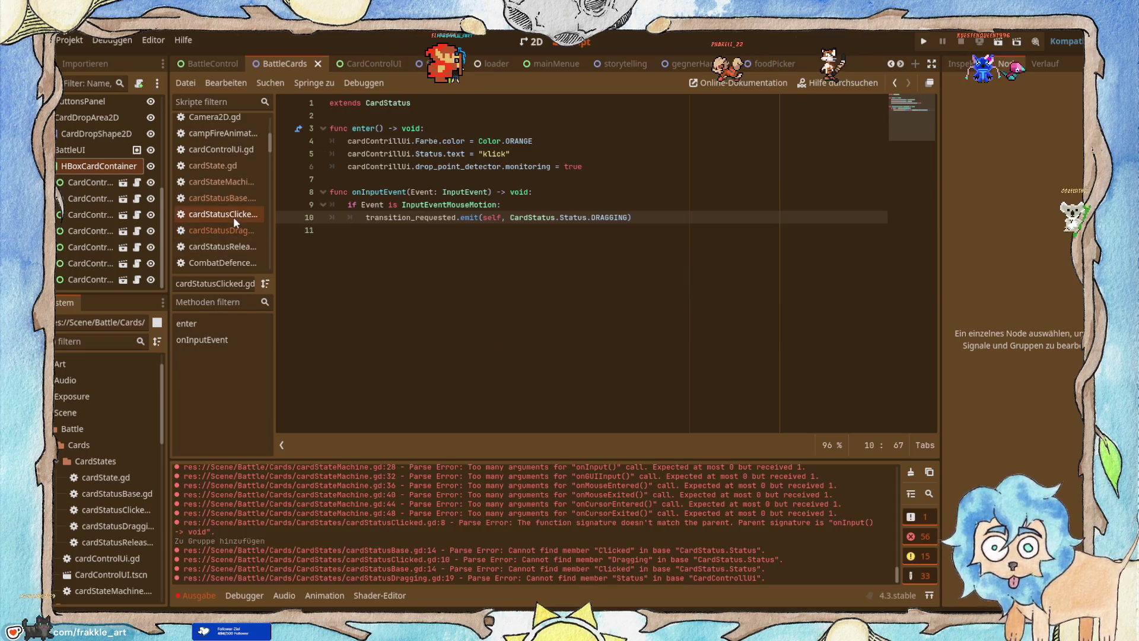
shift+click(514, 217)
click(516, 217)
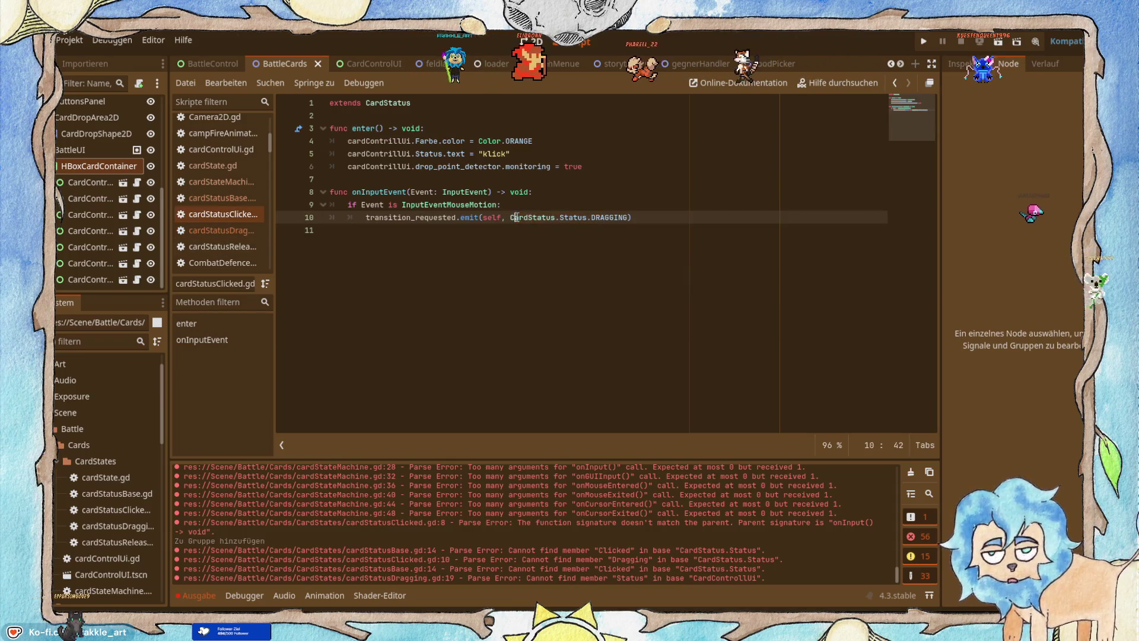
double_click(516, 217)
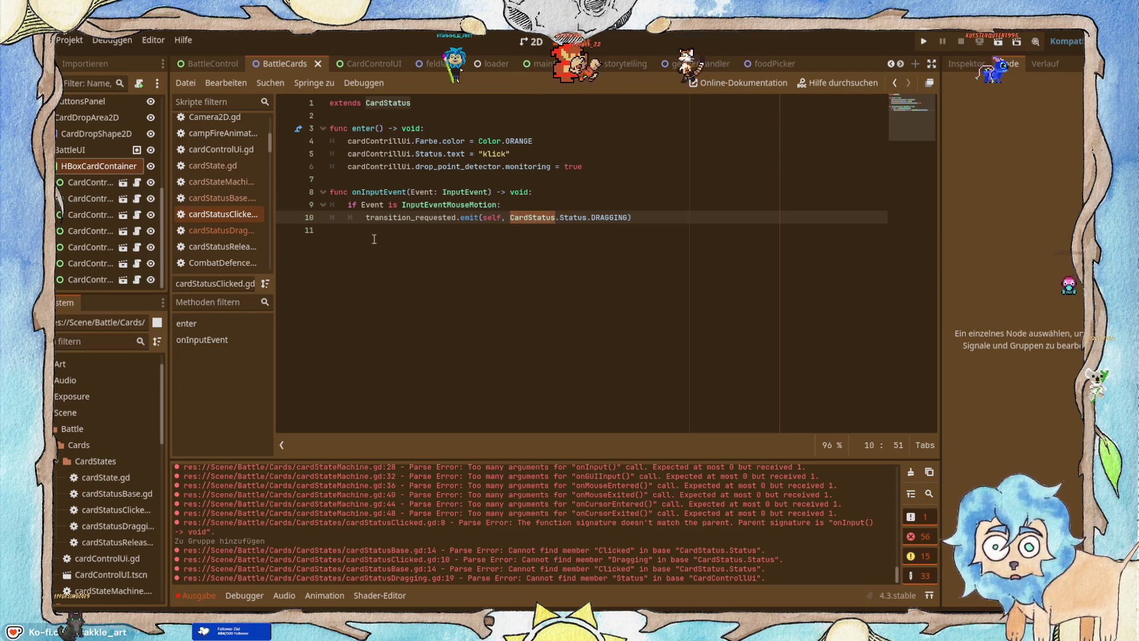
click(212, 225)
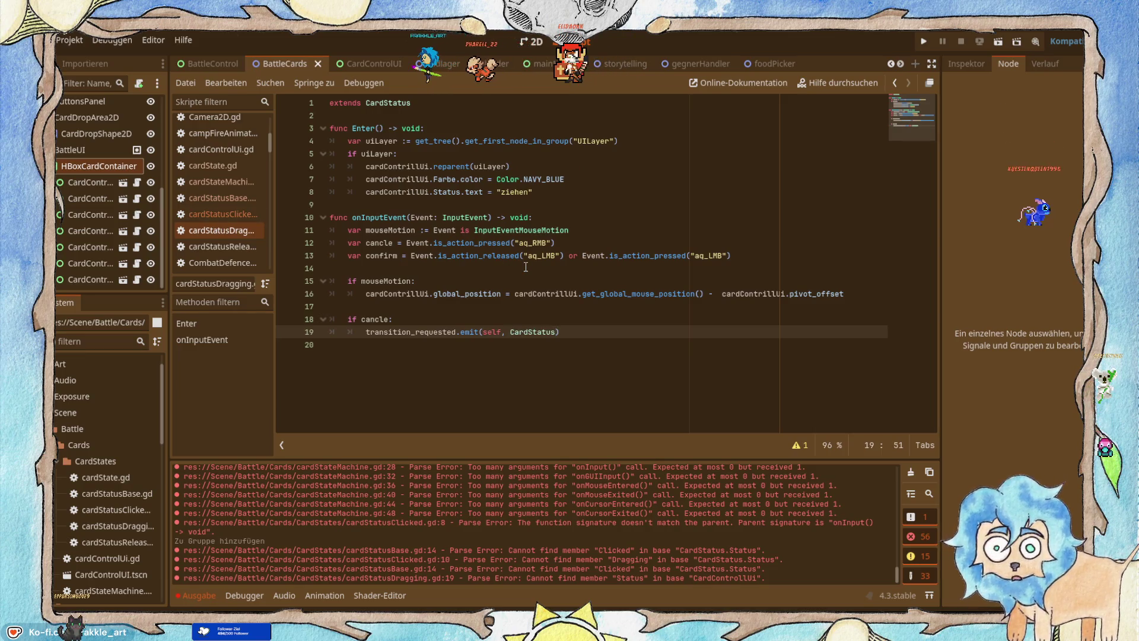
key(Down)
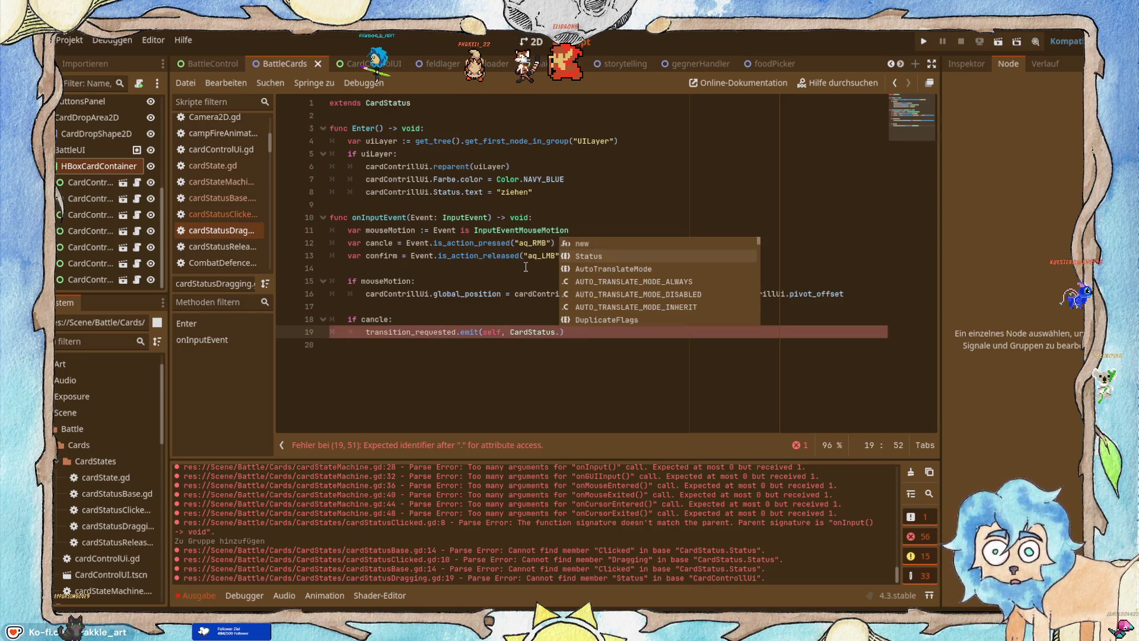
key(Return)
text(.)
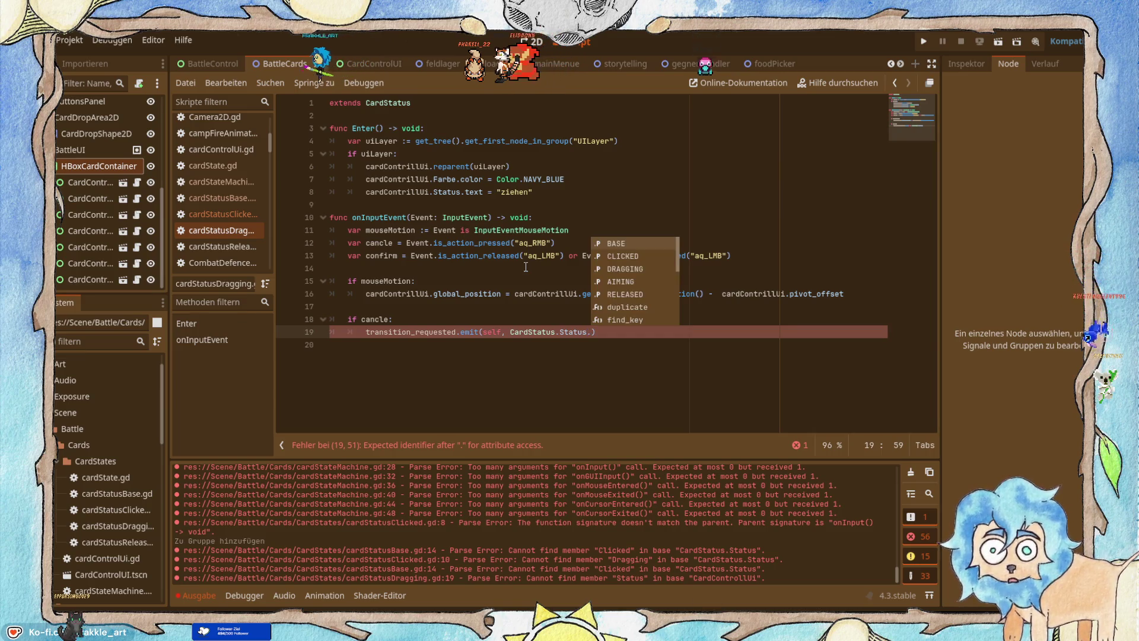
key(Return)
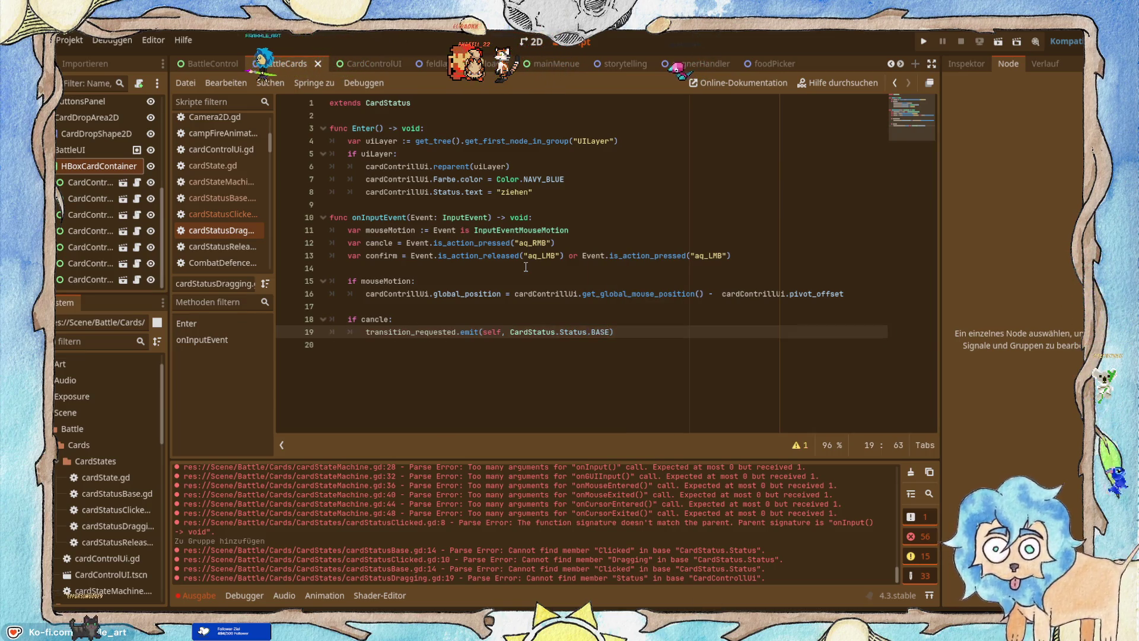
text(sw)
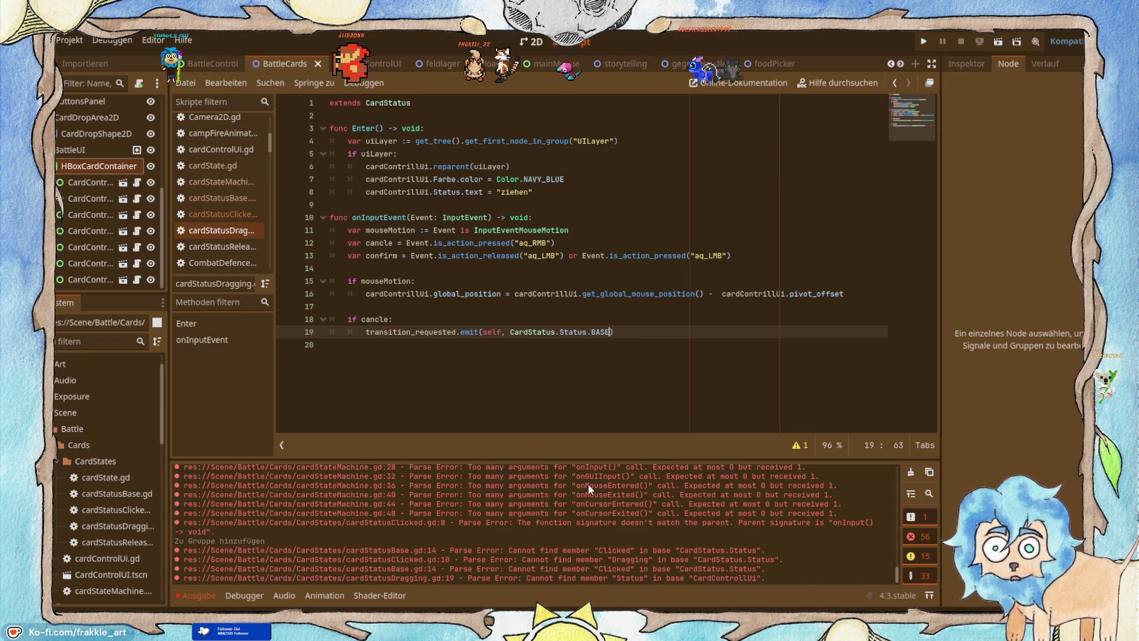
key(alt+Tab)
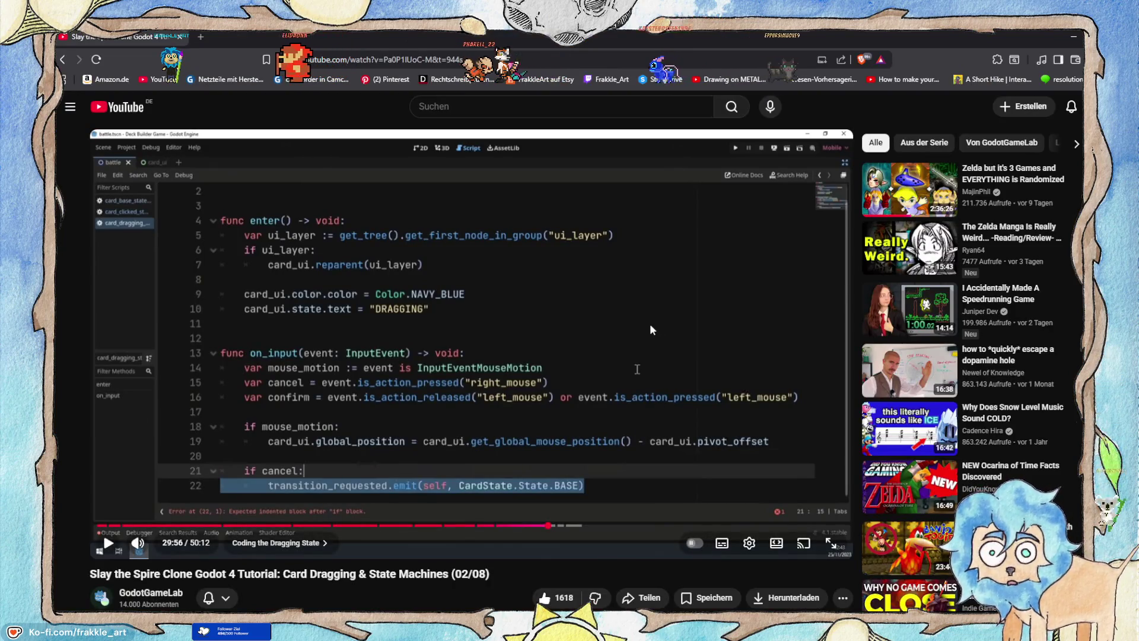
Play the tutorial to 30:16, where the elif confirm branch appears, then return to Godot.
click(649, 329)
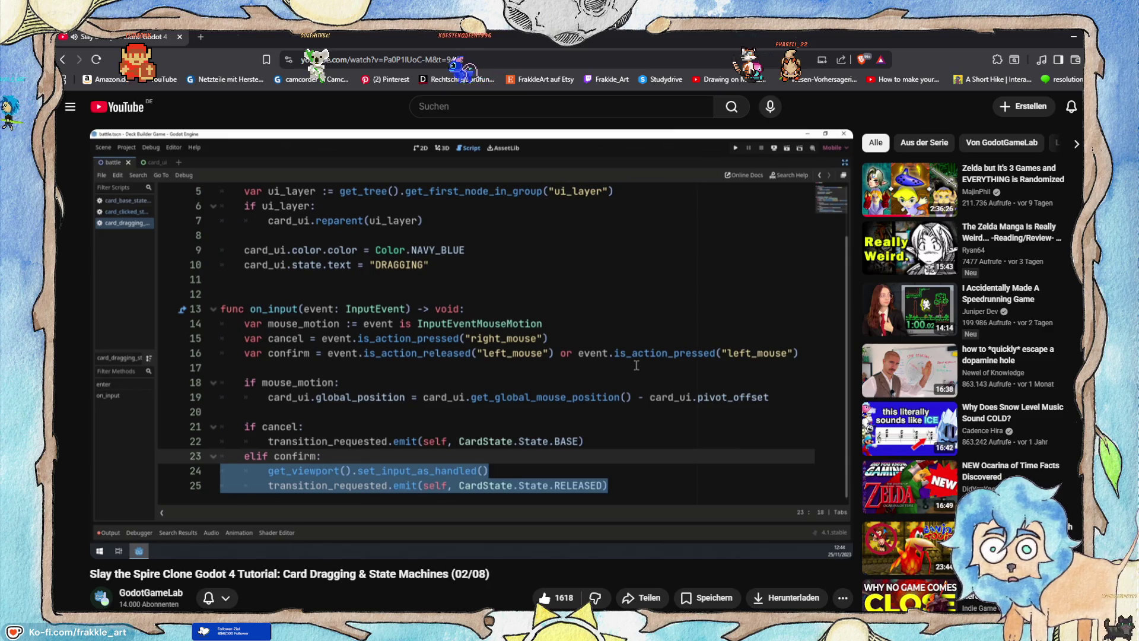
click(475, 381)
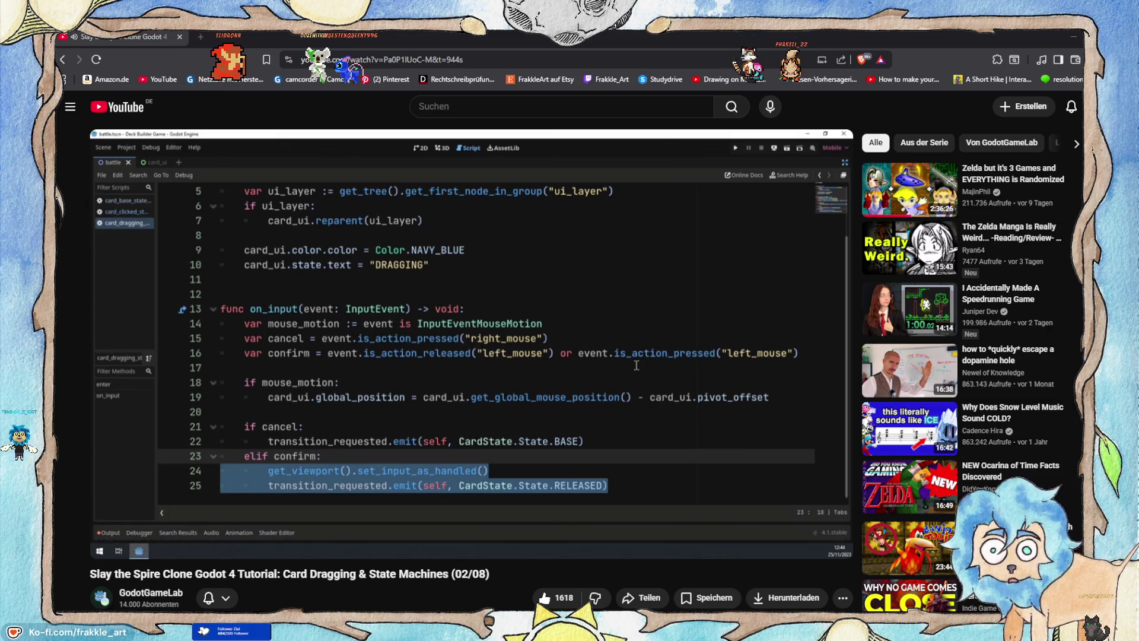
key(alt+Tab)
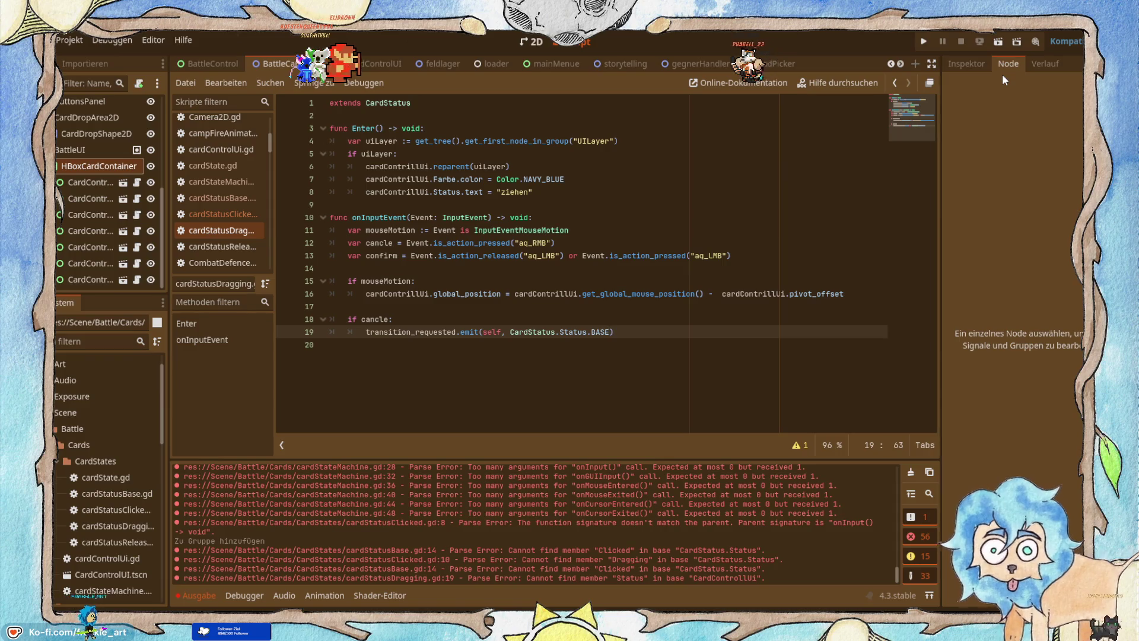
Add an elif confirm: branch below the cancel branch, checking the tutorial code.
text())
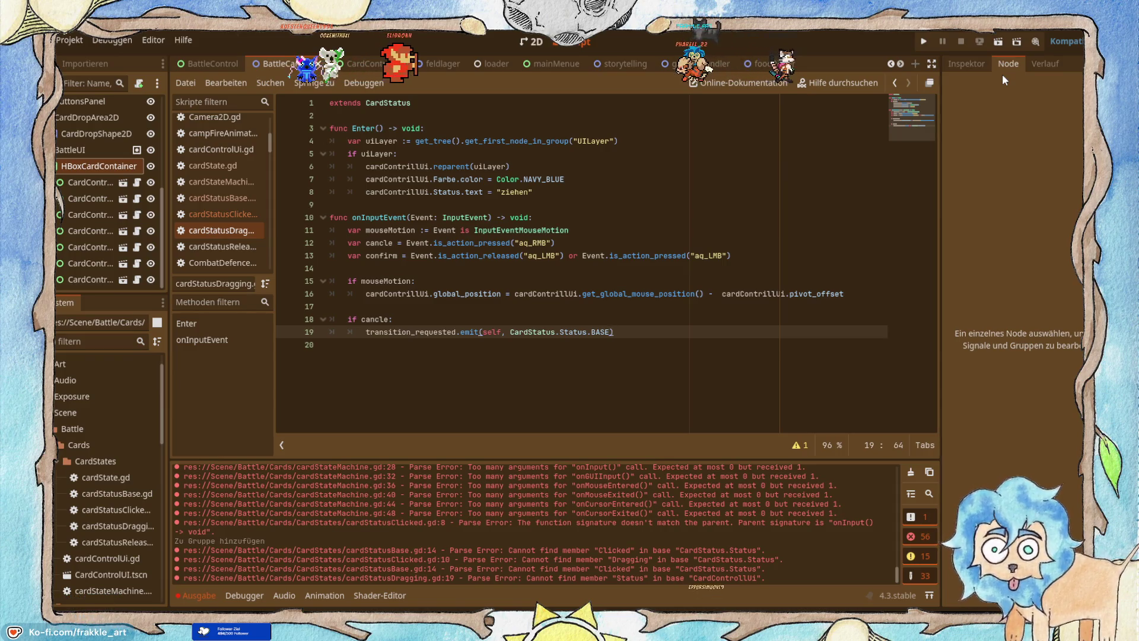
key(Return)
key(BackSpace)
text(e)
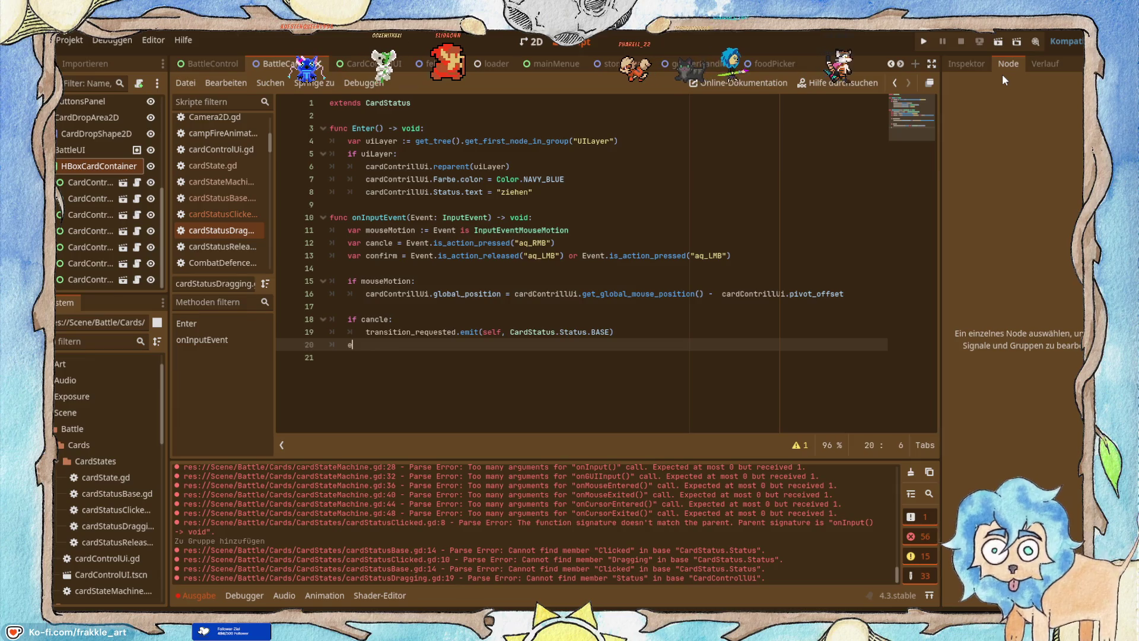
text(lif)
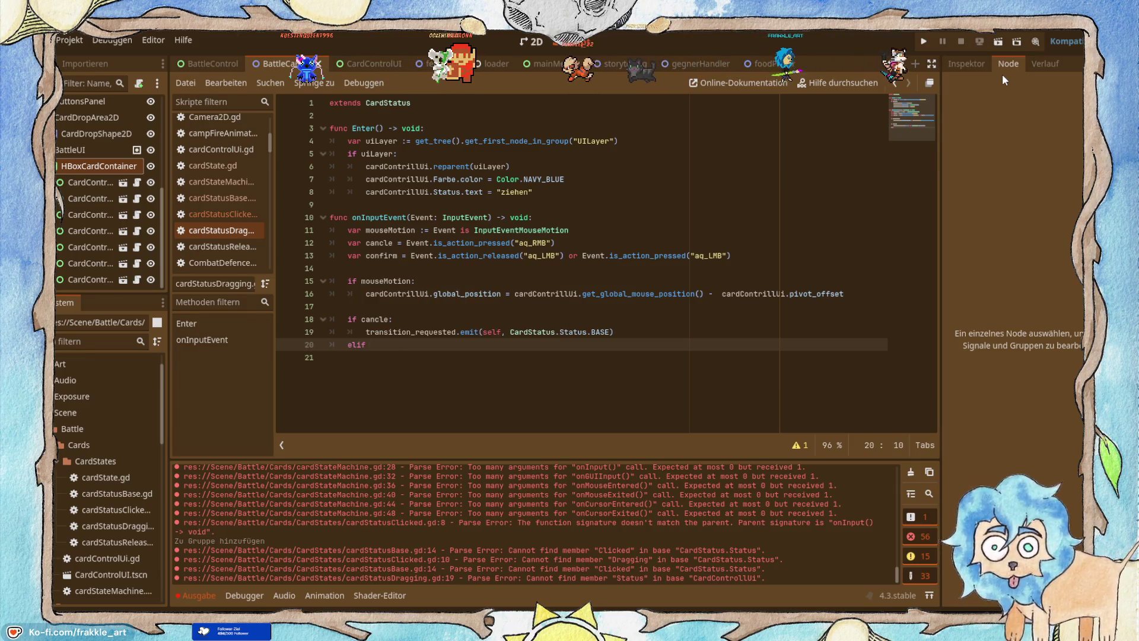
key(alt+Tab)
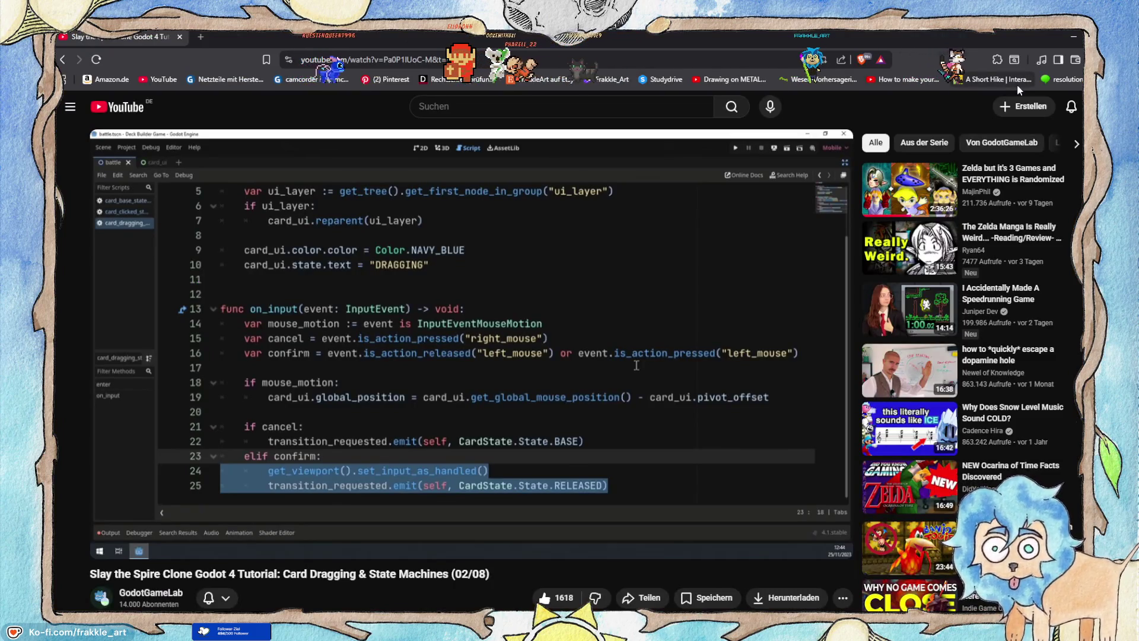
key(alt+Tab)
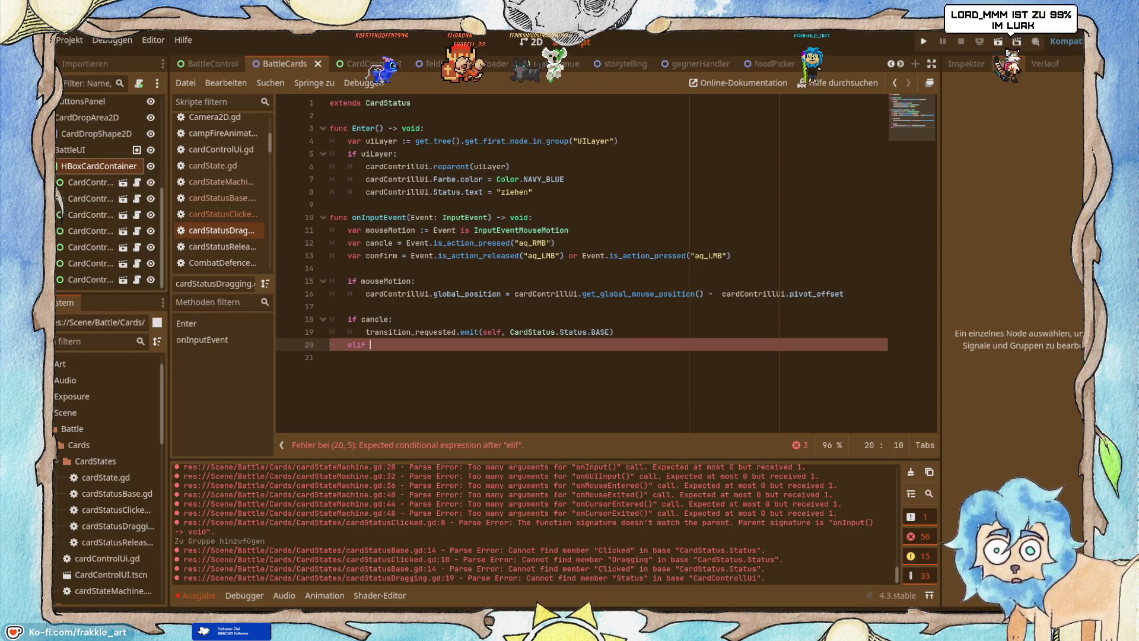
text(conf)
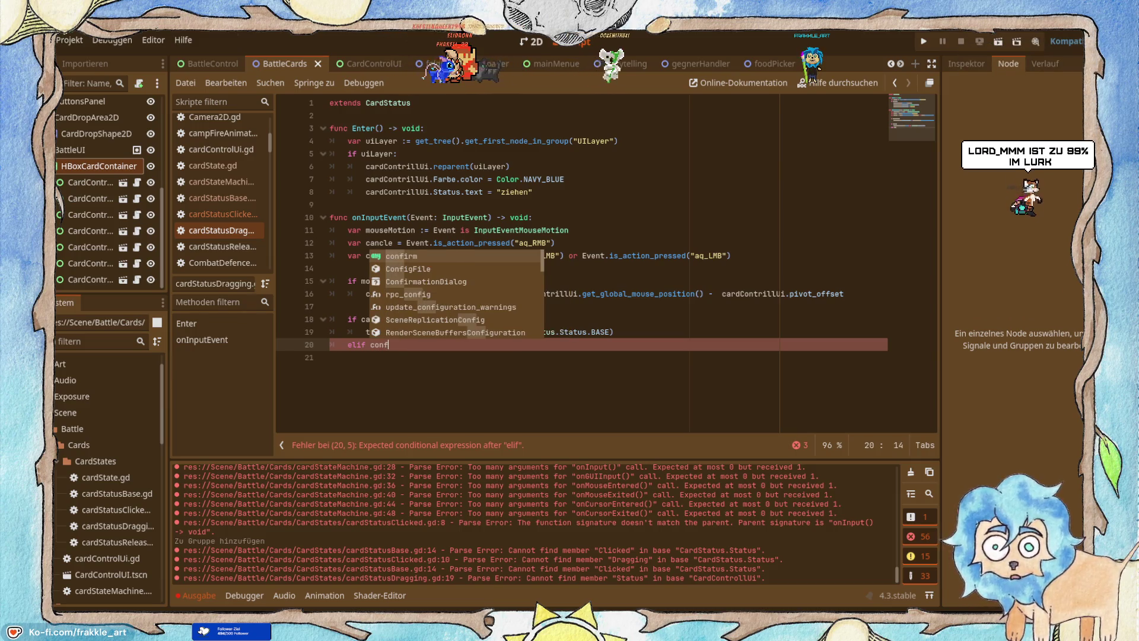
key(Return)
Inside the confirm branch call get_viewport().set_input_as_handled(), then open that method's Viewport documentation.
key(alt+Tab)
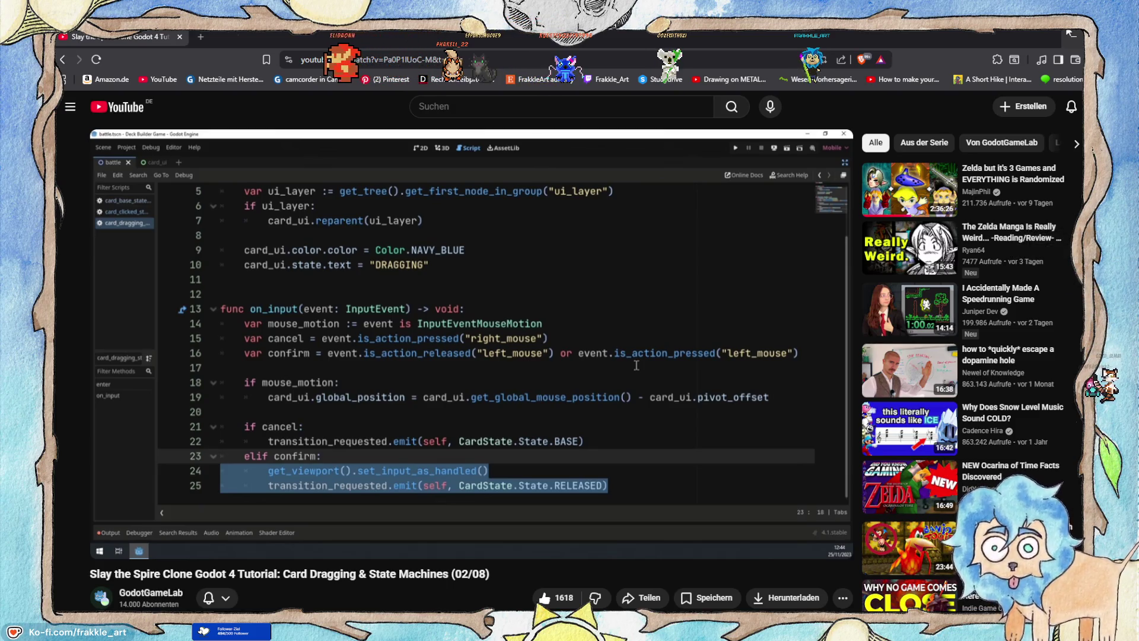
key(alt+Tab)
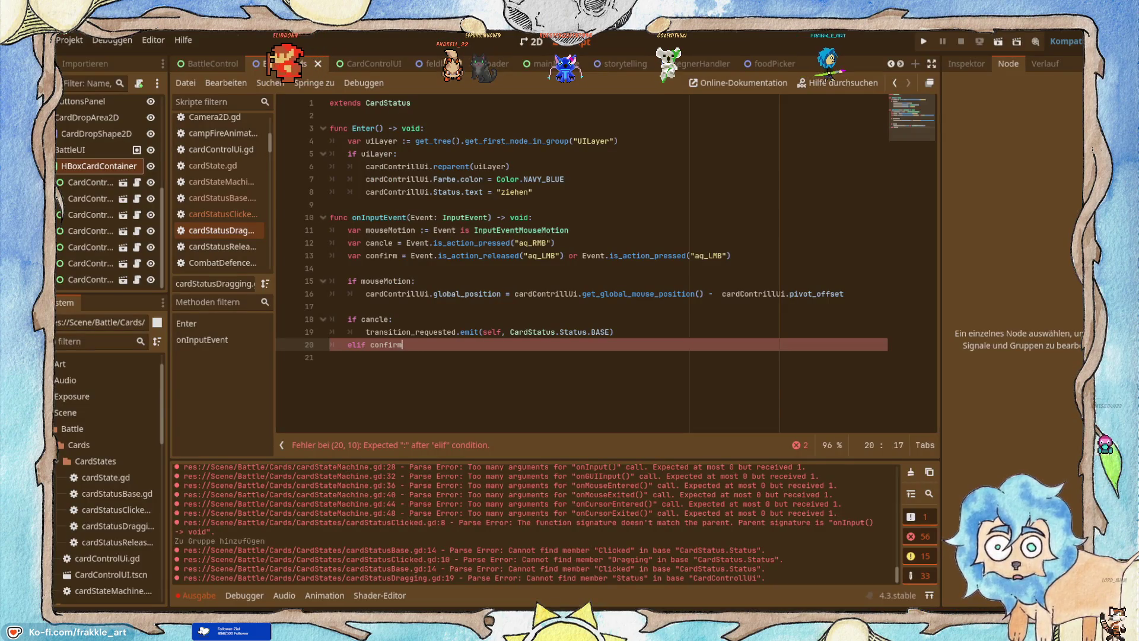
text(:)
key(Return)
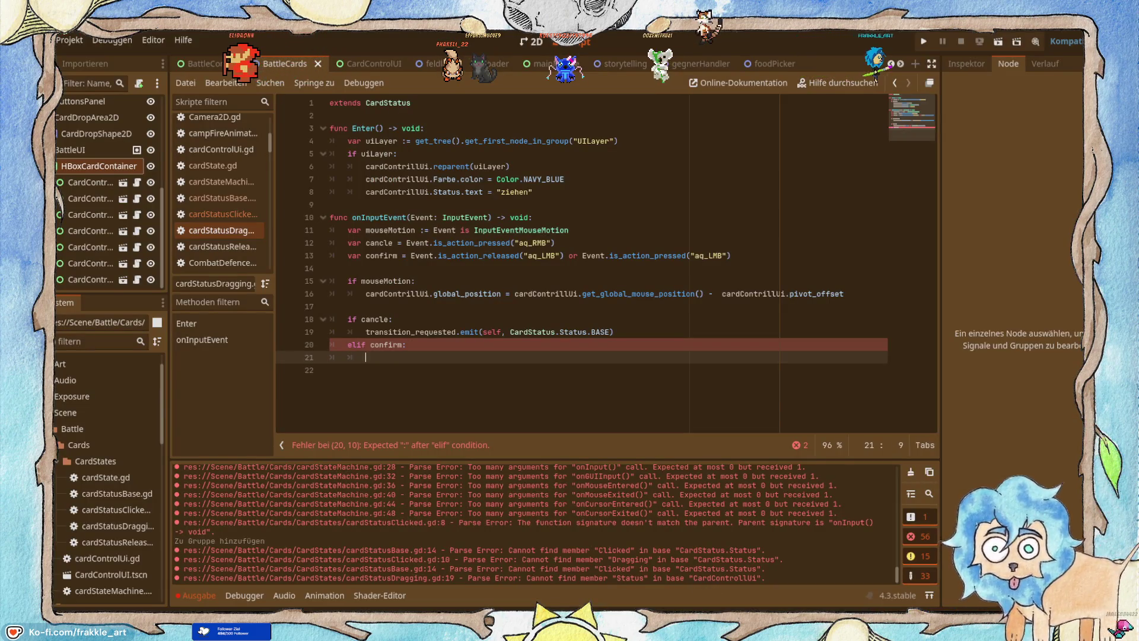
text(get)
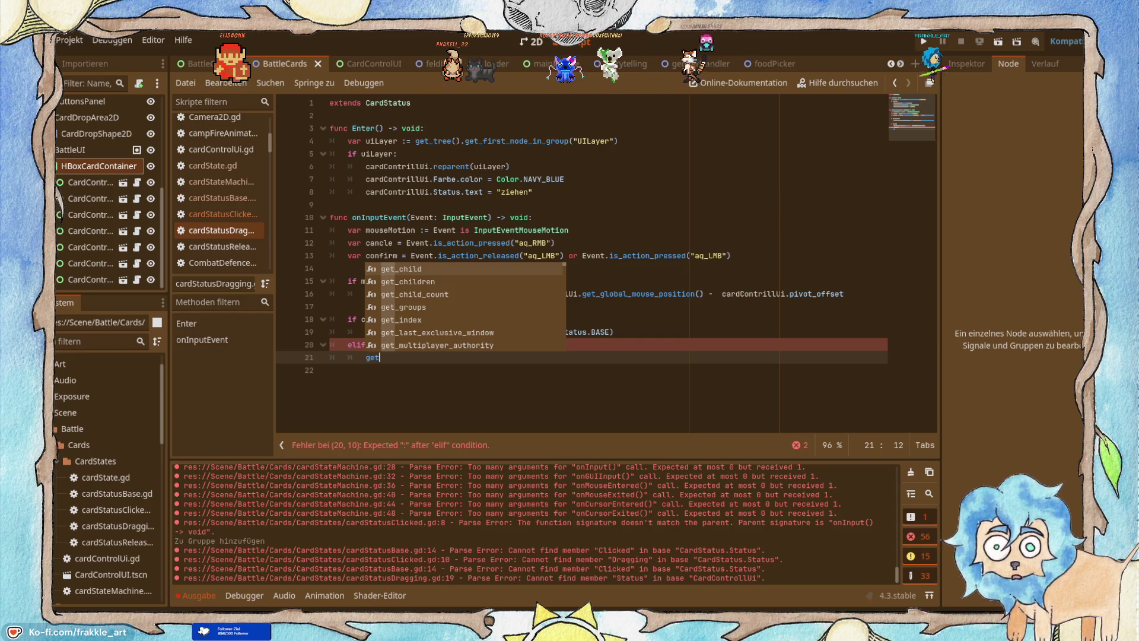
text(_vi)
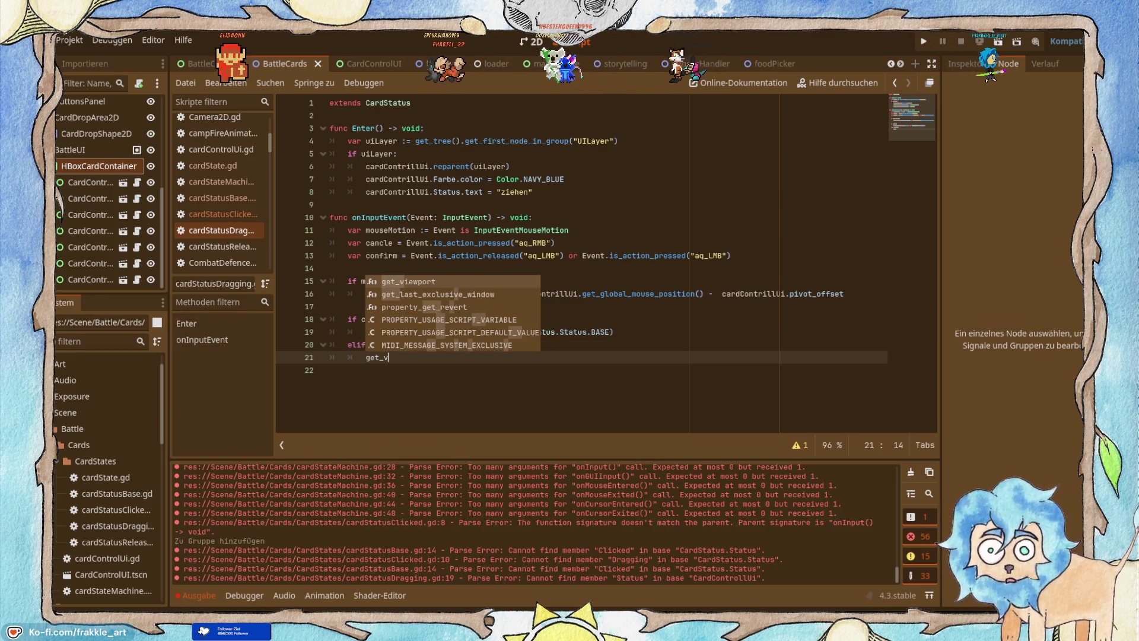
key(Return)
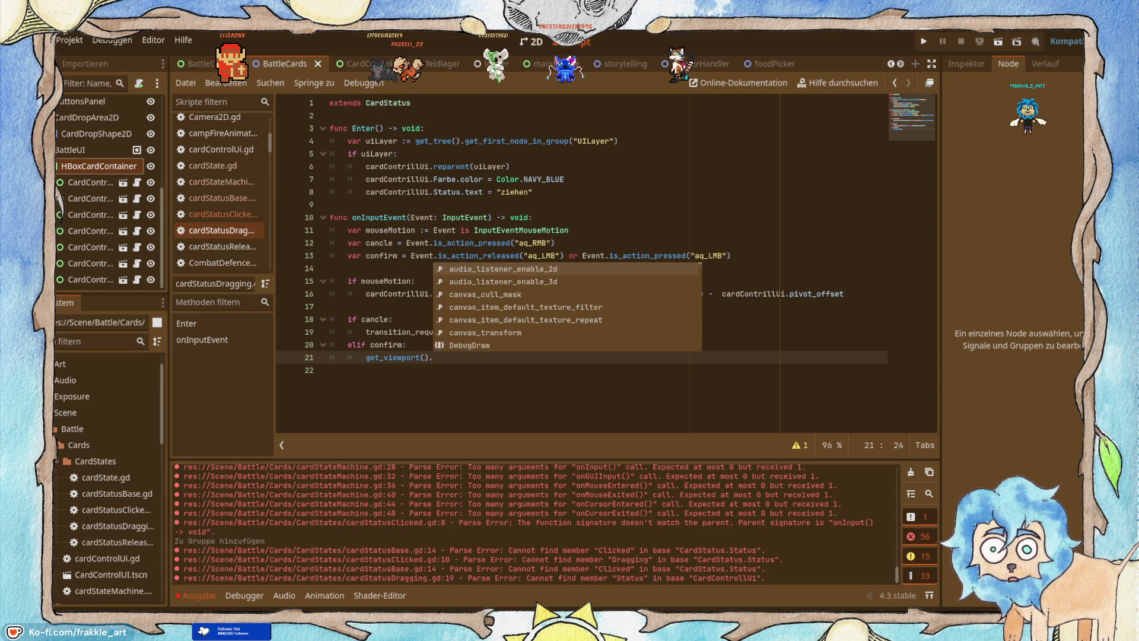
text(get)
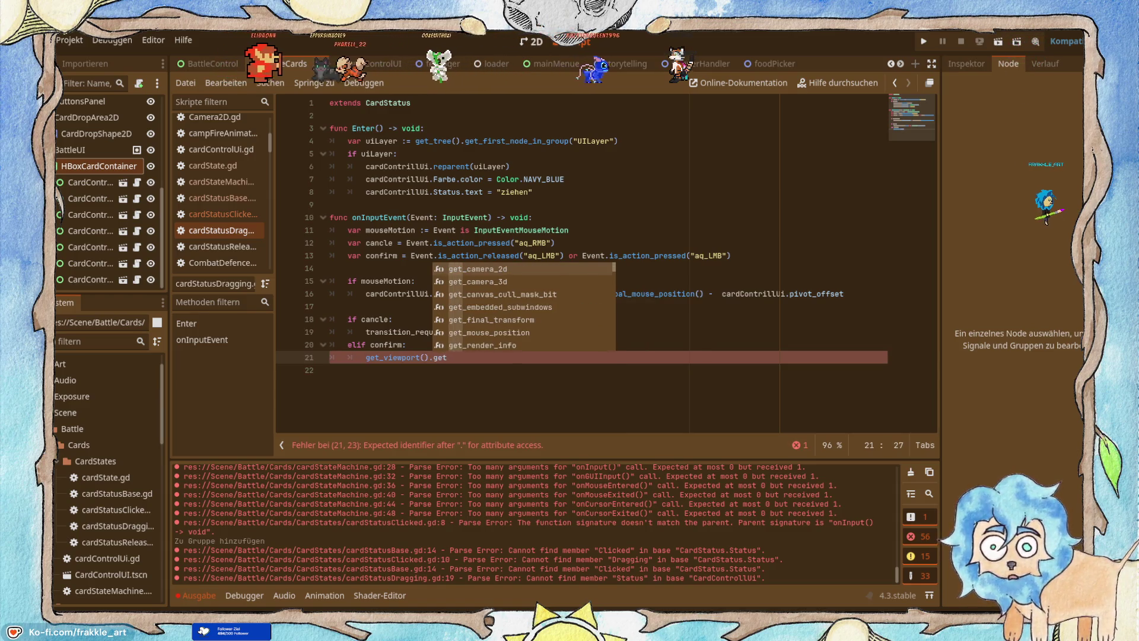
key(BackSpace)
key(BackSpace)
key(BackSpace)
text(set)
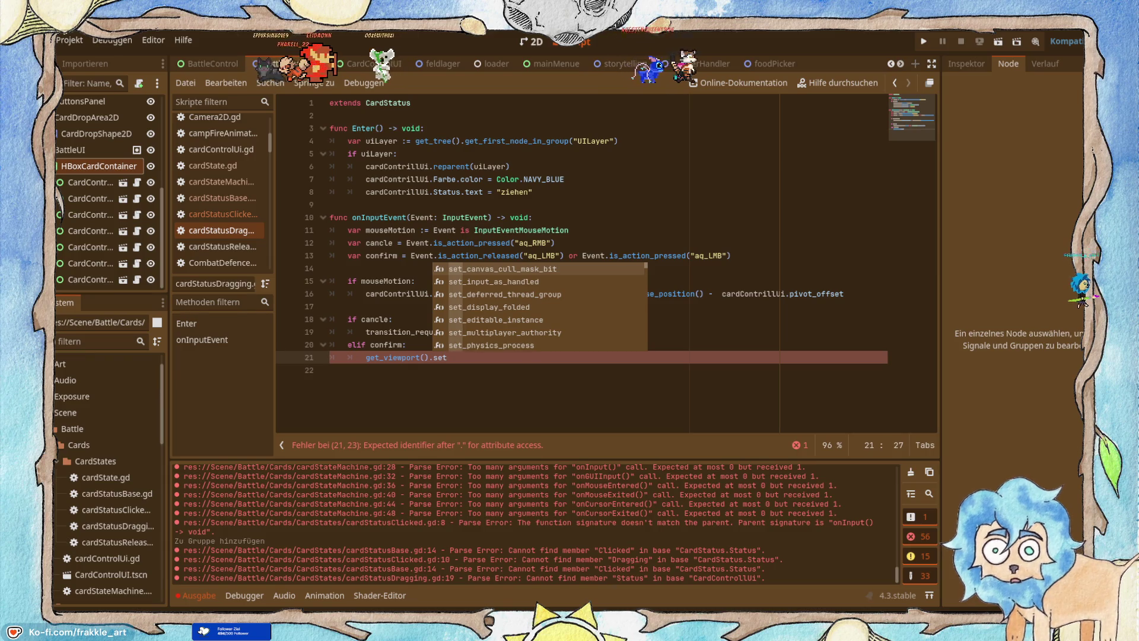
key(Down)
key(Return)
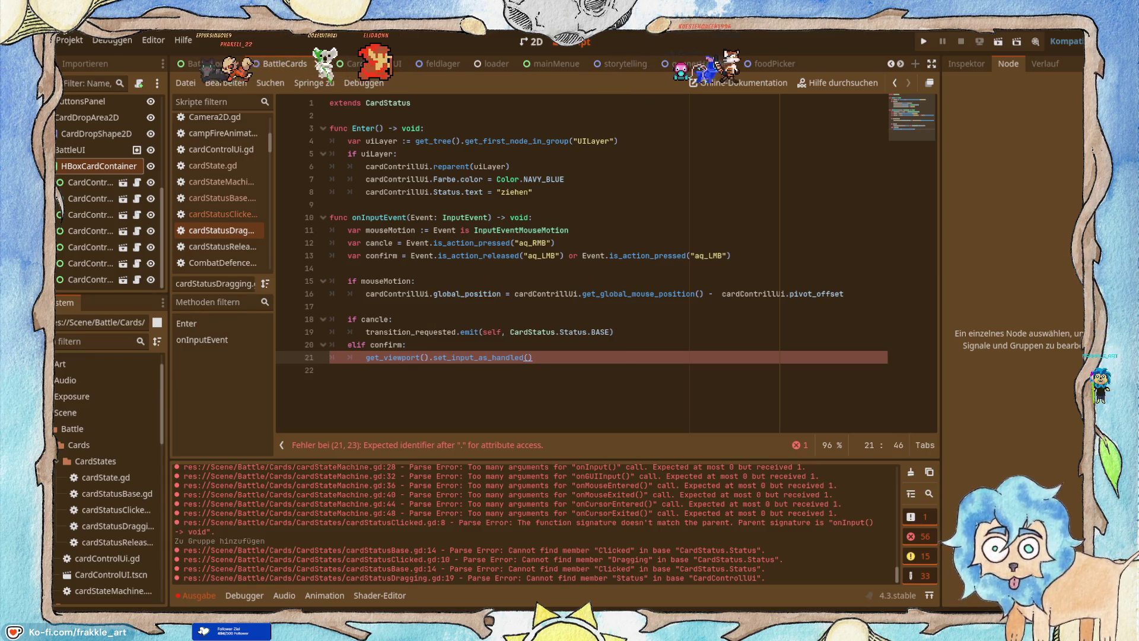
ctrl+click(502, 359)
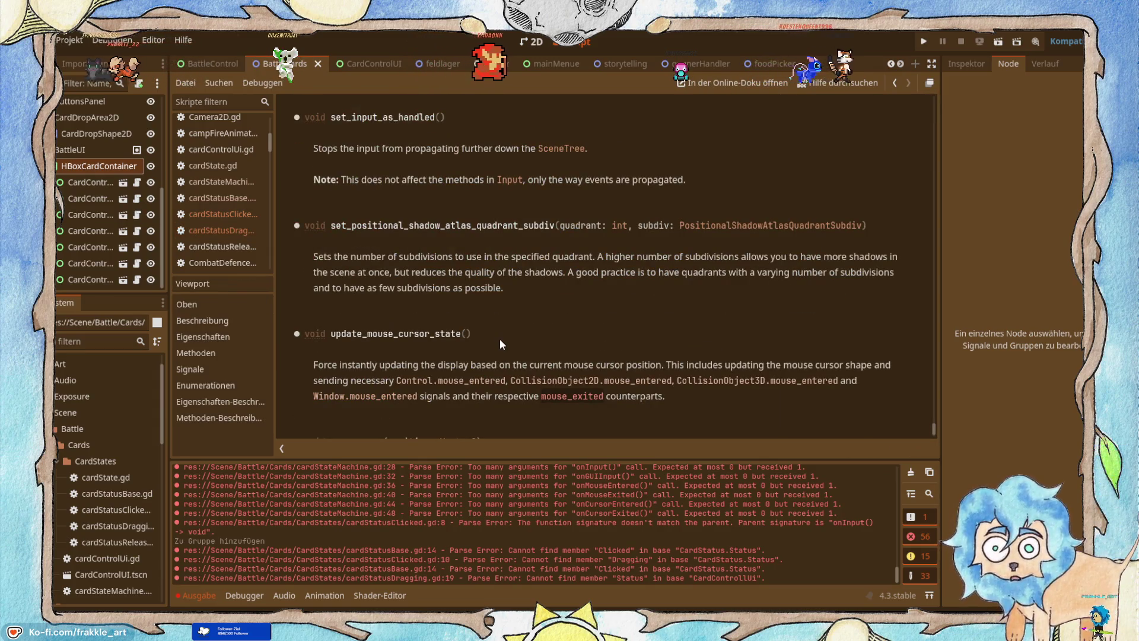
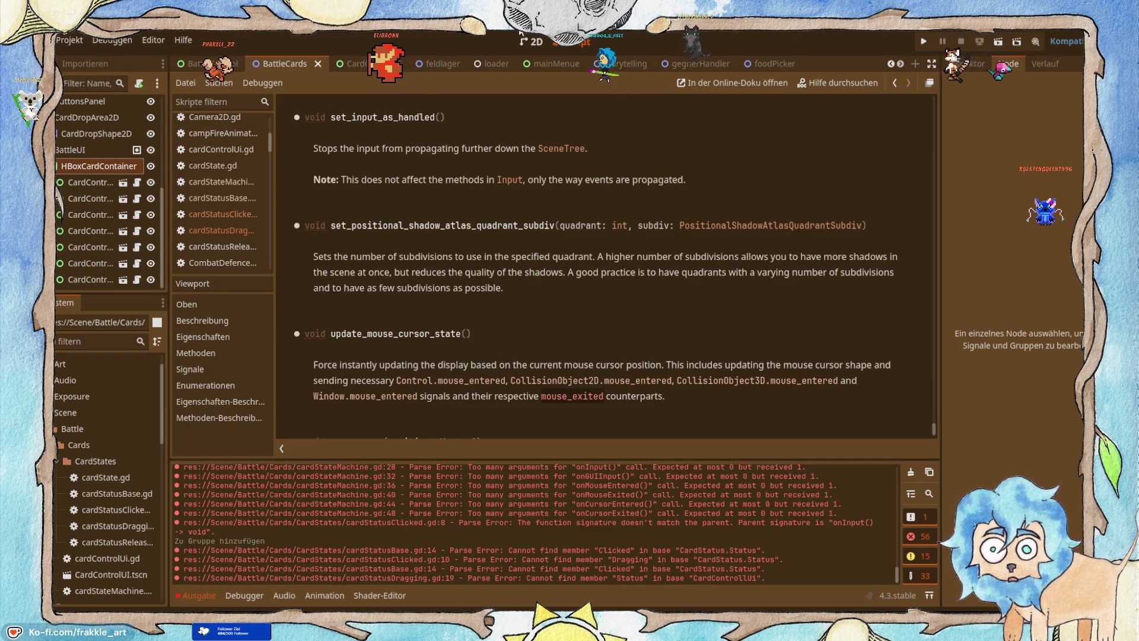
Open cardStatusDragging.gd and resume the tutorial video for reference.
click(232, 234)
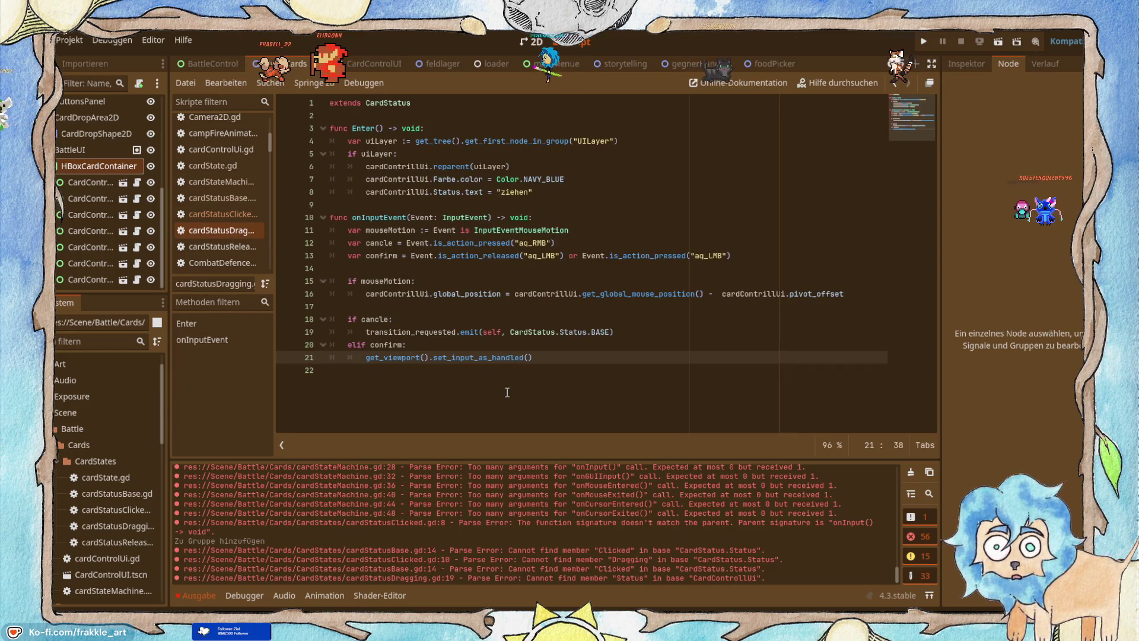
key(alt+Tab)
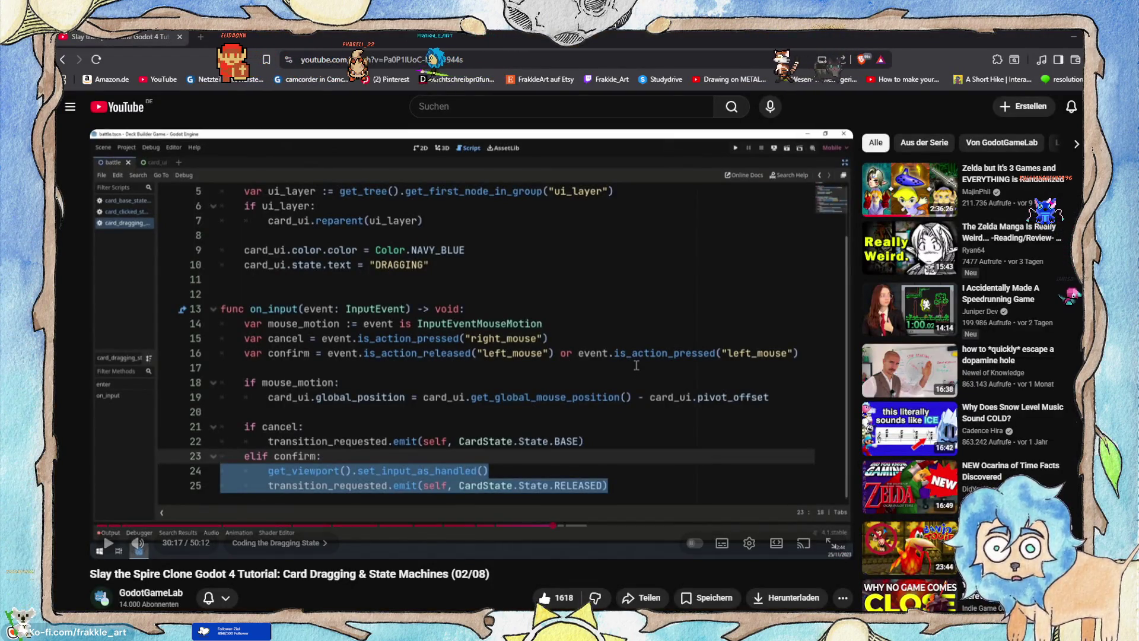
key(space)
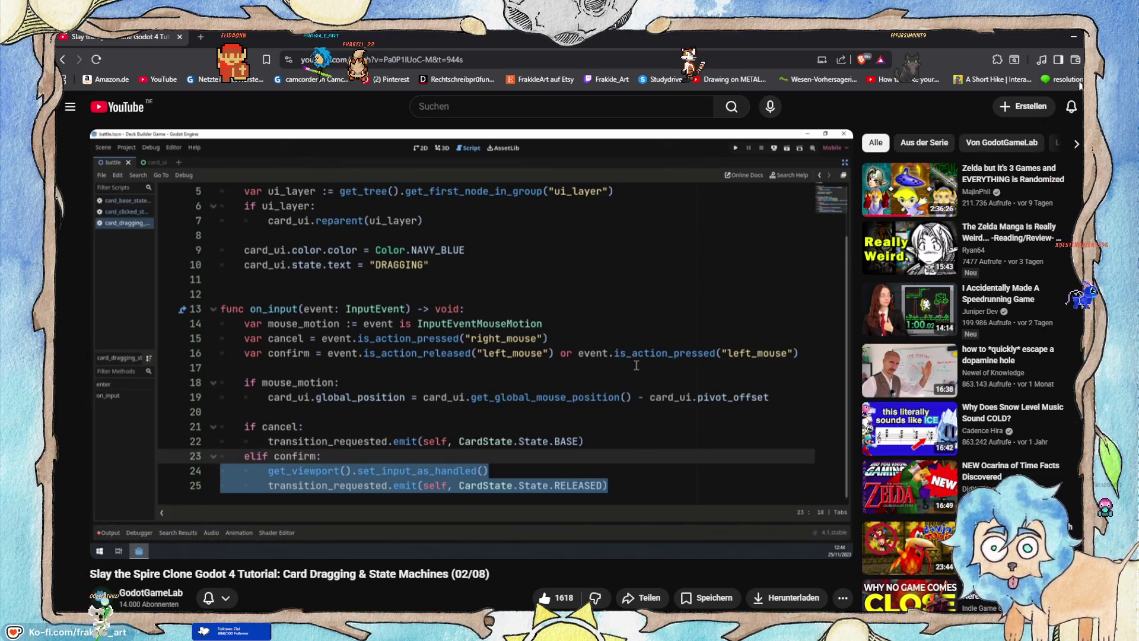
click(1075, 40)
Add transition_requested.emit(self, CardStatus.Status.RELEASED) under the confirm branch, autocompleting Status and RELEASED.
key(Return)
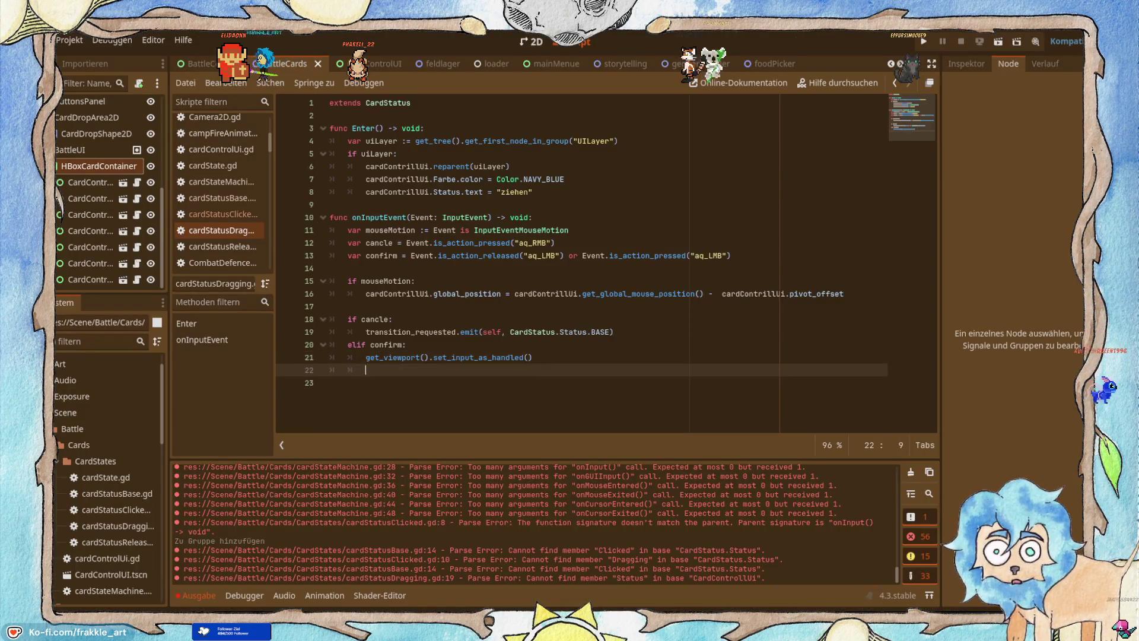
text(t)
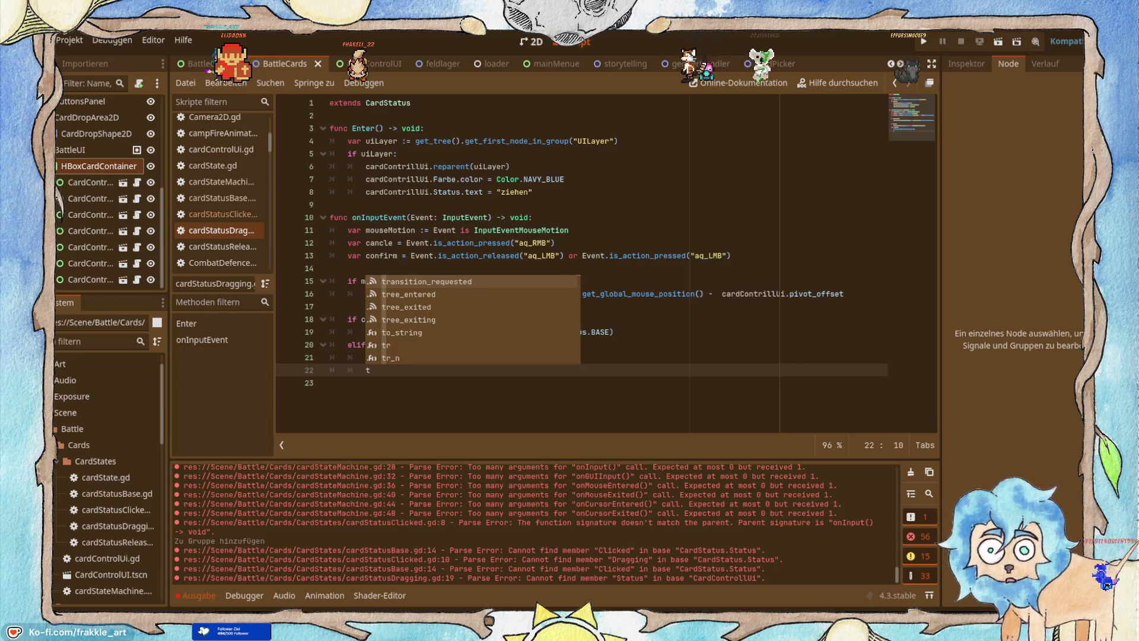
key(BackSpace)
text(em)
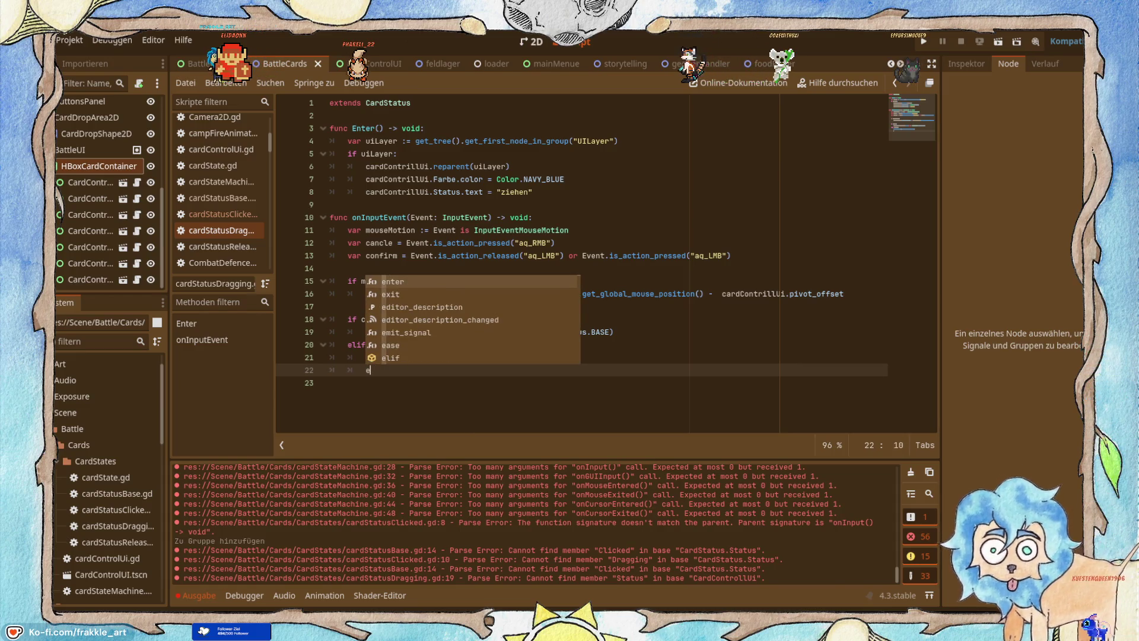
key(alt+Tab)
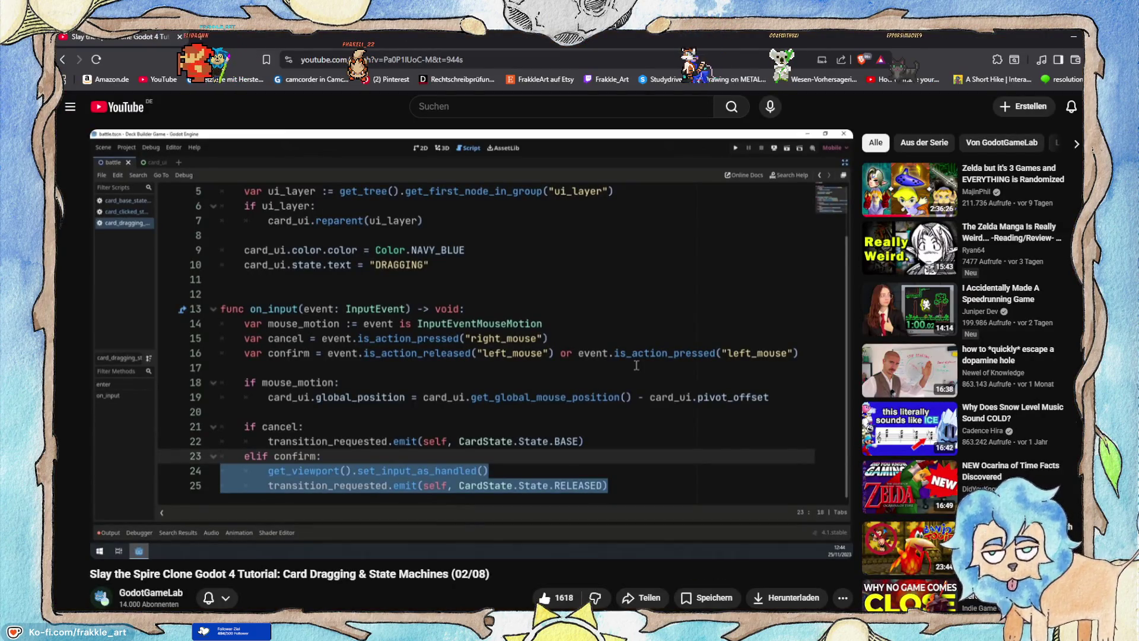
key(alt+Tab)
key(BackSpace)
key(BackSpace)
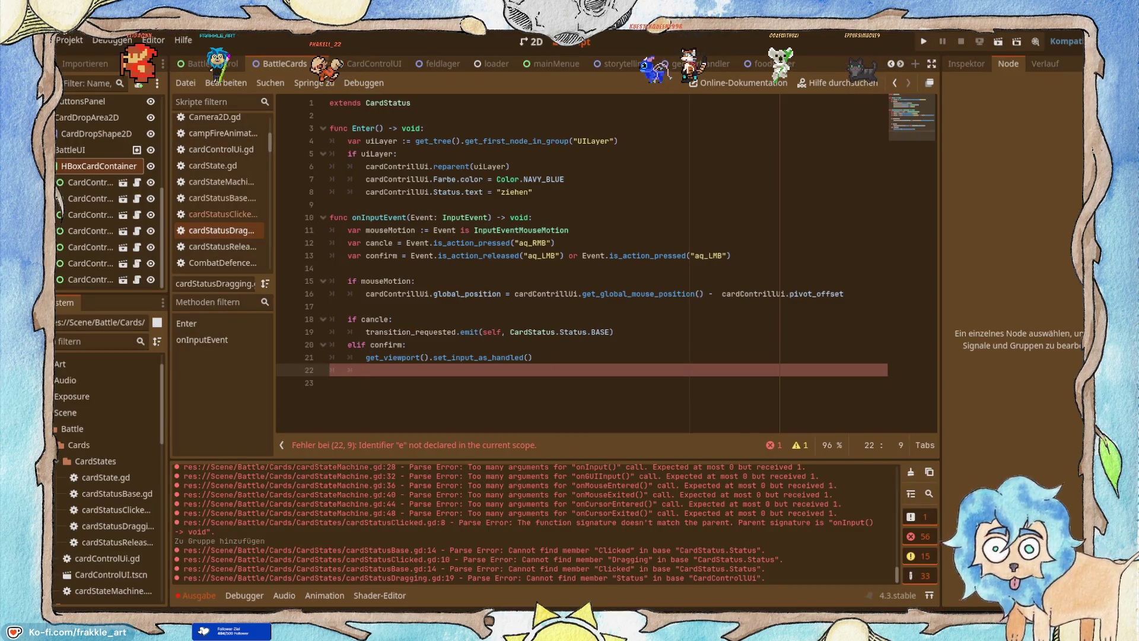
text(transition_requested.emit)
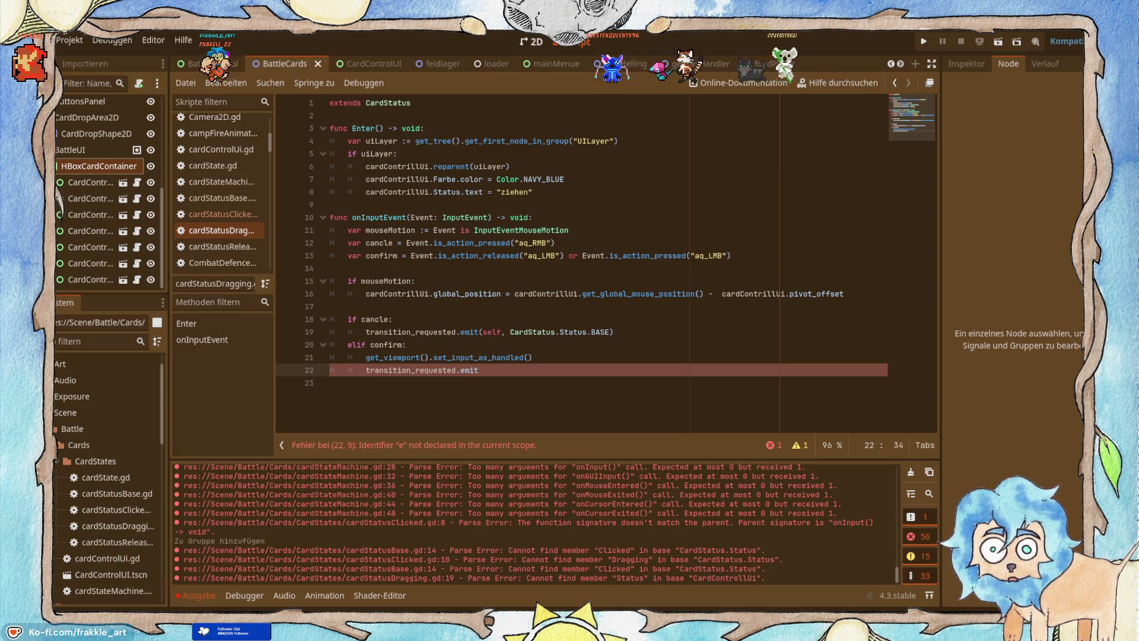
text(()
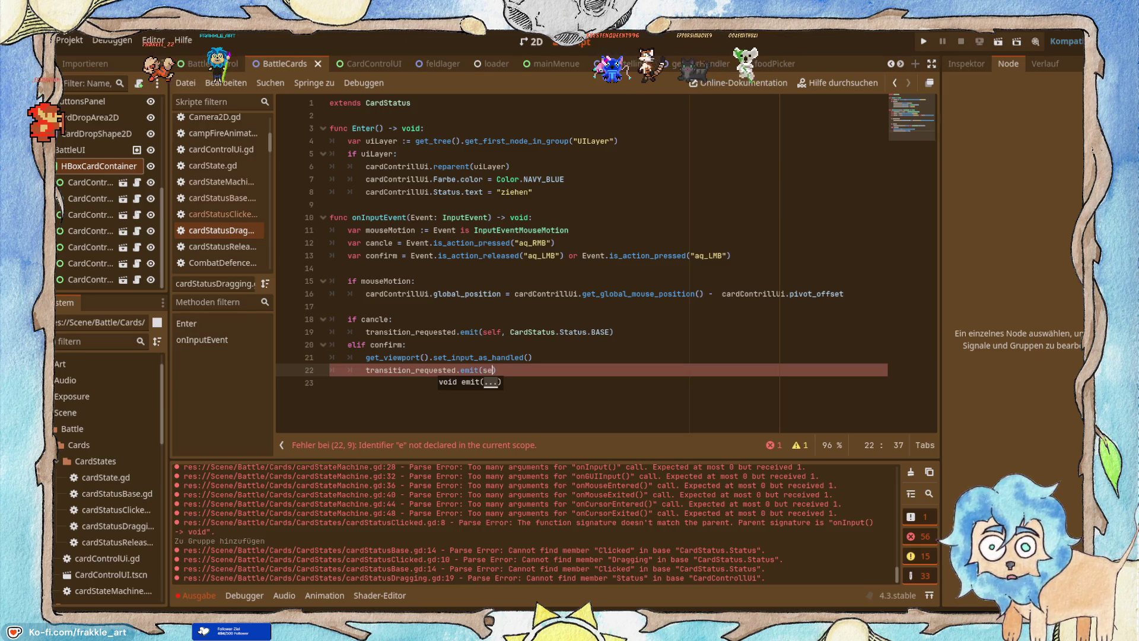
text(self)
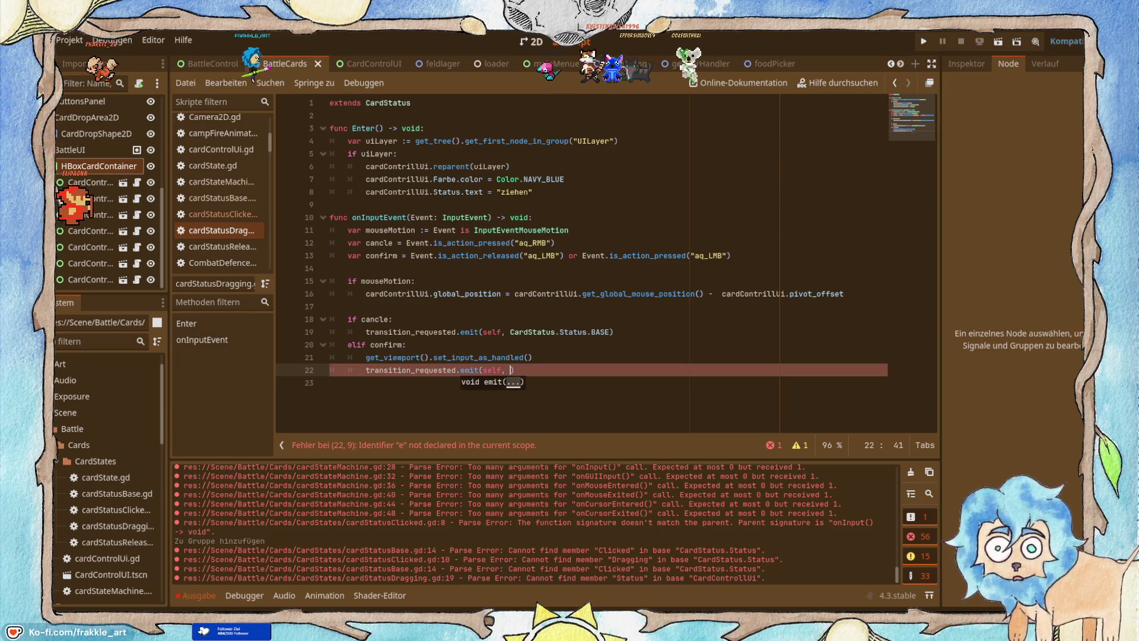
text(, CardStatus)
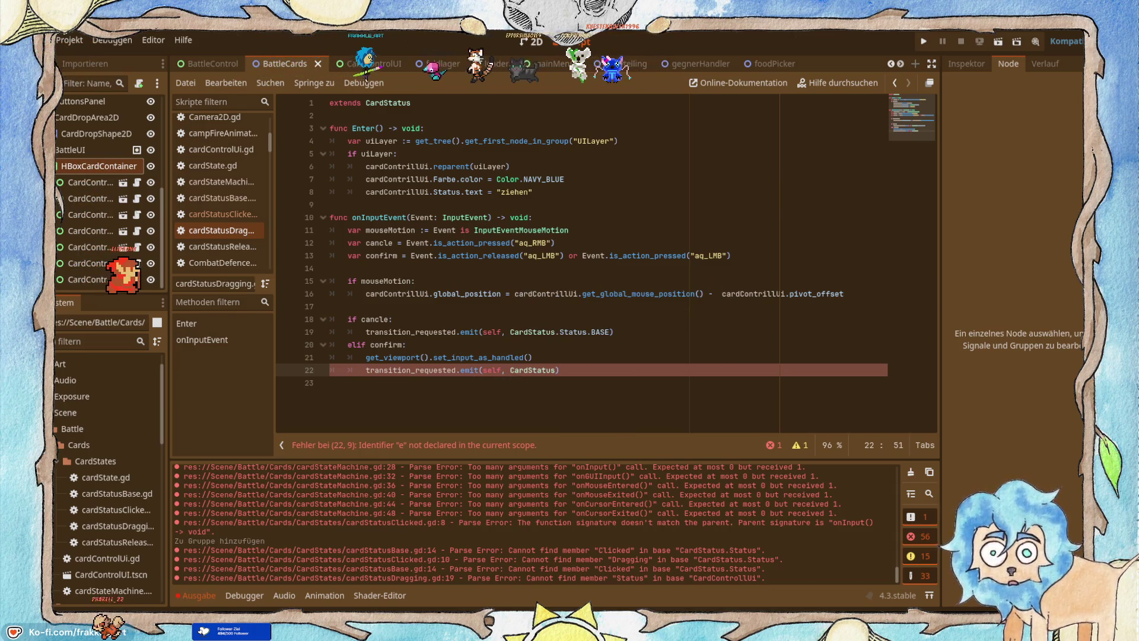
text(.Sta)
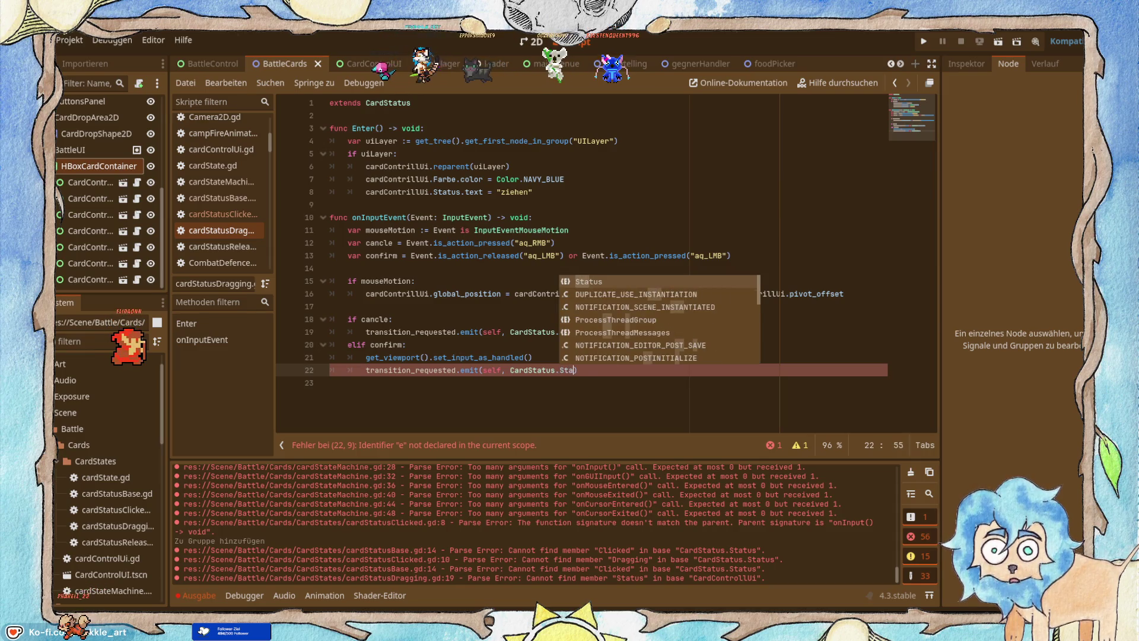
key(Return)
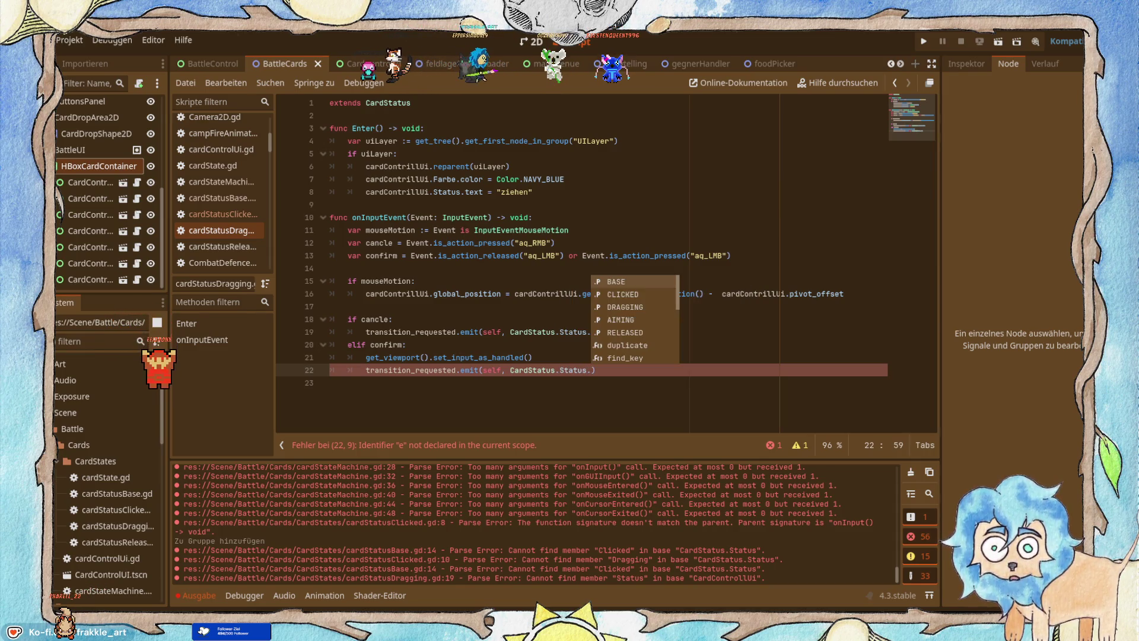
text(Re)
key(Return)
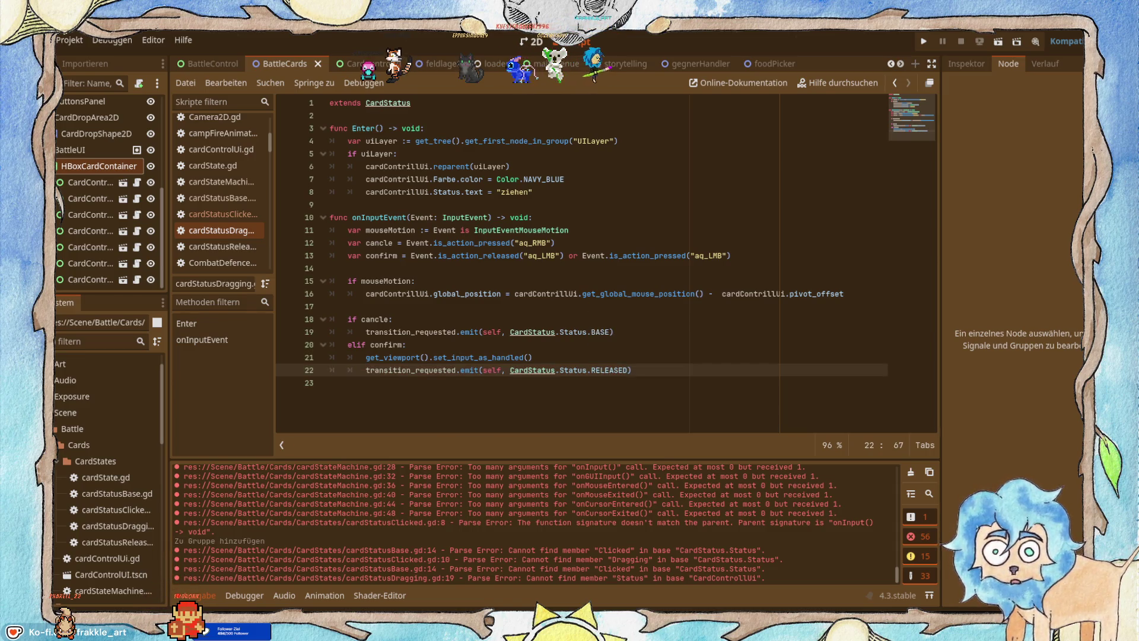
key(alt+Tab)
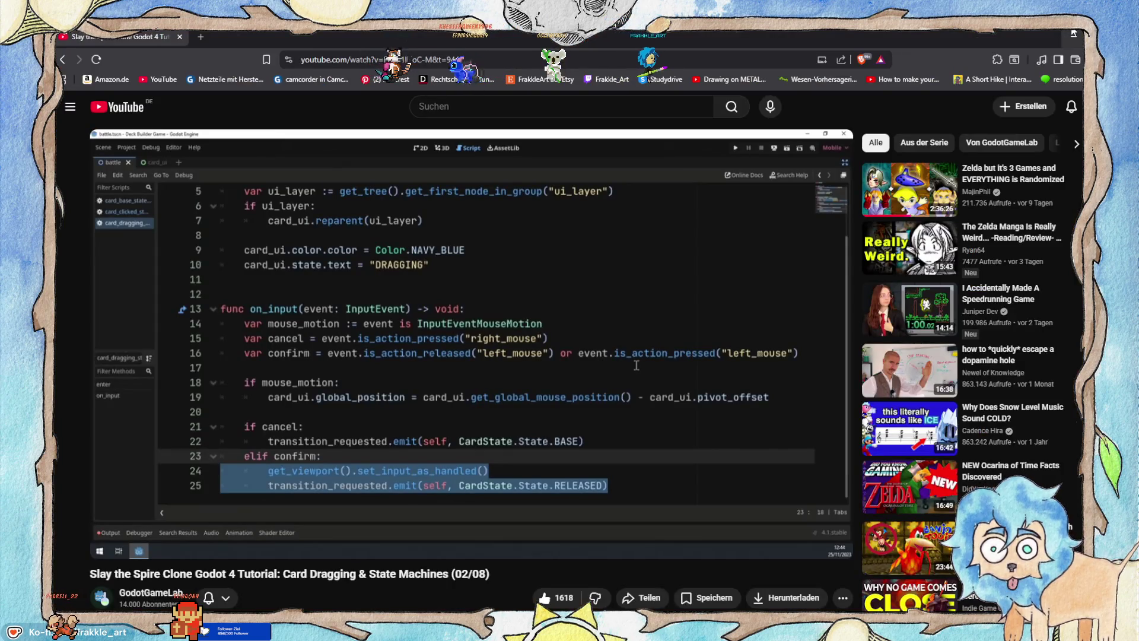
Play the tutorial a few seconds, pause at 30:23, and return to the Godot dragging script.
click(430, 373)
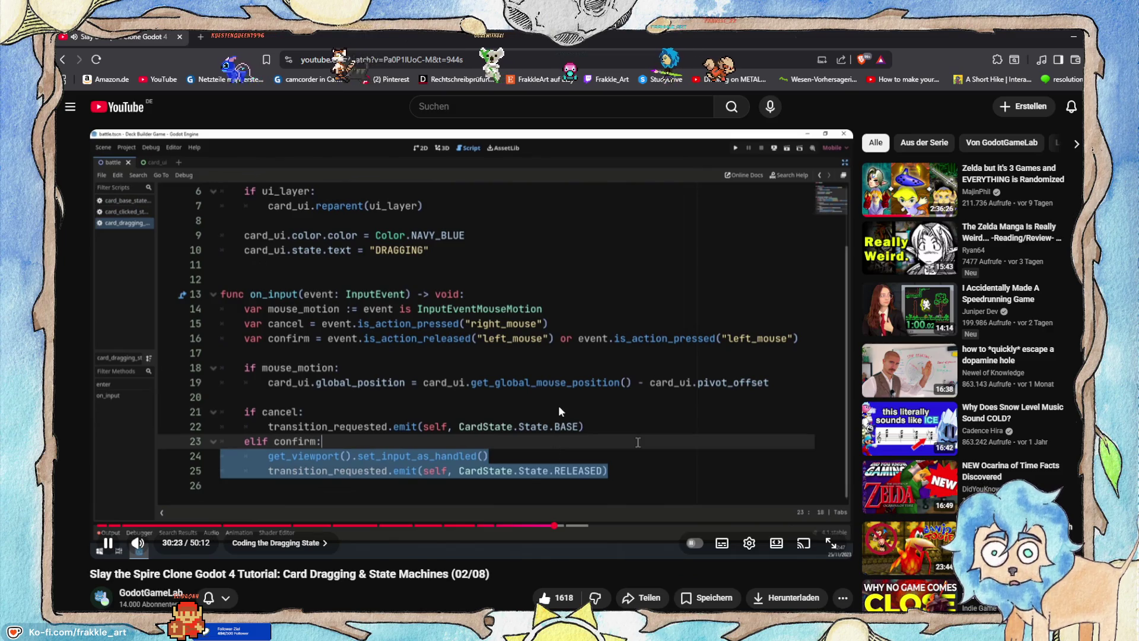
click(565, 376)
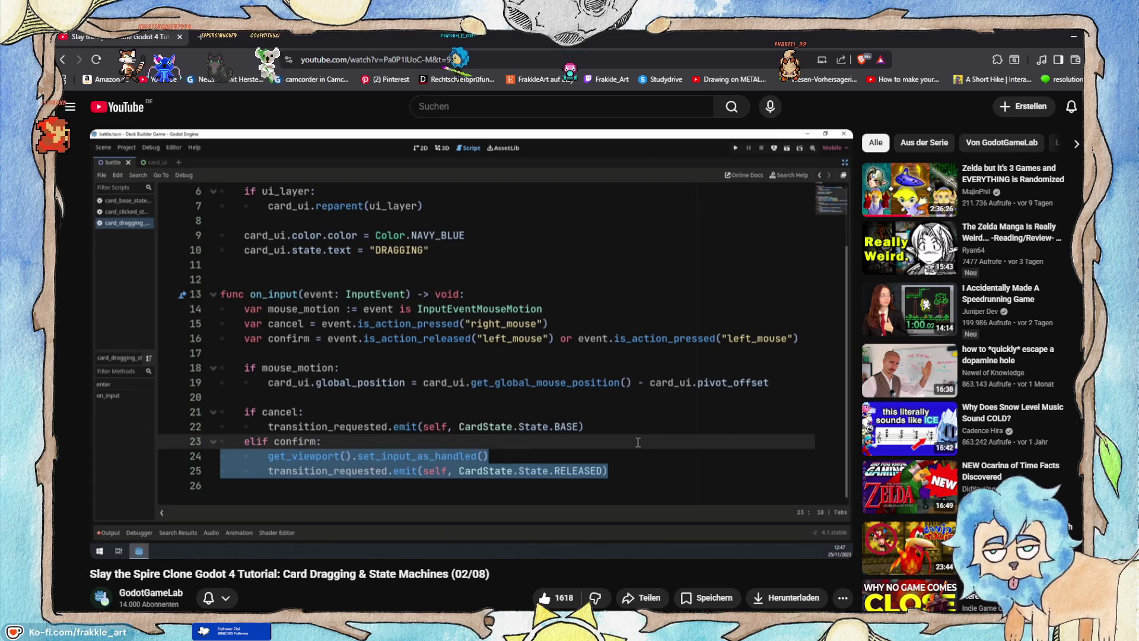
mouse_move(309, 366)
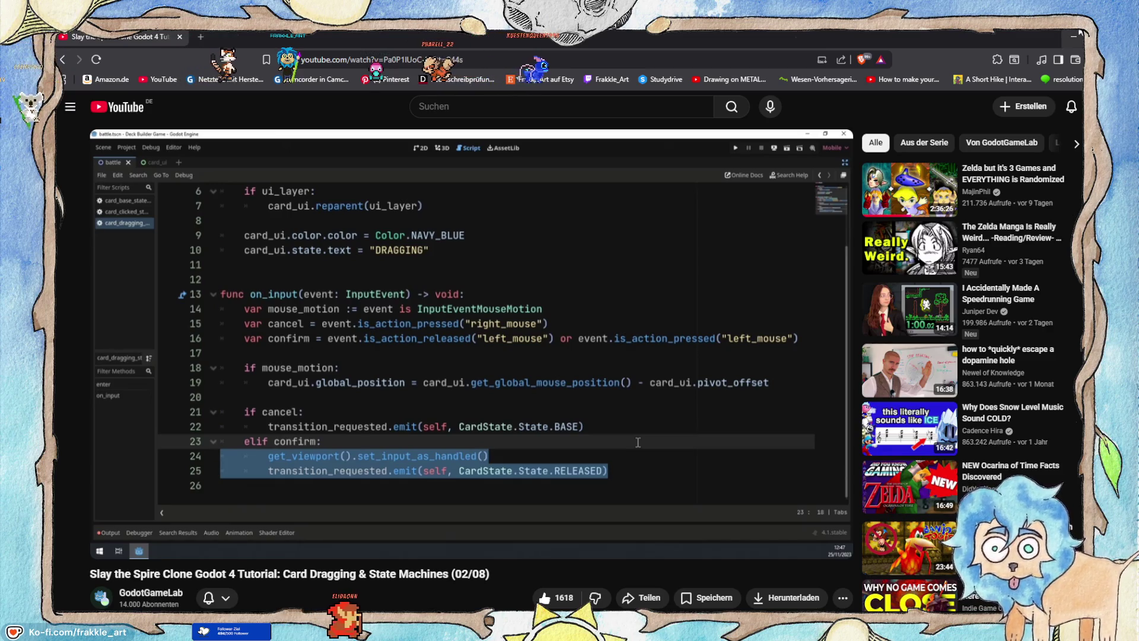
key(alt+Tab)
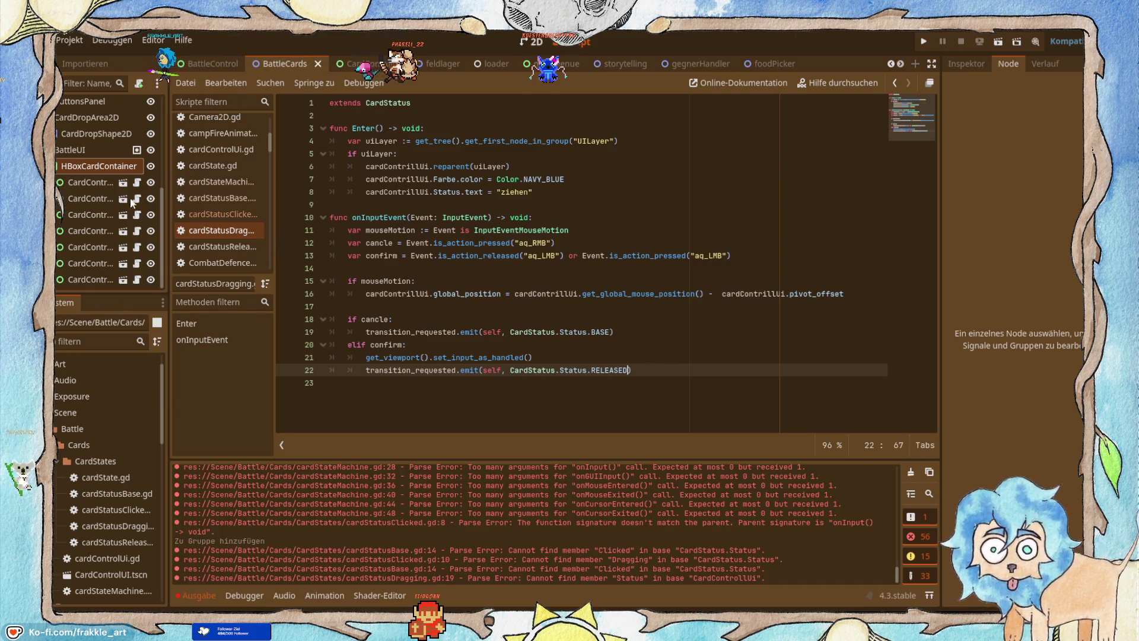
View the BattleCards scene in 2D, panning to the row of Status cards, then return to the tutorial.
click(521, 48)
scroll(564, 281, down, 5)
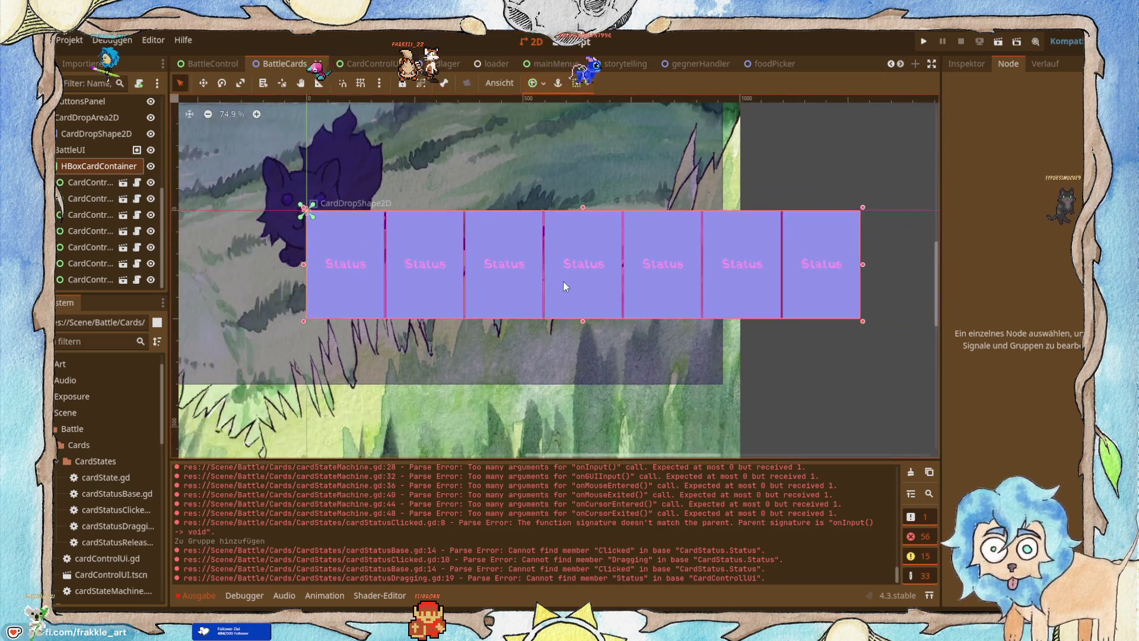
scroll(562, 303, up, 1)
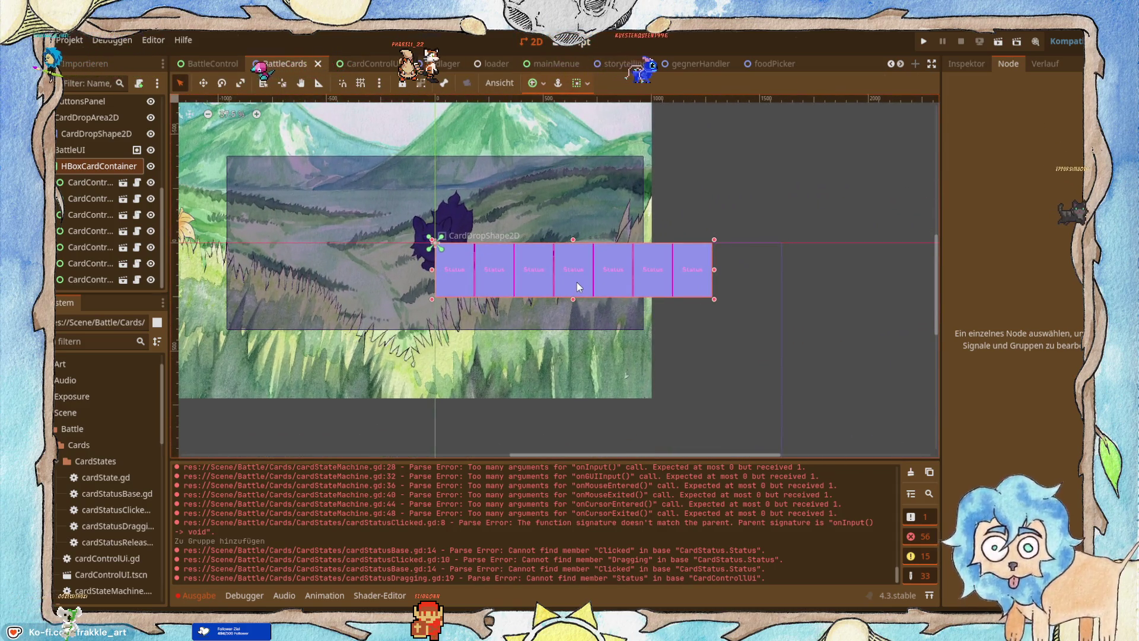
drag(709, 327, 671, 225)
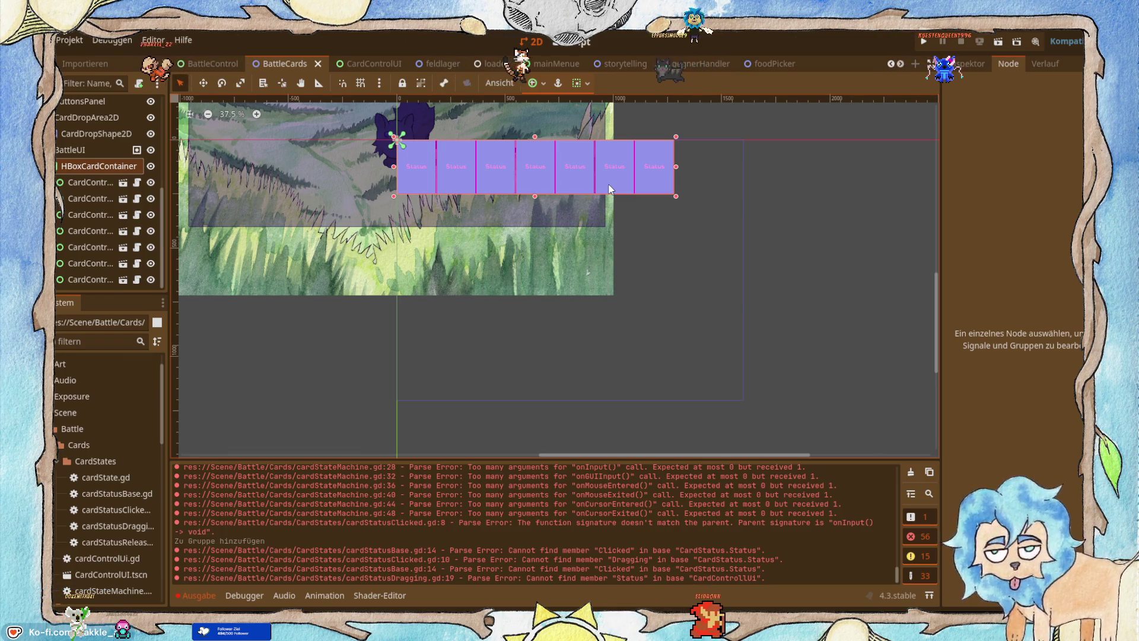
key(alt+Tab)
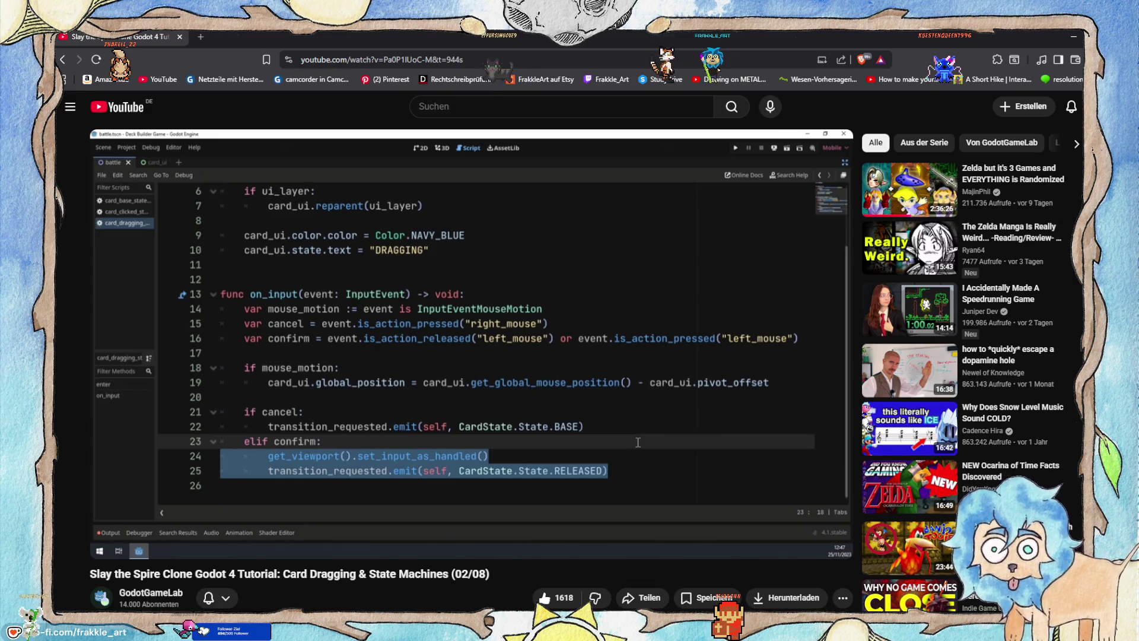
Leave the paused tutorial and bring cardStatusDragging.gd back on screen in Godot.
mouse_move(587, 173)
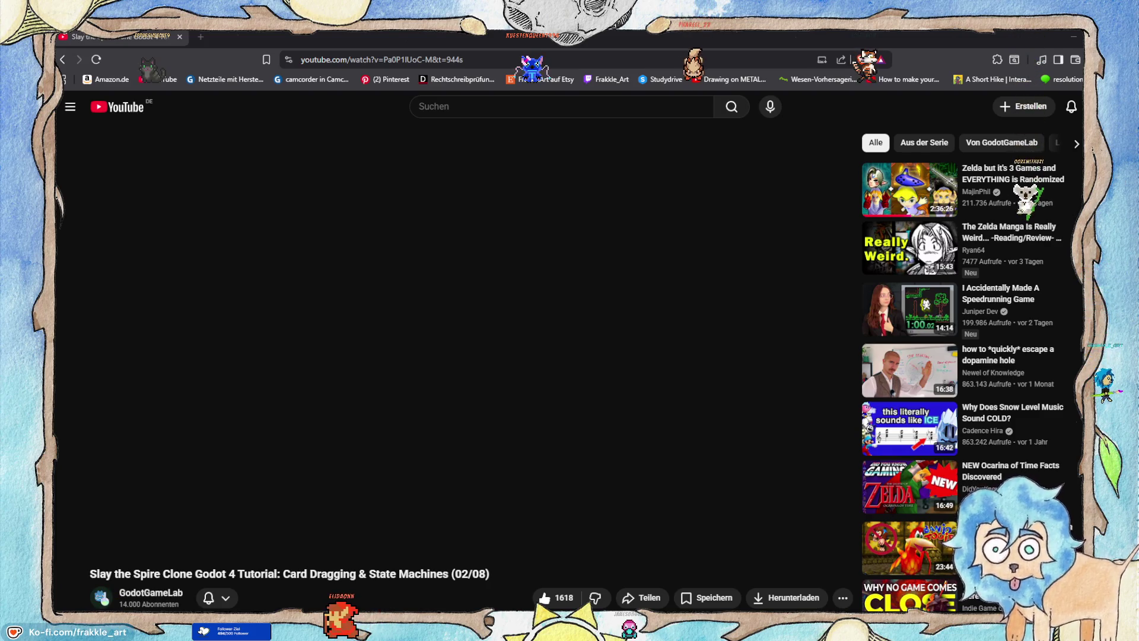
key(alt+Tab)
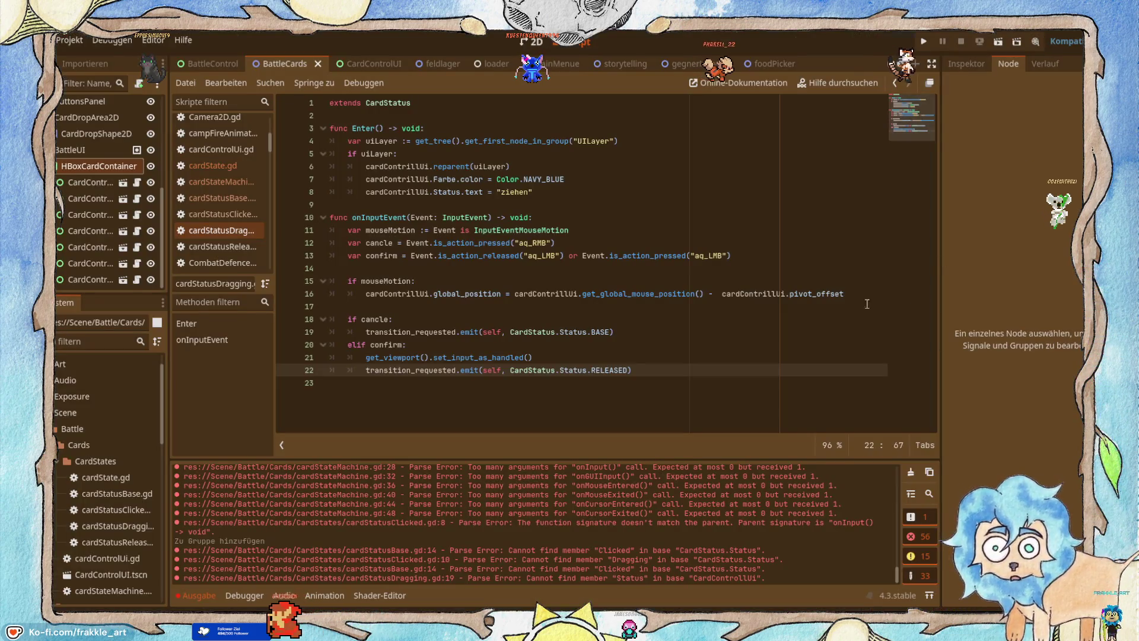